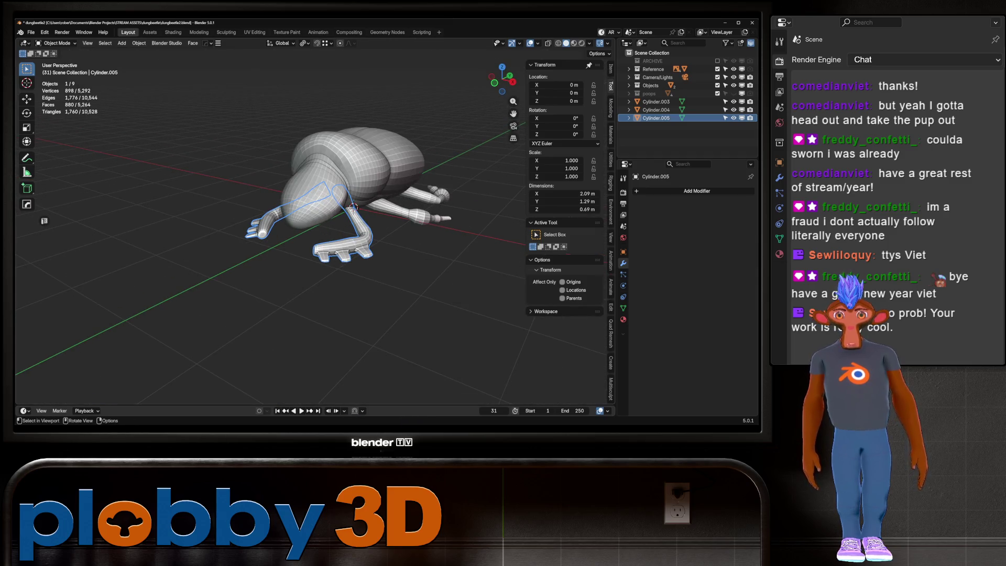
Isolate the front leg pair (Cylinder.005) in Local View and enter Edit Mode on its mesh.
mouse_move(346, 220)
middle_mouse_down()
mouse_move(322, 205)
mouse_move(369, 201)
mouse_move(339, 188)
middle_mouse_up()
scroll(236, 204, "up", 6)
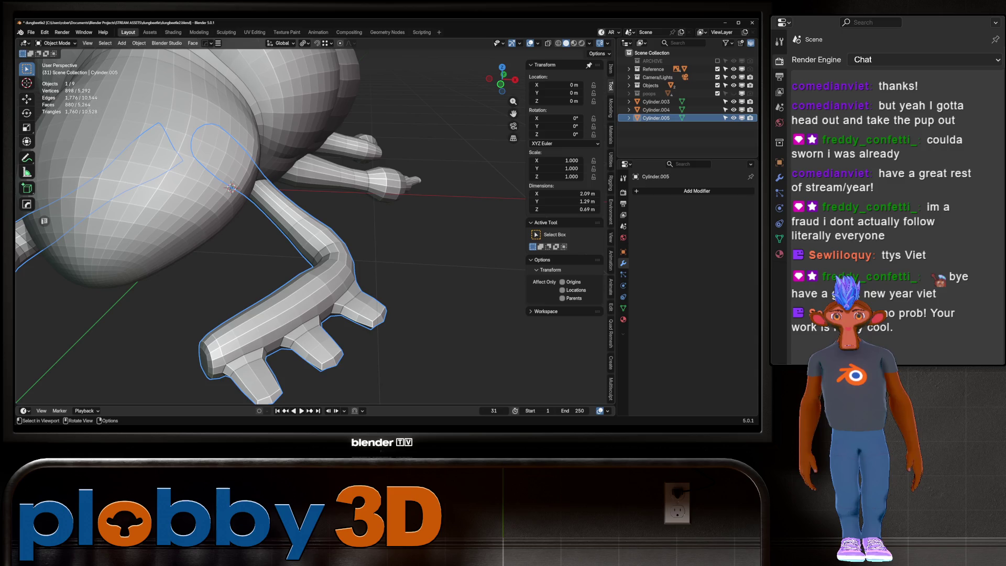
key("KP_Divide")
mouse_move(315, 228)
middle_mouse_down()
mouse_move(338, 220)
mouse_move(330, 197)
middle_mouse_up()
key("Tab")
scroll(381, 246, "up", 4)
Select an edge loop along the hand mesh's outer contour and inspect it from several angles.
left_click(381, 246, "alt")
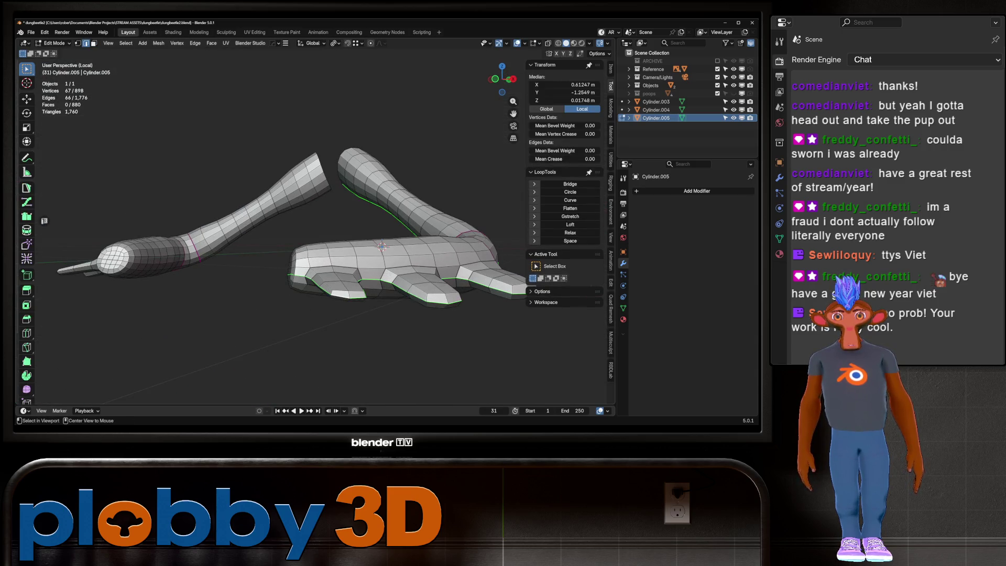
middle_click_drag(380, 246, 110, 275)
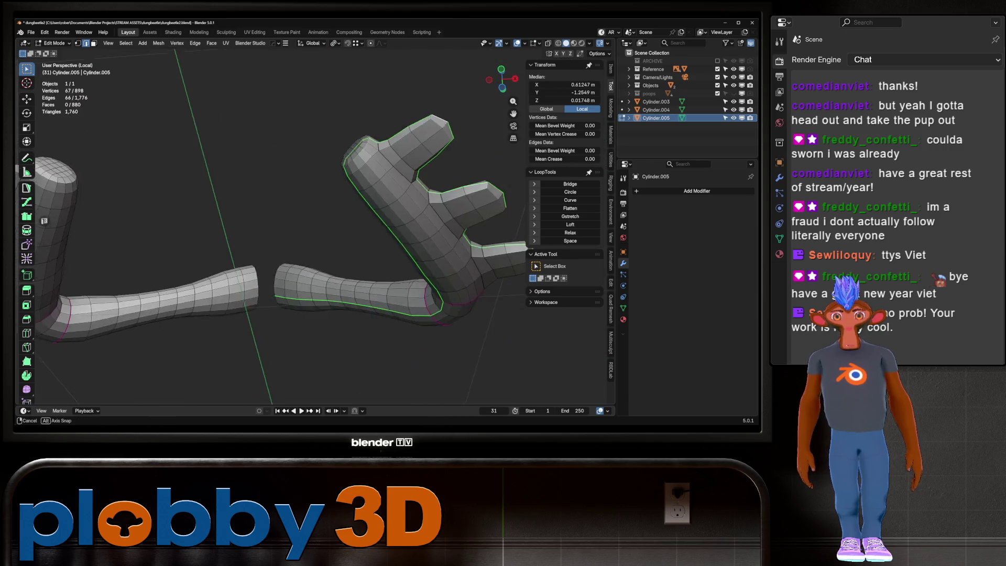
mouse_move(111, 274)
middle_mouse_down()
mouse_move(315, 236)
mouse_move(247, 239)
mouse_move(314, 236)
middle_mouse_up()
scroll(267, 228, "up", 3)
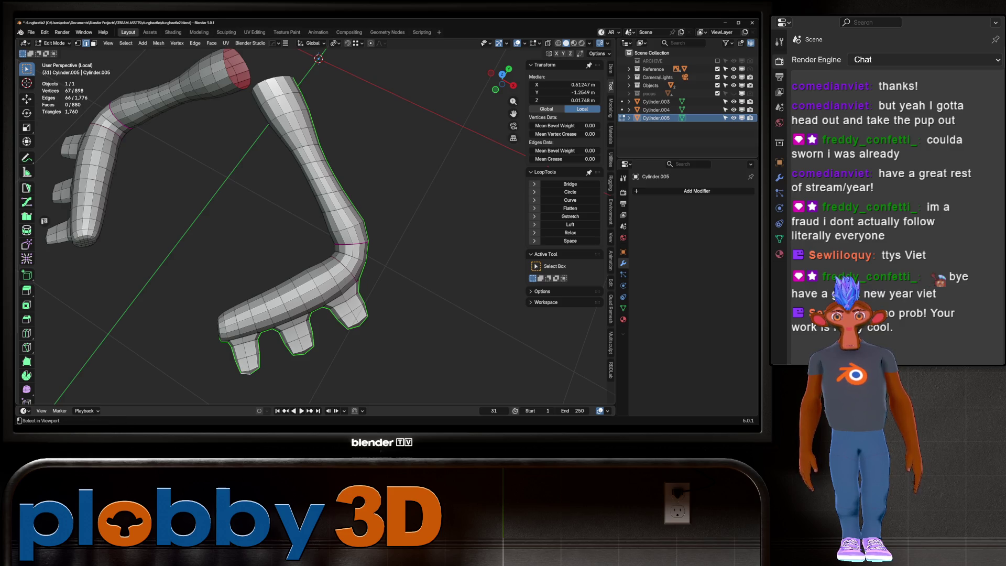
mouse_move(315, 235)
middle_mouse_down()
mouse_move(267, 228)
mouse_move(315, 236)
mouse_move(267, 228)
mouse_move(315, 236)
mouse_move(268, 228)
mouse_move(299, 213)
middle_mouse_up()
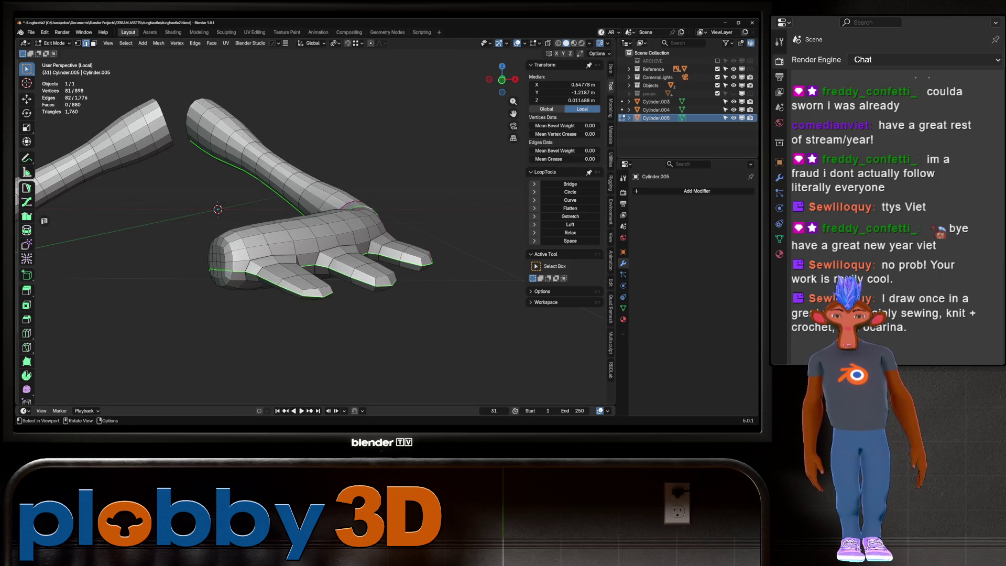
Extend the shortest-path edge selection onto an edge on the palm.
left_click(368, 211, "ctrl")
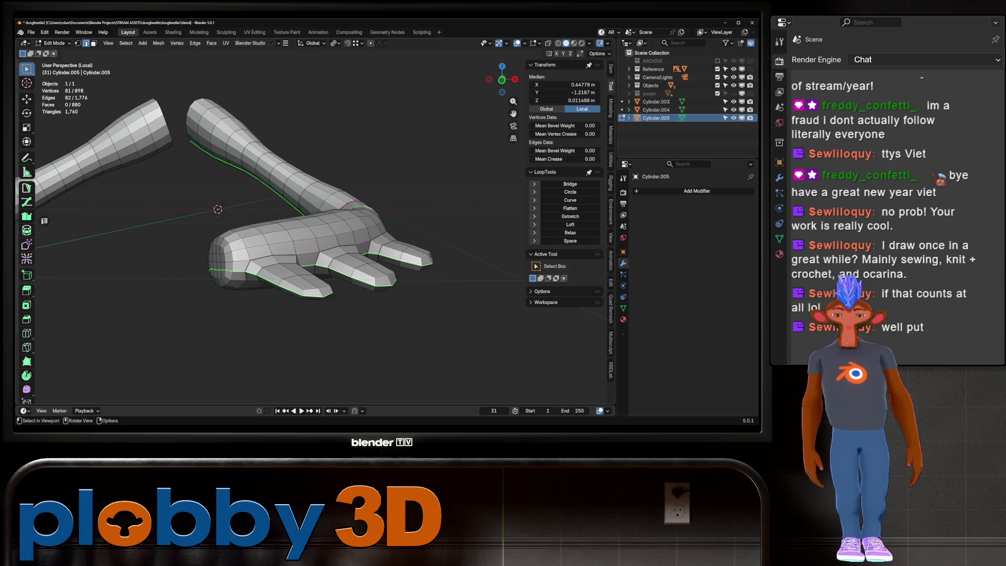
scroll(236, 227, "up", 1)
scroll(237, 228, "up", 1)
Orbit around the hand to view the fingers from several sides while extending the edge selection.
mouse_move(236, 228)
middle_mouse_down()
mouse_move(268, 196)
mouse_move(314, 220)
middle_mouse_up()
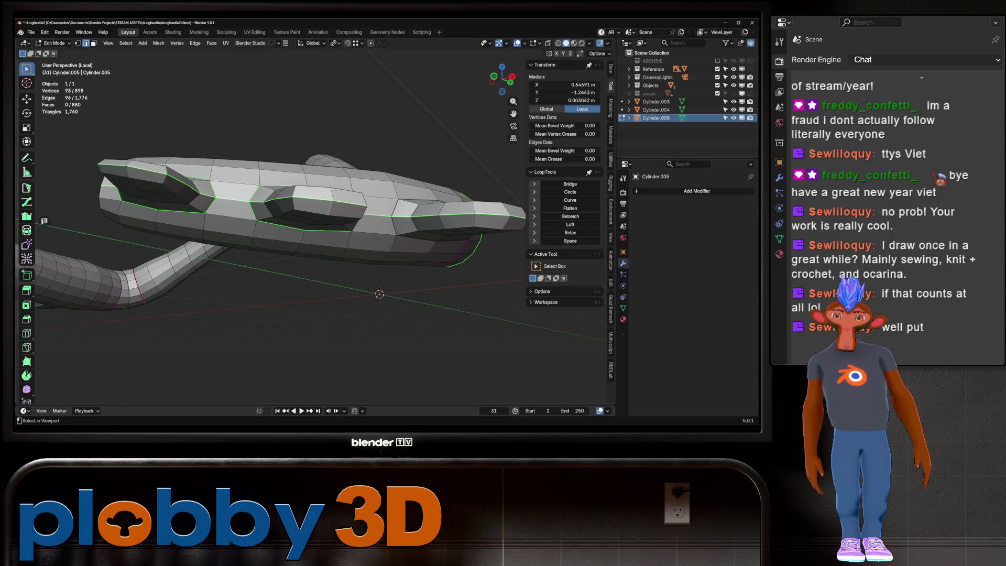
middle_click_drag(314, 221, 347, 213)
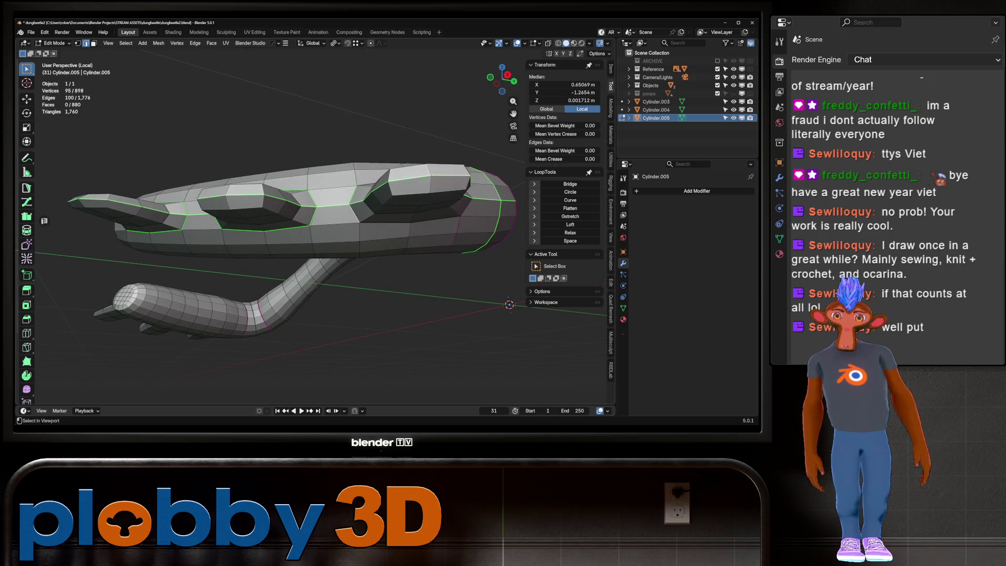
mouse_move(314, 221)
middle_mouse_down()
mouse_move(330, 196)
mouse_move(346, 236)
mouse_move(378, 235)
middle_mouse_up()
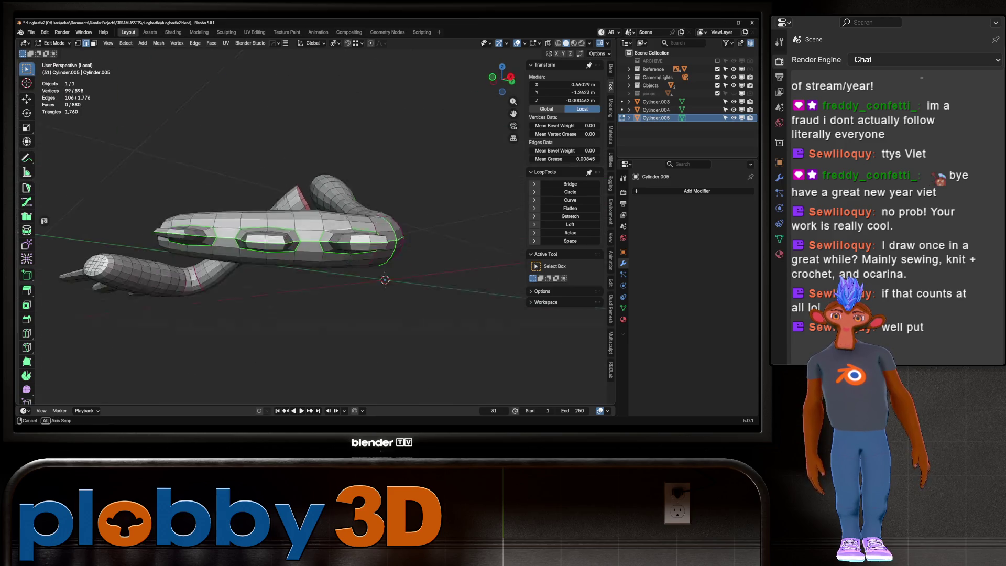
mouse_move(379, 236)
middle_mouse_down()
mouse_move(393, 260)
mouse_move(424, 252)
mouse_move(409, 235)
middle_mouse_up()
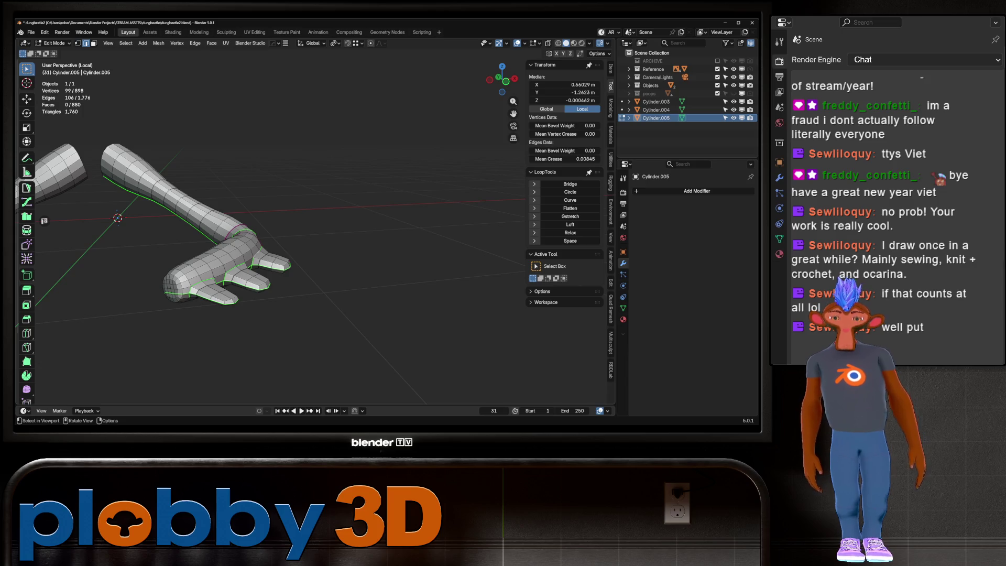
Mark the selected leg edges as seams, clear the selection and return to Object Mode.
right_click(361, 260)
left_click(362, 368)
key("alt+a")
middle_click_drag(362, 367, 378, 362)
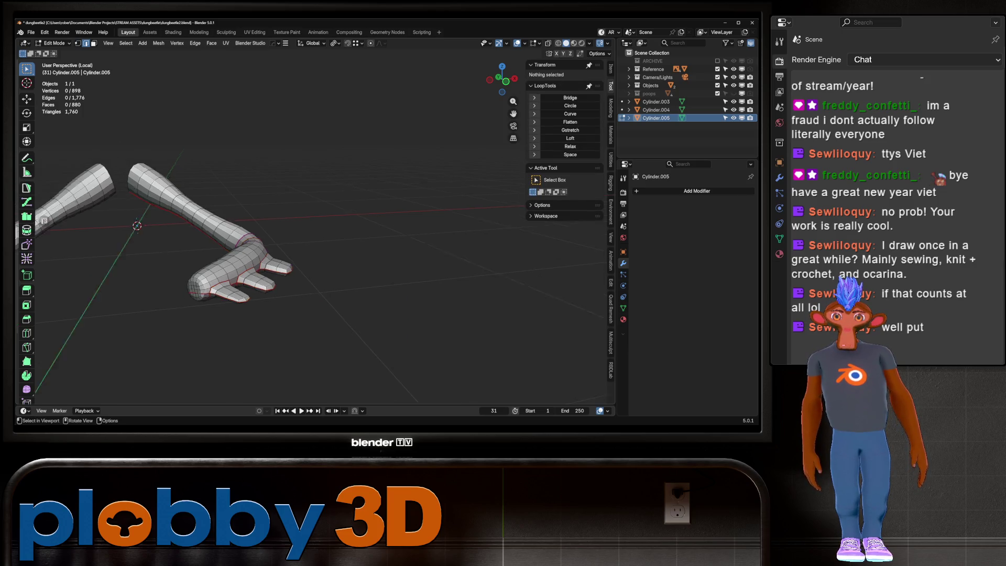
mouse_move(315, 236)
middle_mouse_down()
mouse_move(362, 221)
mouse_move(288, 199)
middle_mouse_up()
key("Tab")
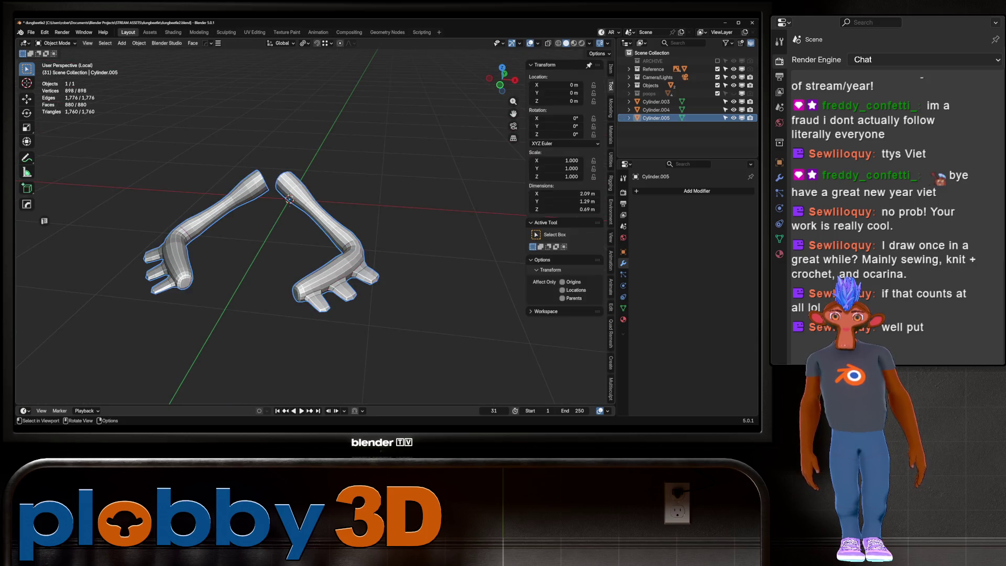
Apply the Hops_Mirror modifier to the legs and unwrap the whole mesh in the UV Editing workspace.
key("alt+x")
key("Tab")
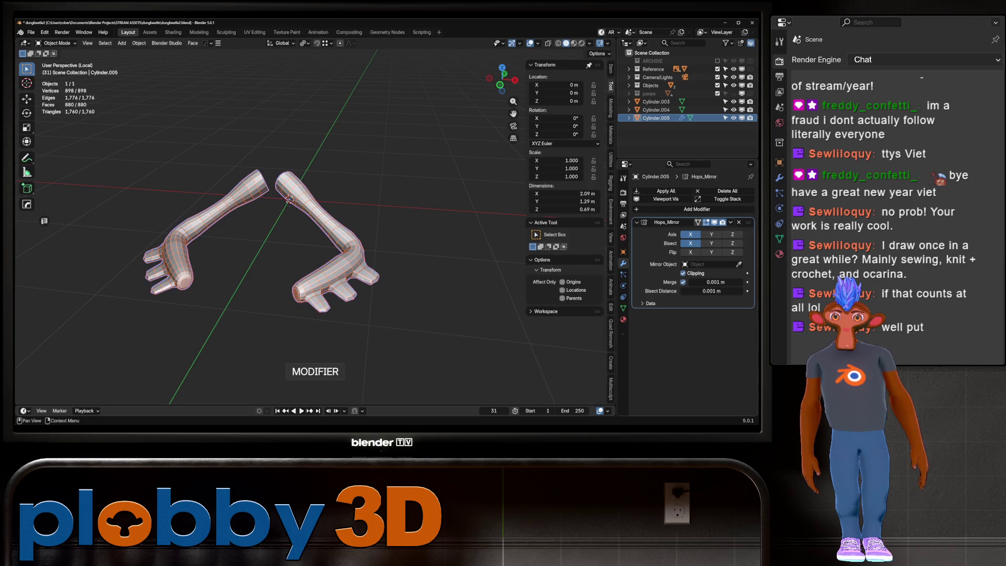
key("a")
key("ctrl+Page_Down")
key("ctrl+Page_Down")
key("ctrl+Page_Down")
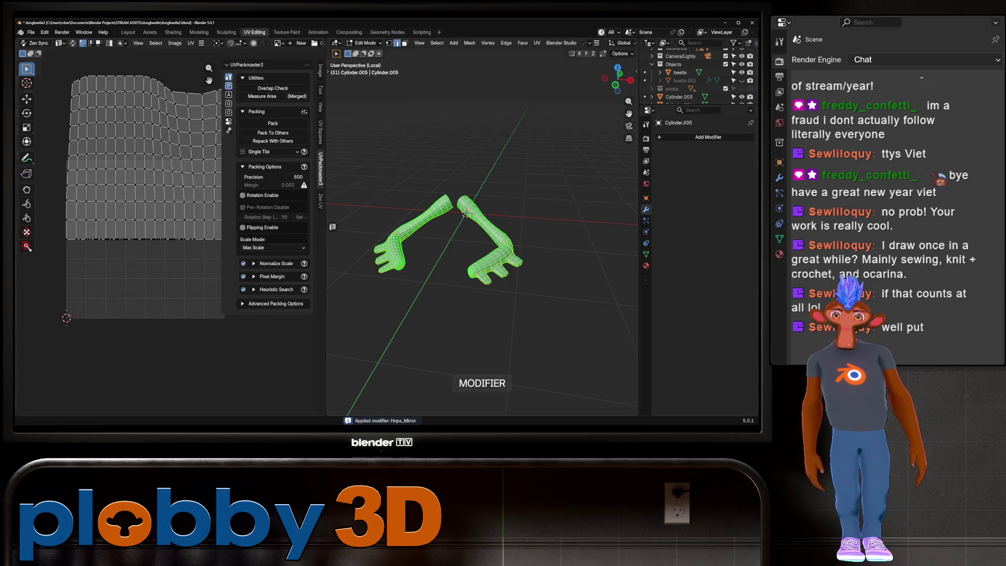
key("u")
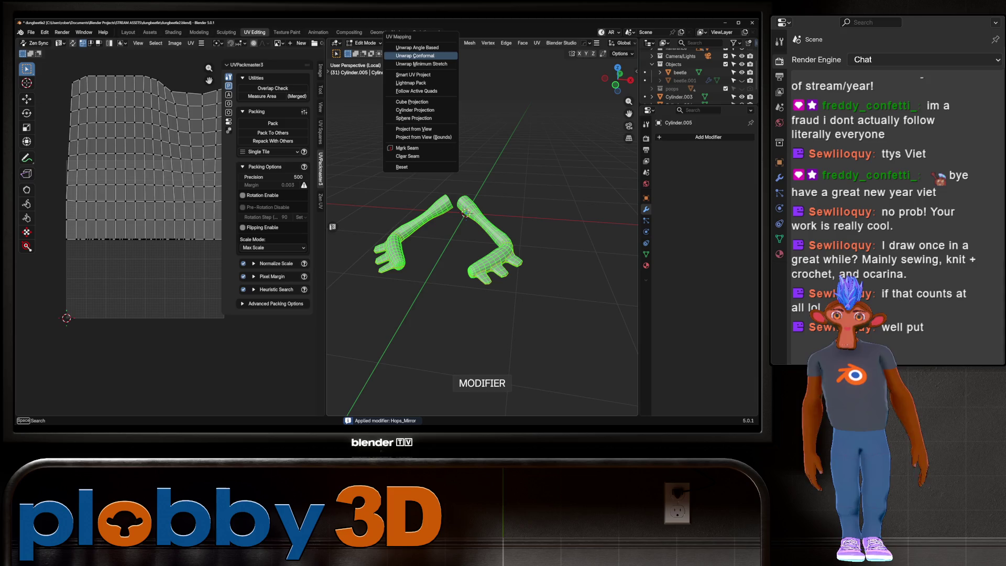
left_click(420, 61)
scroll(119, 236, "up", 3)
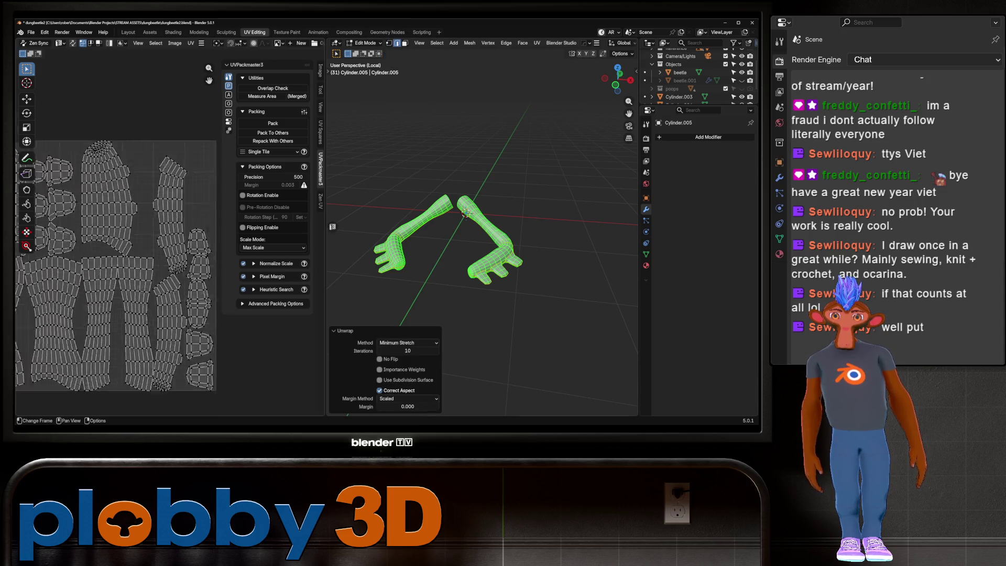
scroll(119, 235, "up", 3)
Leave Edit Mode, return to the Layout workspace and exit Local View to show the whole beetle.
key("Tab")
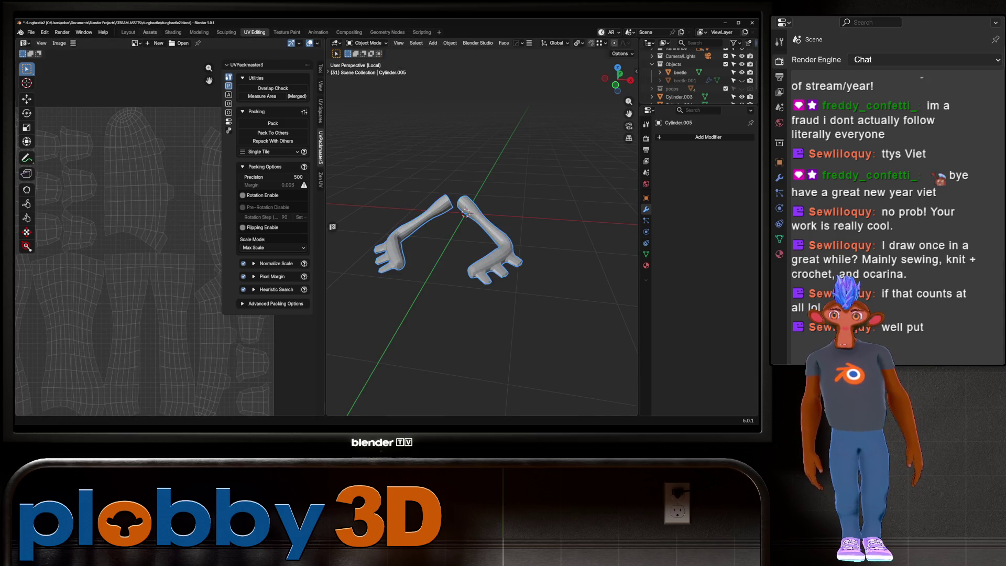
key("ctrl+Page_Up")
key("ctrl+Page_Up")
key("ctrl+Page_Up")
key("KP_Divide")
scroll(259, 229, "down", 3)
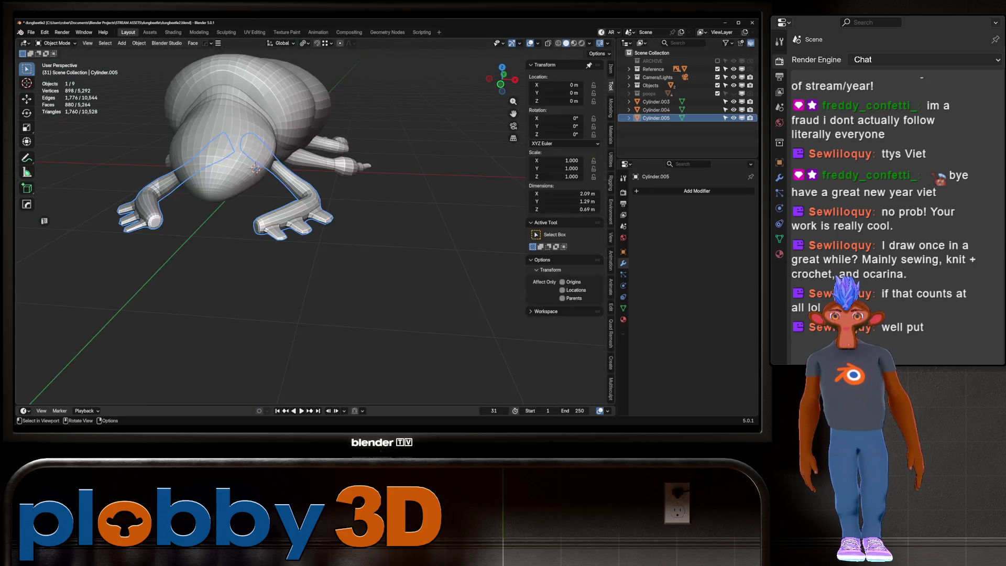
Select the rear leg Cylinder.004, isolate it in Local View and enter Edit Mode.
middle_click_drag(260, 228, 299, 221)
left_click(331, 240)
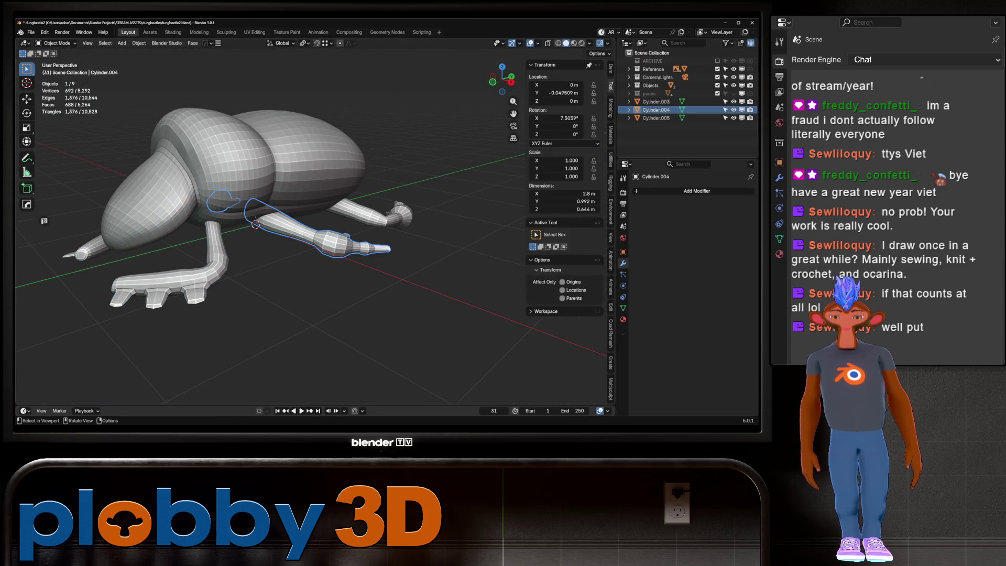
key("KP_Divide")
key("Tab")
mouse_move(315, 236)
middle_mouse_down()
mouse_move(354, 228)
mouse_move(275, 236)
mouse_move(338, 220)
mouse_move(307, 216)
mouse_move(322, 223)
middle_mouse_up()
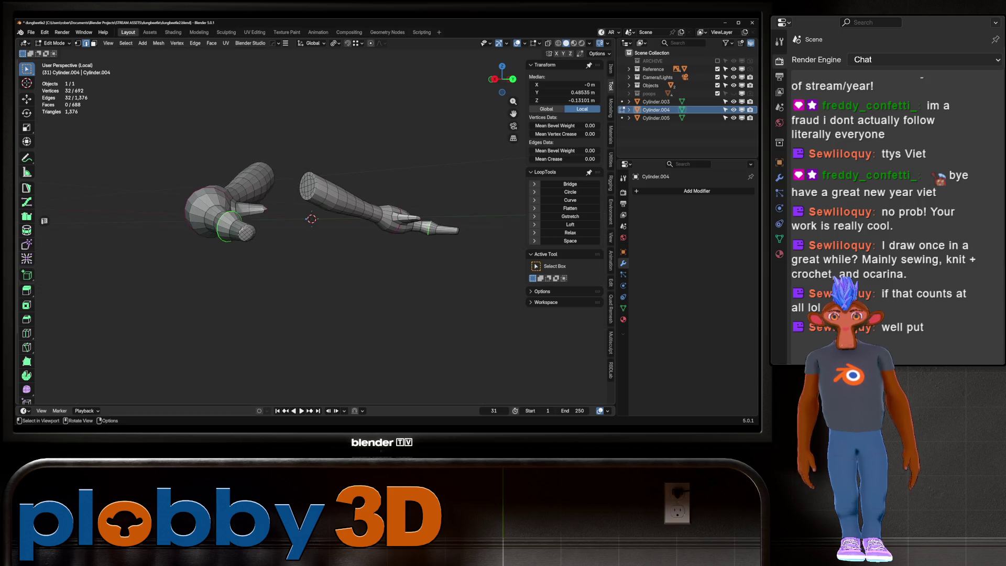
scroll(330, 216, "up", 2)
Select two edge loops along the leg's lower contour and check them from below and the side.
left_click(236, 237, "alt")
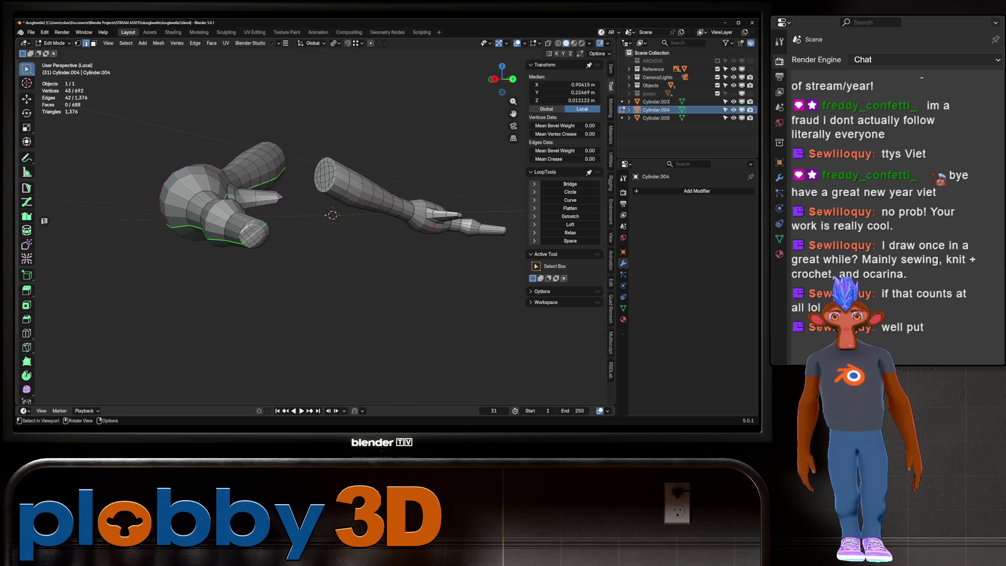
left_click(252, 235, "alt+shift")
mouse_move(251, 235)
middle_mouse_down()
mouse_move(331, 220)
mouse_move(361, 236)
middle_mouse_up()
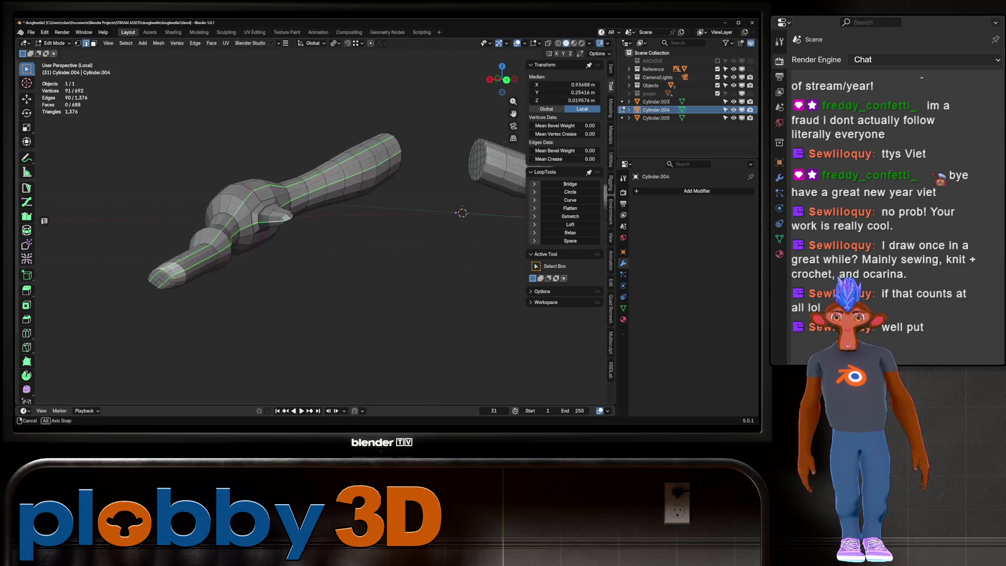
middle_click_drag(314, 220, 260, 173)
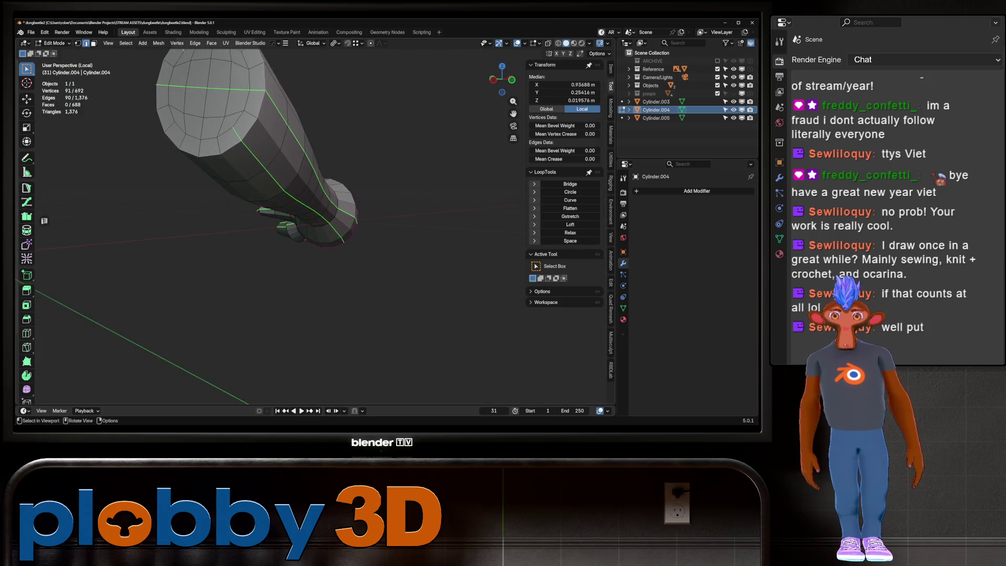
middle_click_drag(314, 220, 377, 237)
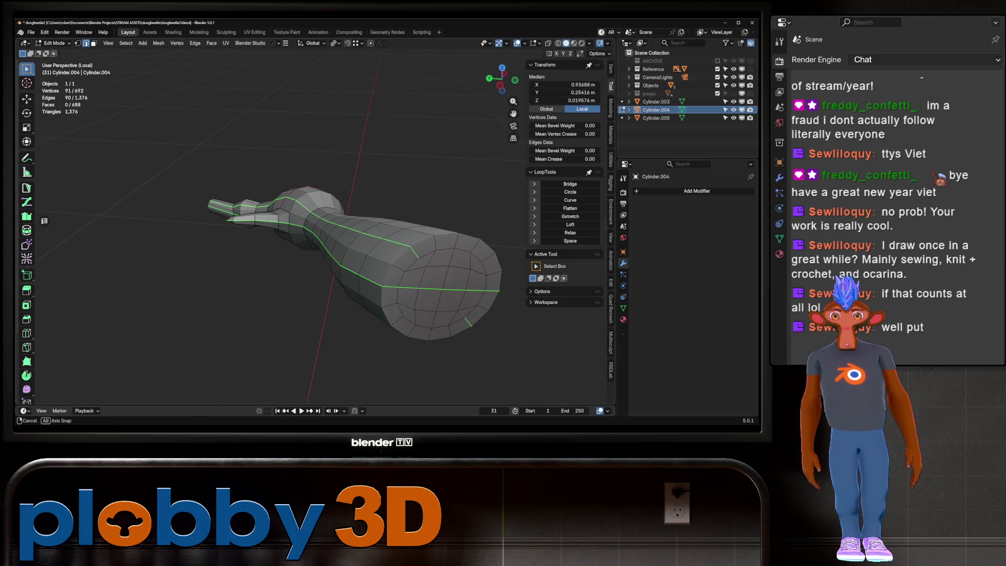
middle_click_drag(314, 221, 369, 244)
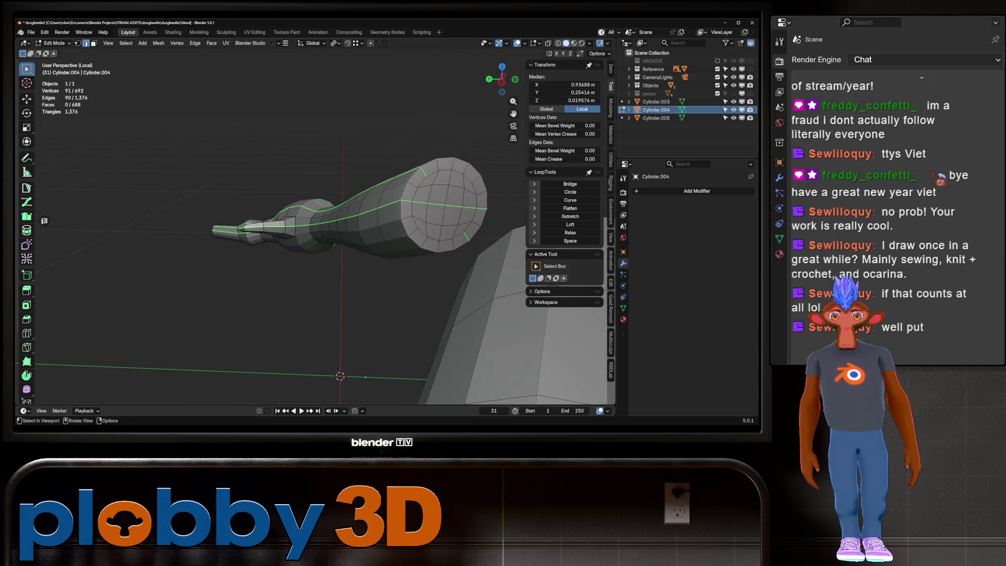
Select the whole flat end cap of the leg and delete its faces.
left_click(428, 181)
key("shift+g")
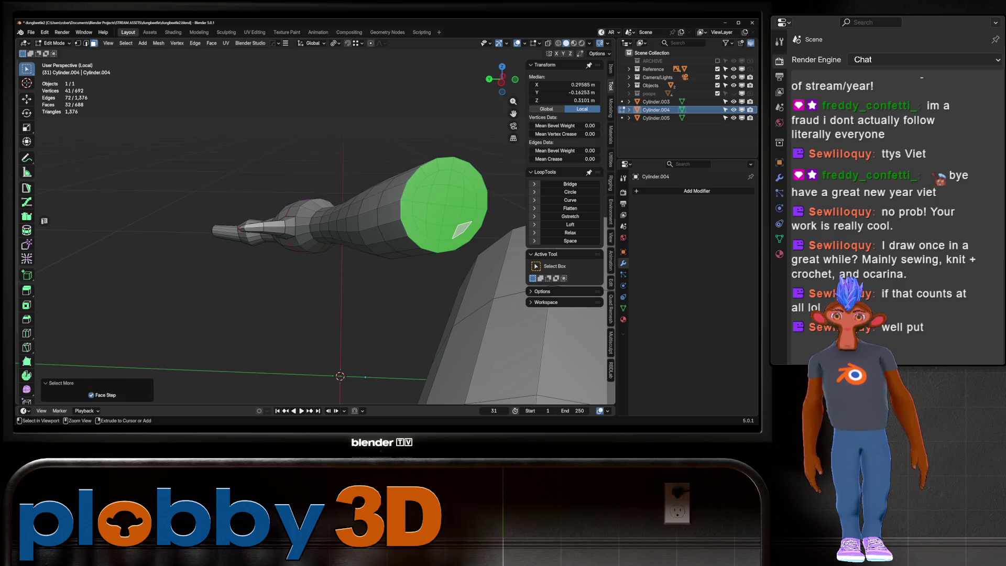
key("x")
left_click(409, 228)
middle_click_drag(314, 236, 393, 255)
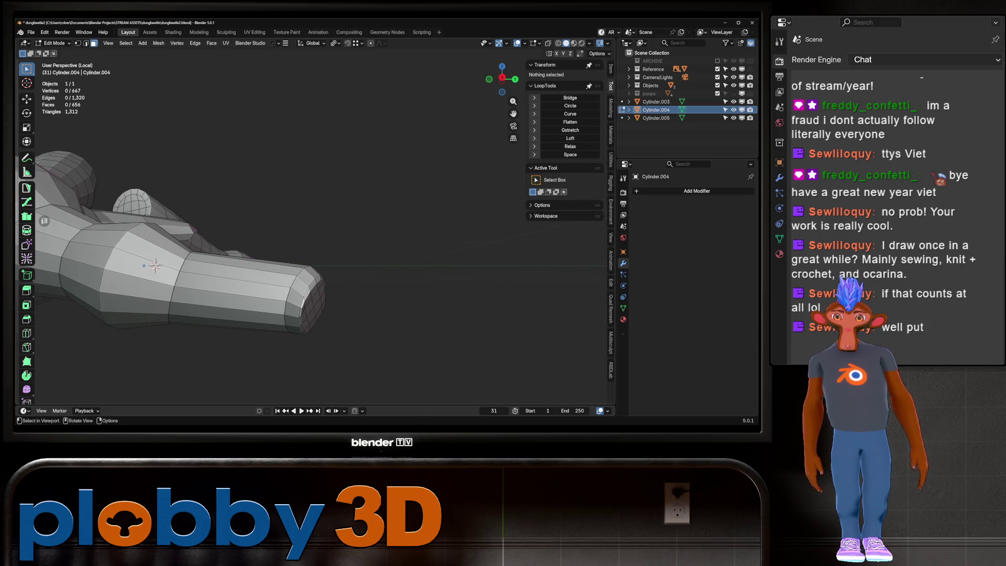
Grow a selection over the other end cap and smooth its vertices via Quick Favorites.
left_click(307, 306)
middle_click_drag(307, 306, 354, 260)
key("ctrl+KP_Add")
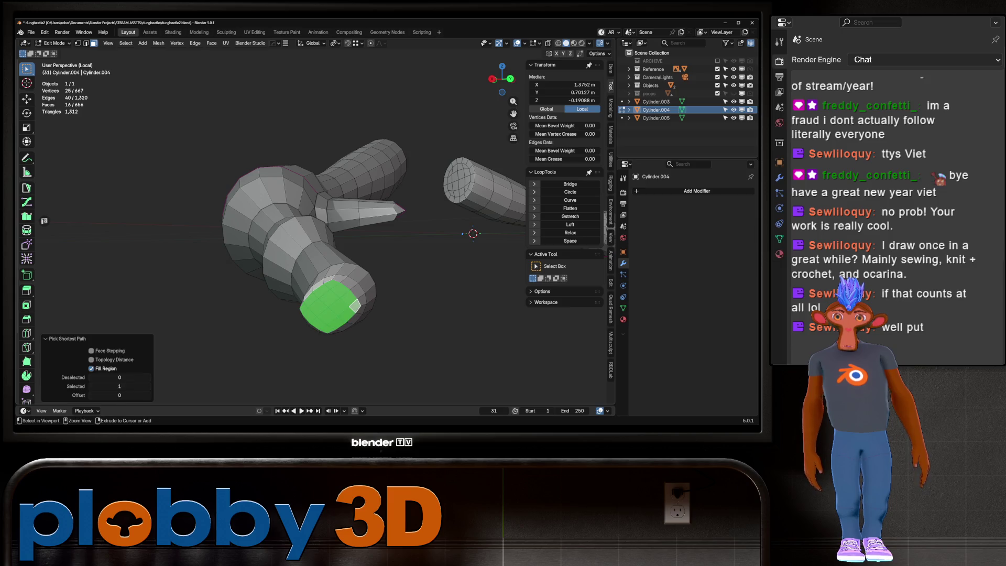
key("ctrl+KP_Add")
mouse_move(275, 236)
middle_mouse_down()
mouse_move(323, 268)
mouse_move(354, 216)
middle_mouse_up()
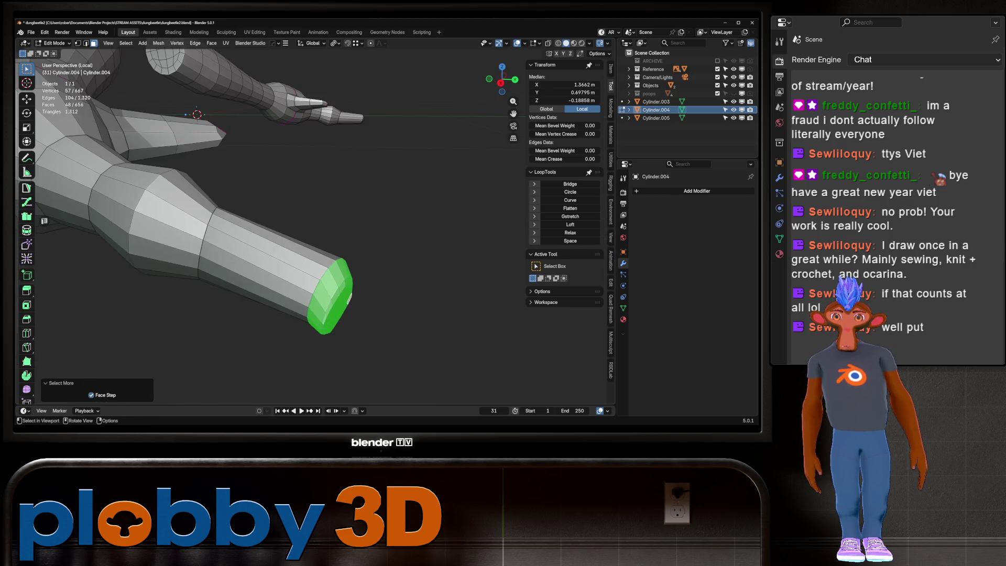
key("q")
middle_click_drag(379, 280, 456, 236)
key("q")
left_click(471, 301)
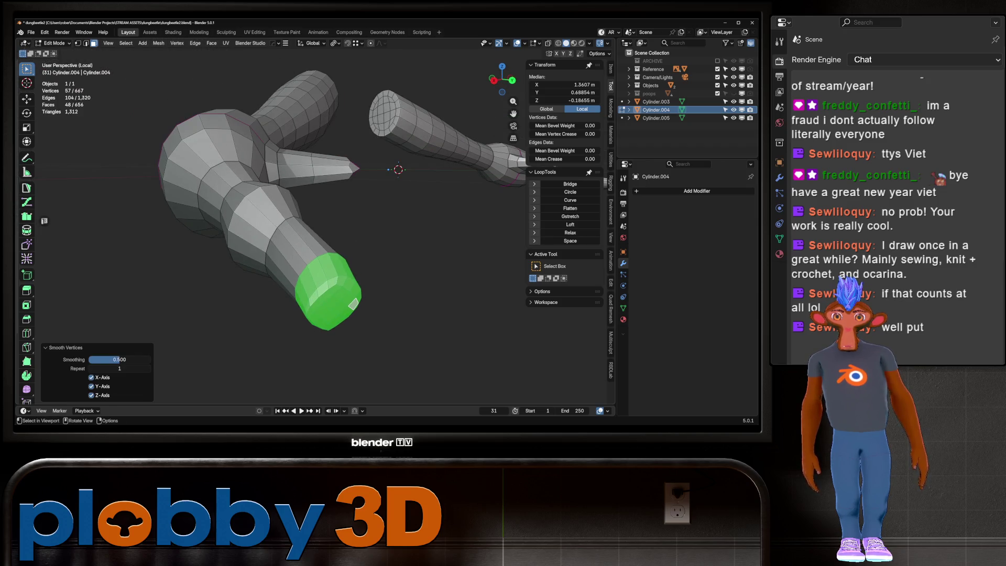
key("ctrl+z")
key("ctrl+z")
key("q")
left_click(350, 298)
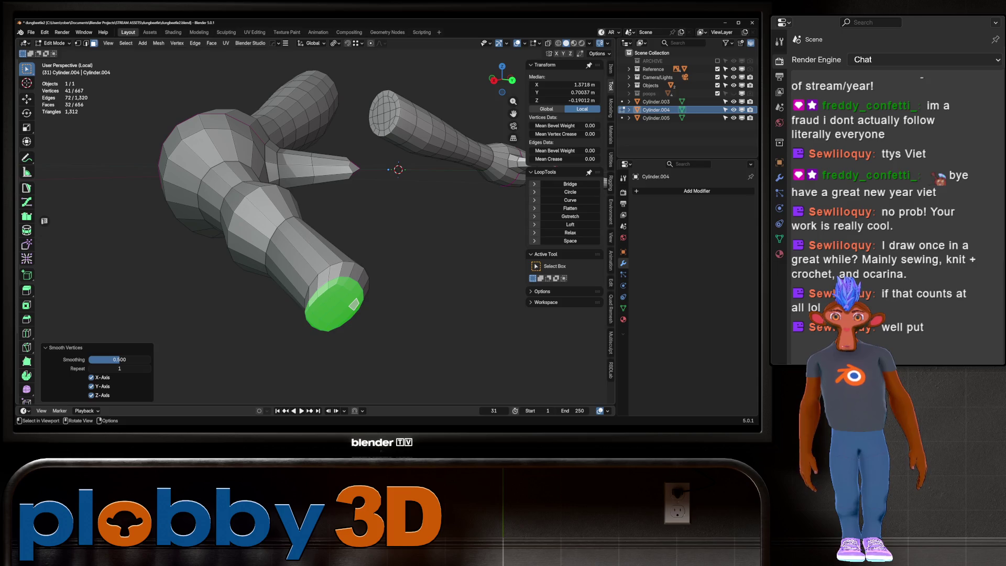
middle_click_drag(354, 304, 352, 292)
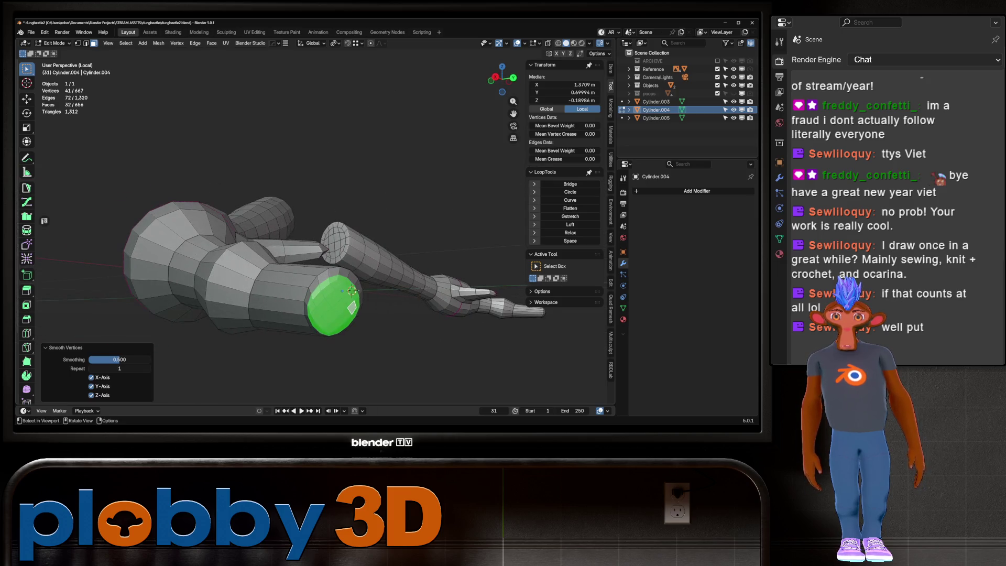
Shrink the selection to the cap's centre faces, delete them and relax the boundary rim into a round loop with LoopTools.
key("ctrl+KP_Subtract")
key("q")
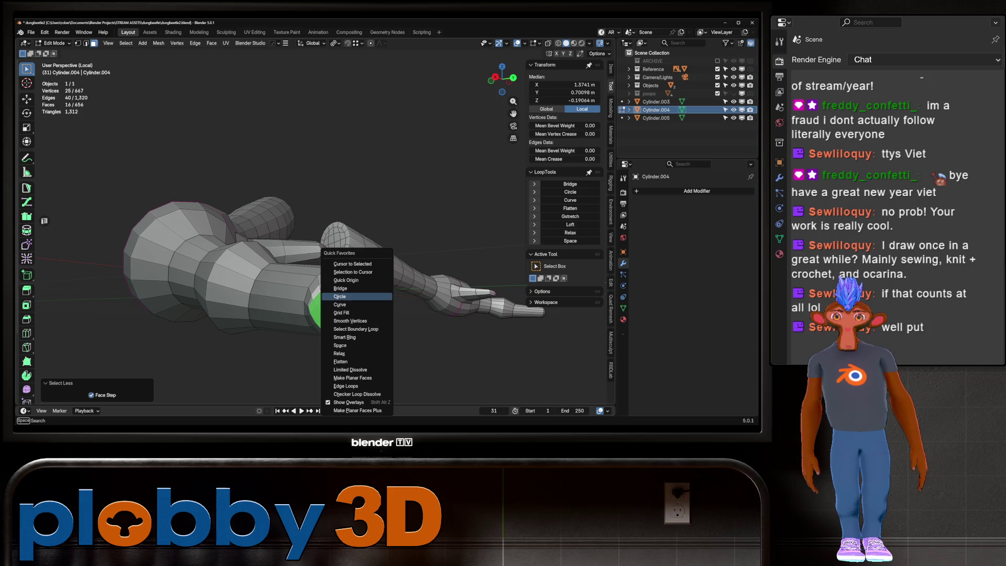
key("Escape")
key("x")
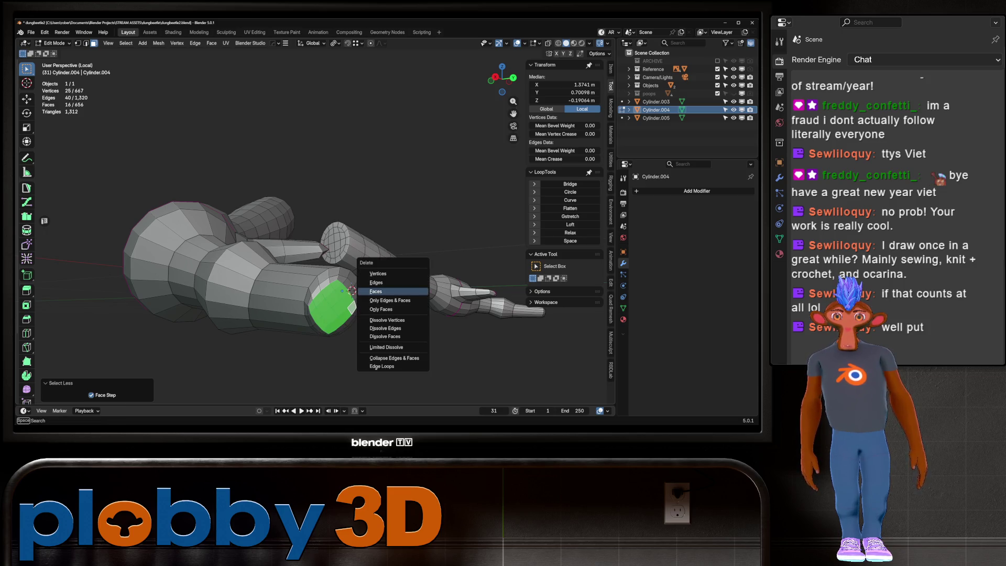
left_click(373, 288)
left_click(351, 291, "alt")
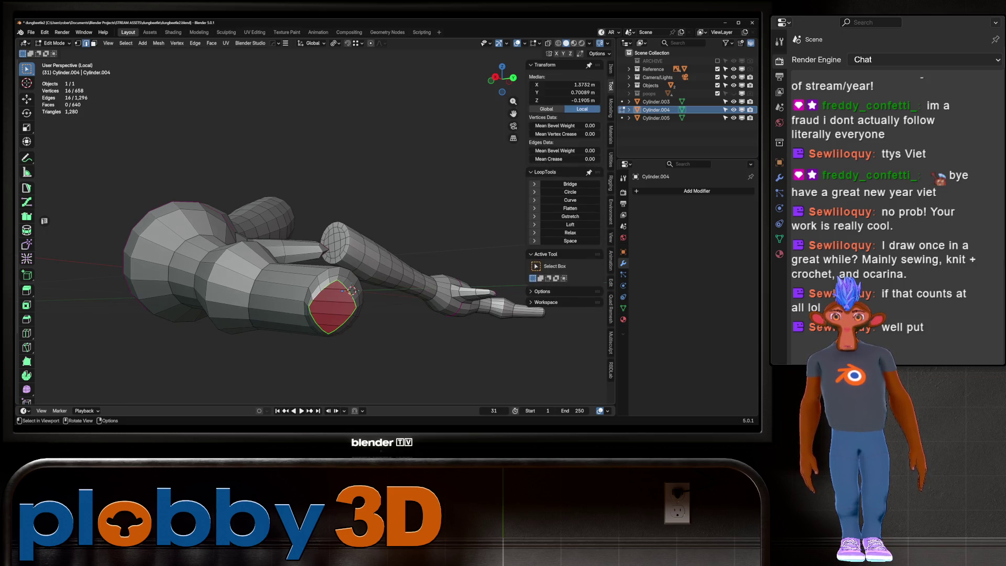
left_click(570, 232)
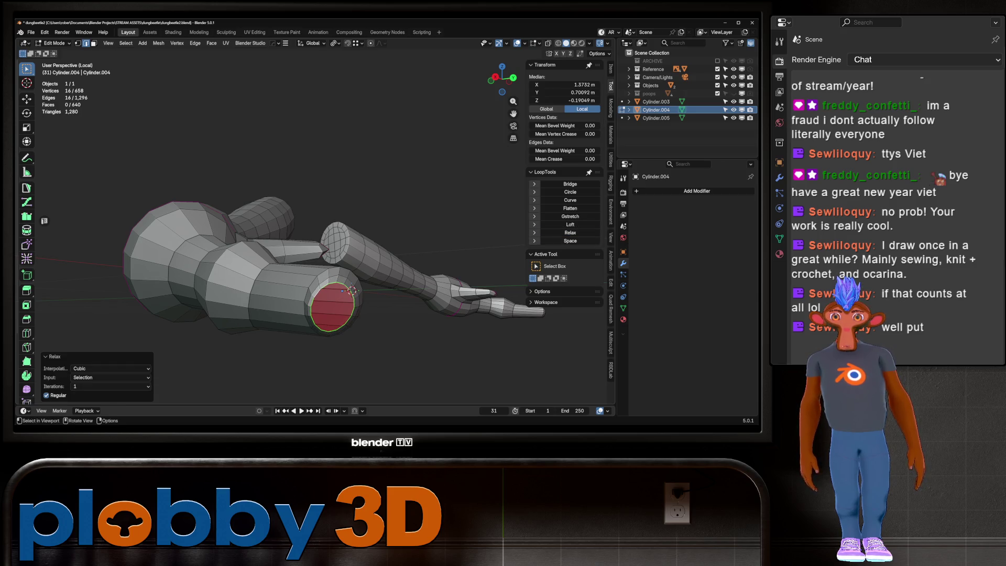
mouse_move(354, 260)
middle_mouse_down()
mouse_move(346, 236)
mouse_move(299, 244)
middle_mouse_up()
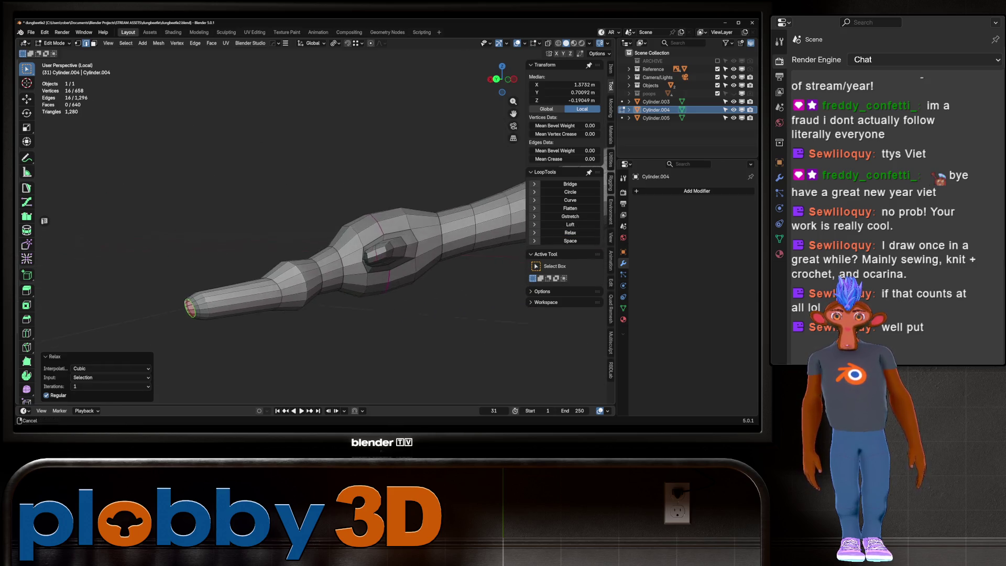
Add an edge loop along the limb to the selection and orbit to view the other cylinders.
left_click(299, 259, "alt+shift")
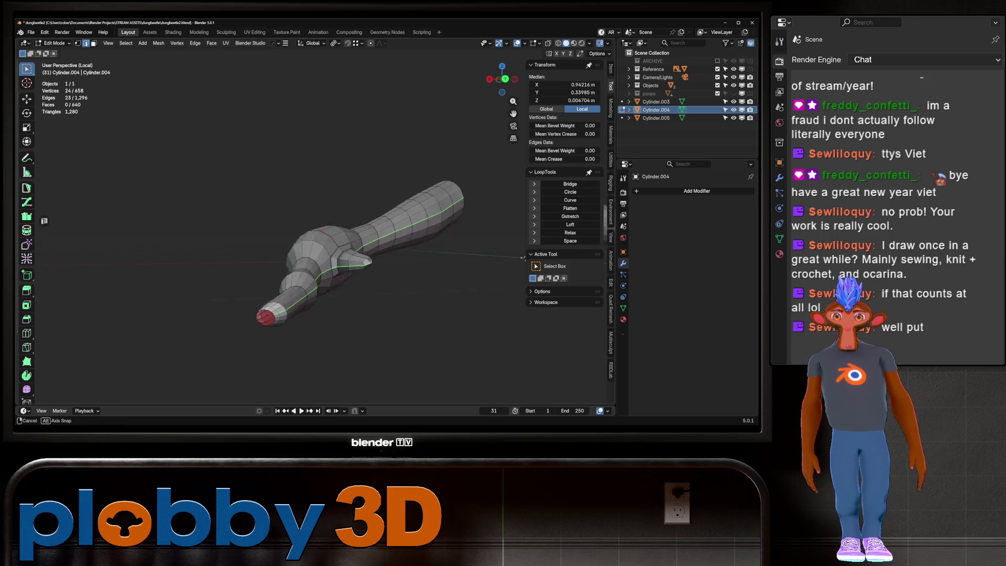
mouse_move(299, 260)
middle_mouse_down()
mouse_move(412, 271)
mouse_move(377, 236)
middle_mouse_up()
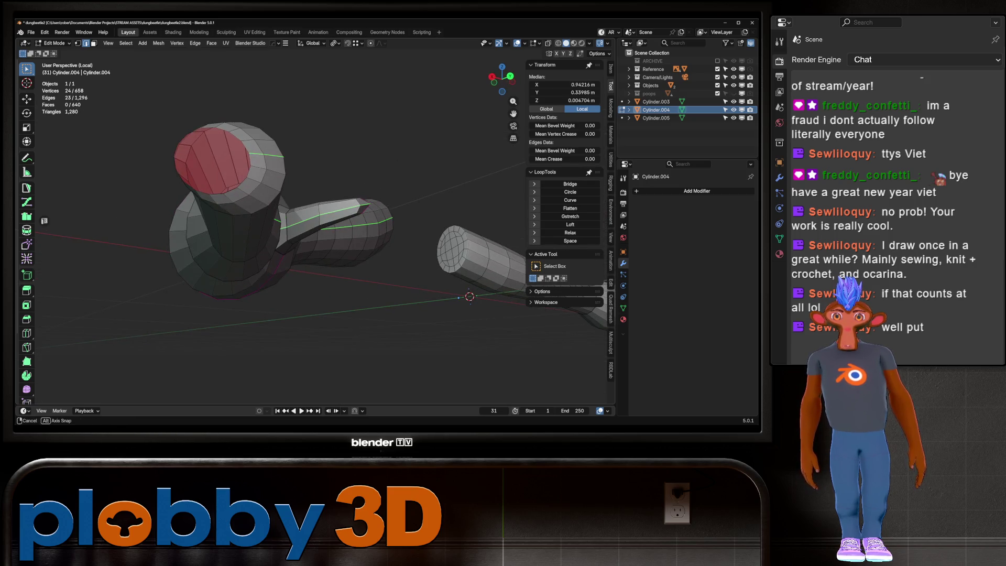
mouse_move(315, 236)
middle_mouse_down()
mouse_move(306, 220)
mouse_move(315, 228)
middle_mouse_up()
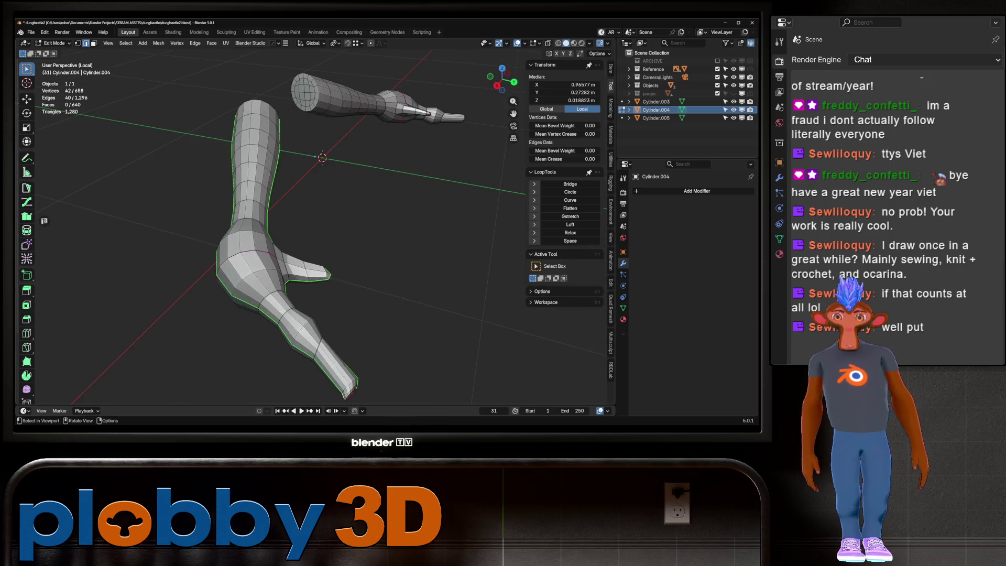
scroll(275, 228, "up", 4)
Extend the selection along the limb's edge loops and add the open cap rim loop.
left_click(259, 248, "alt+shift")
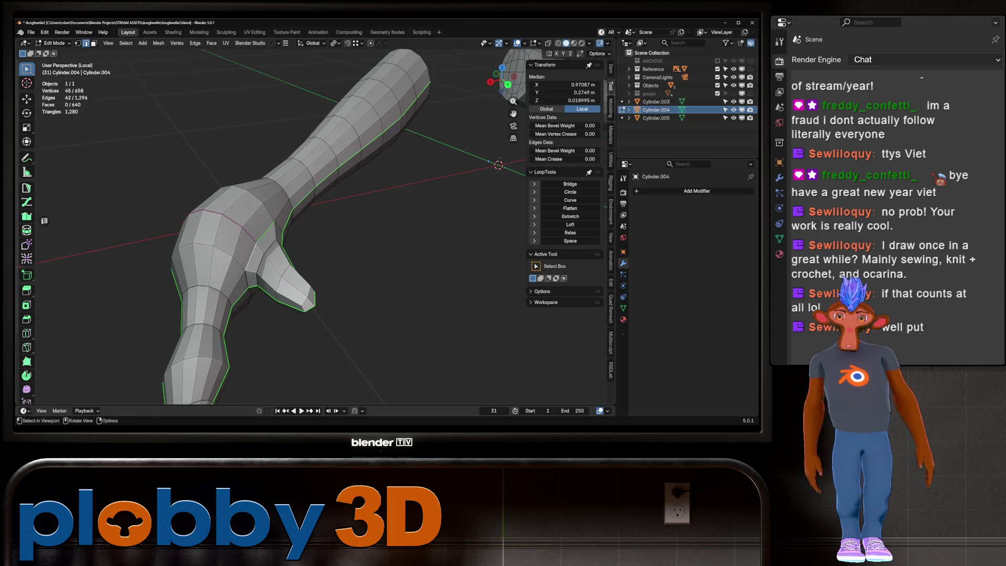
mouse_move(276, 228)
middle_mouse_down()
mouse_move(315, 220)
mouse_move(330, 236)
middle_mouse_up()
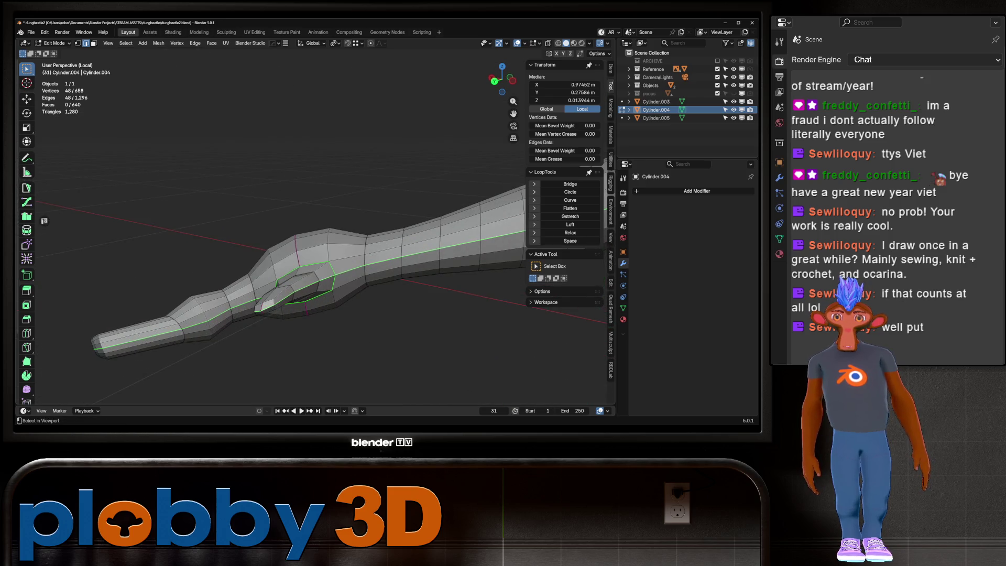
key("ctrl+z")
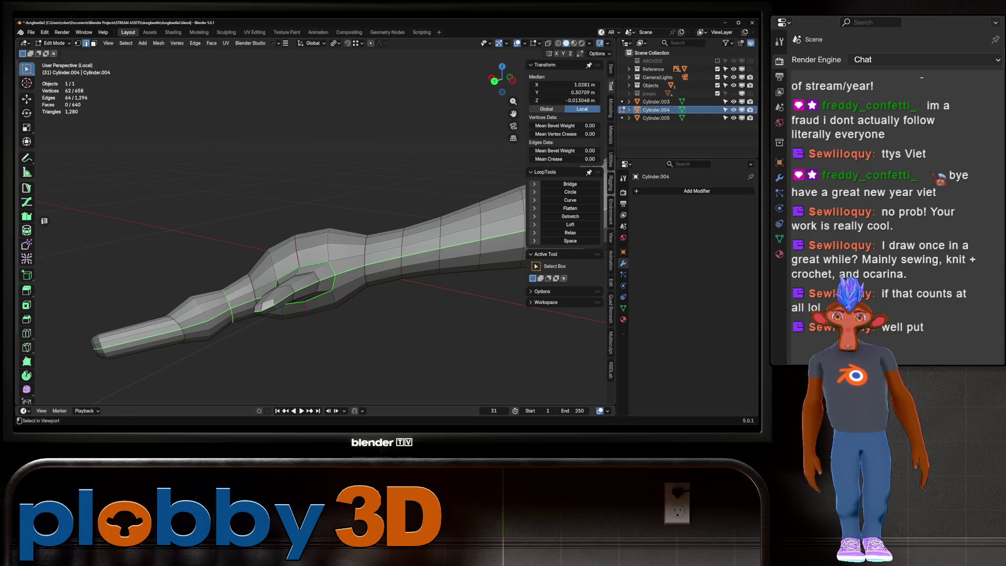
left_click(366, 259, "alt")
middle_click_drag(366, 260, 236, 282)
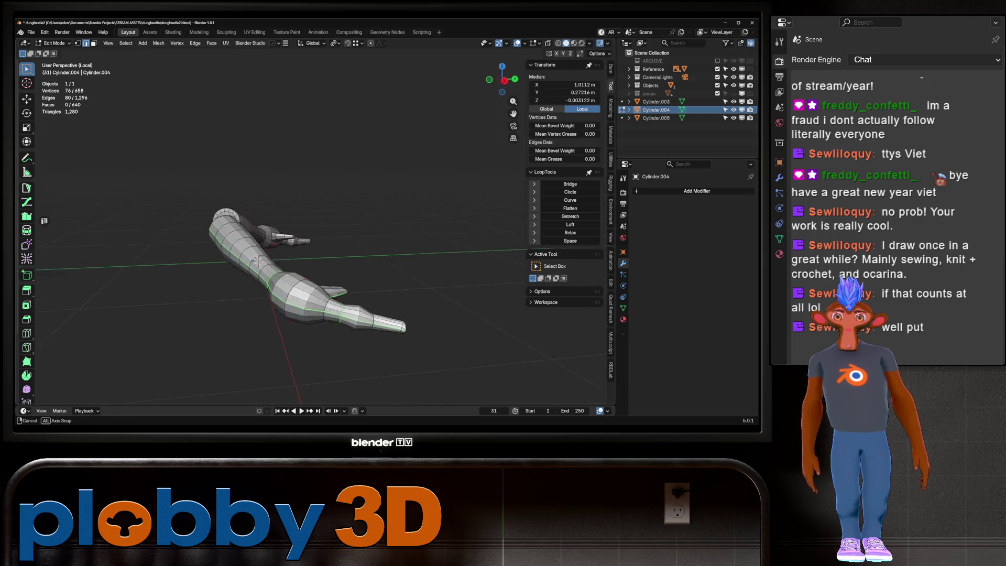
scroll(314, 275, "up", 3)
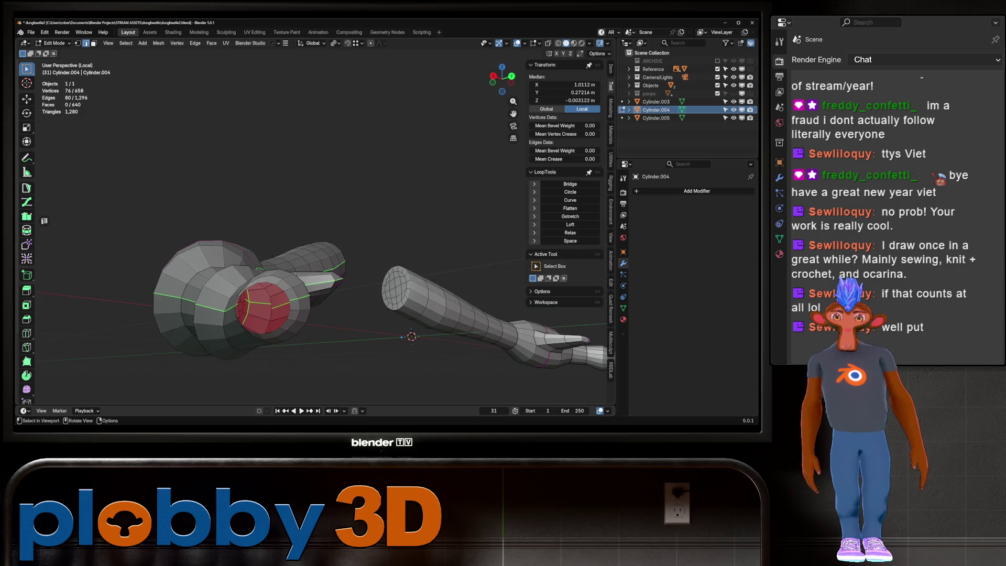
middle_click_drag(315, 275, 354, 260)
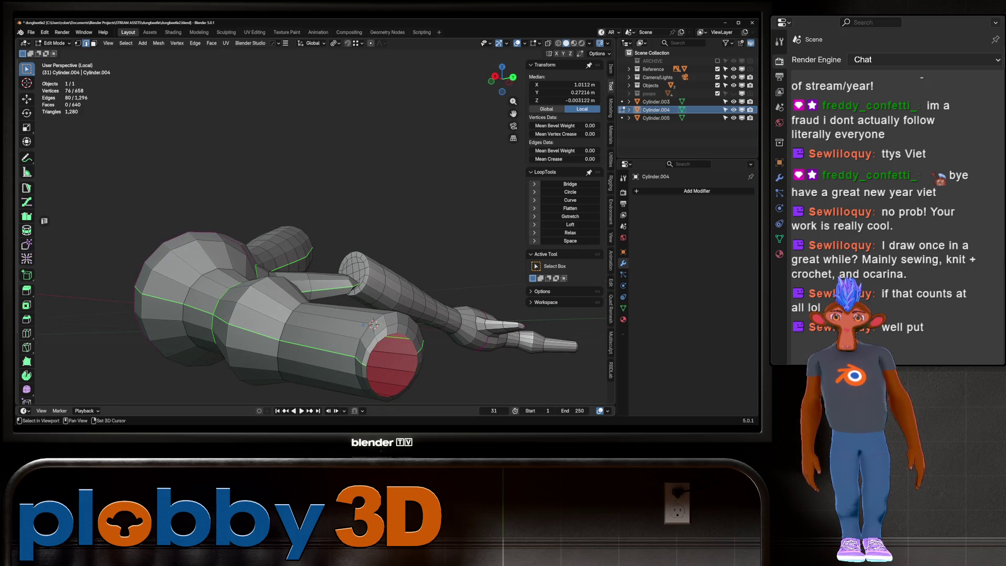
left_click(373, 324, "alt+shift")
Mark the selected limb edges and rim as UV seams.
right_click(251, 205)
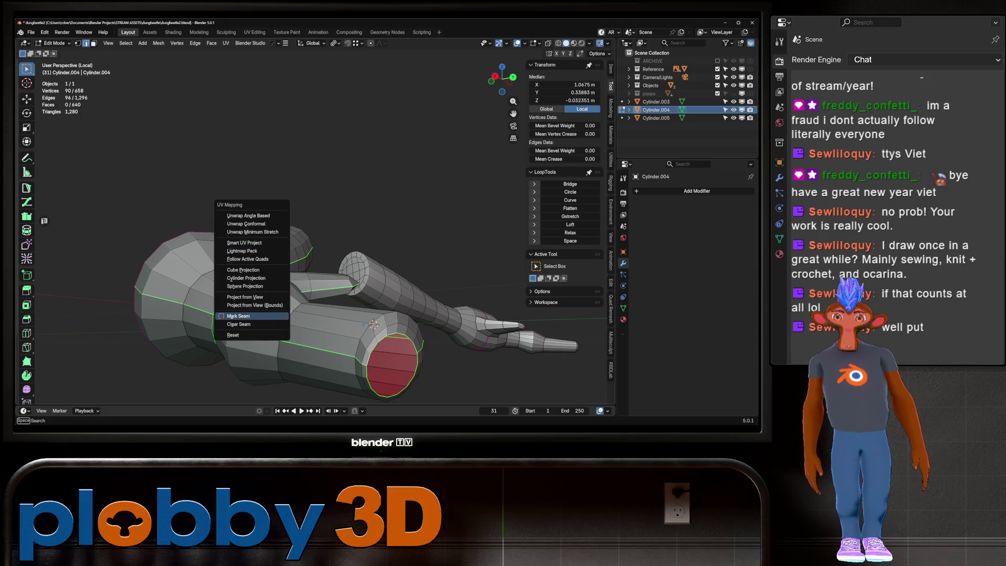
left_click(252, 317)
scroll(315, 275, "down", 2)
middle_click_drag(315, 275, 236, 260)
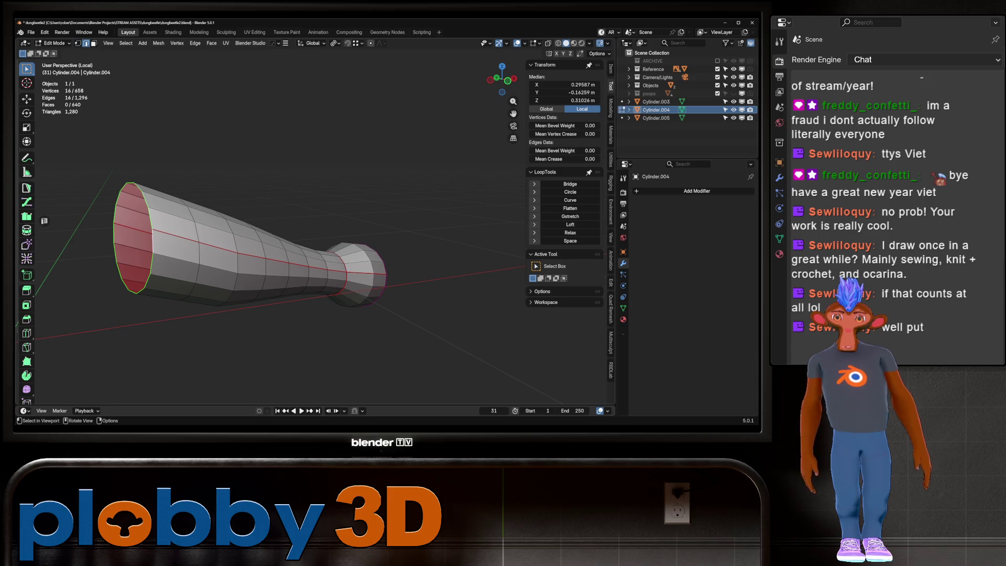
Close the open rim loop with Face > Grid Fill and inspect the new cap.
middle_click_drag(44, 221, 142, 236)
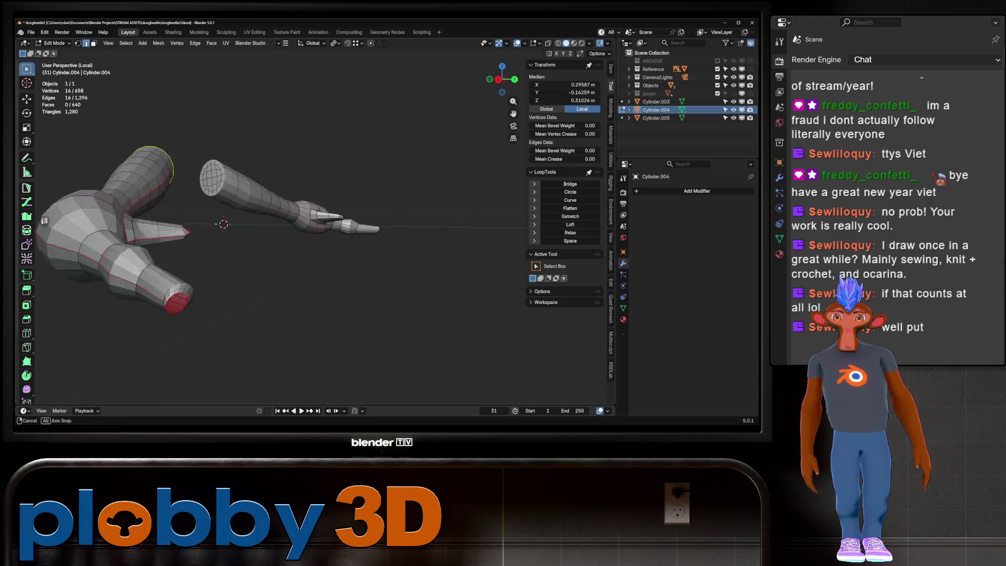
middle_click_drag(45, 221, 45, 221)
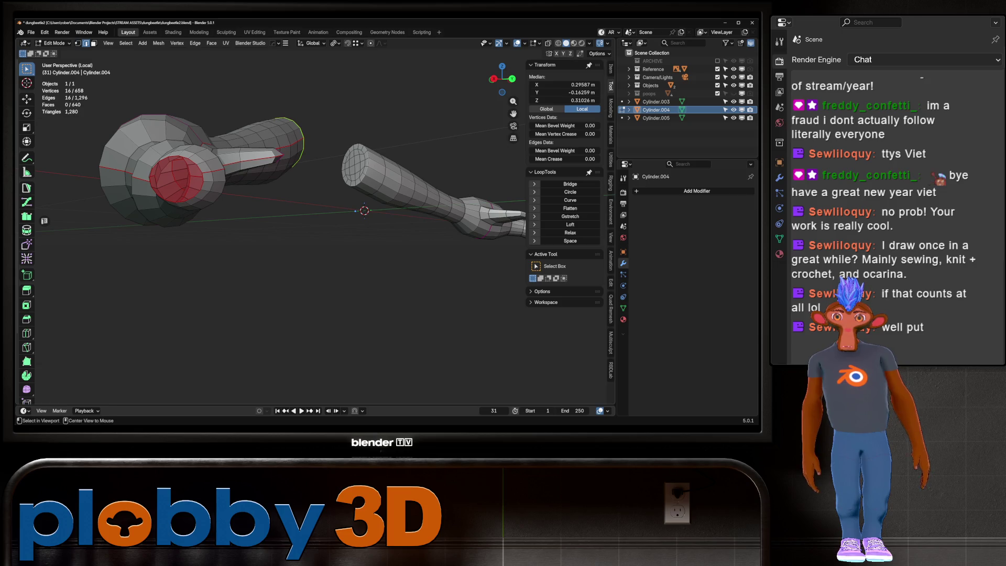
key("ctrl+f")
left_click(225, 195)
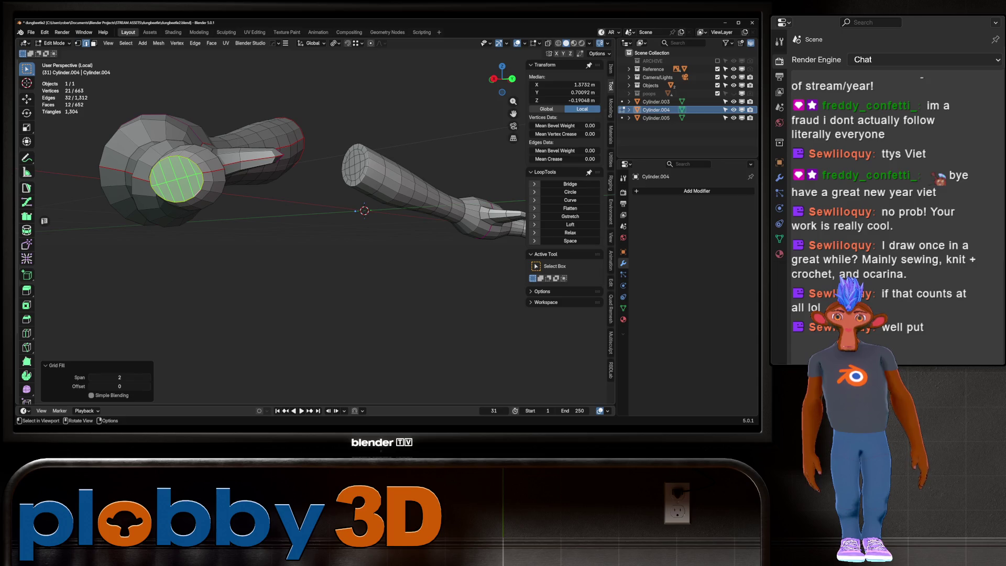
middle_click_drag(44, 221, 44, 221)
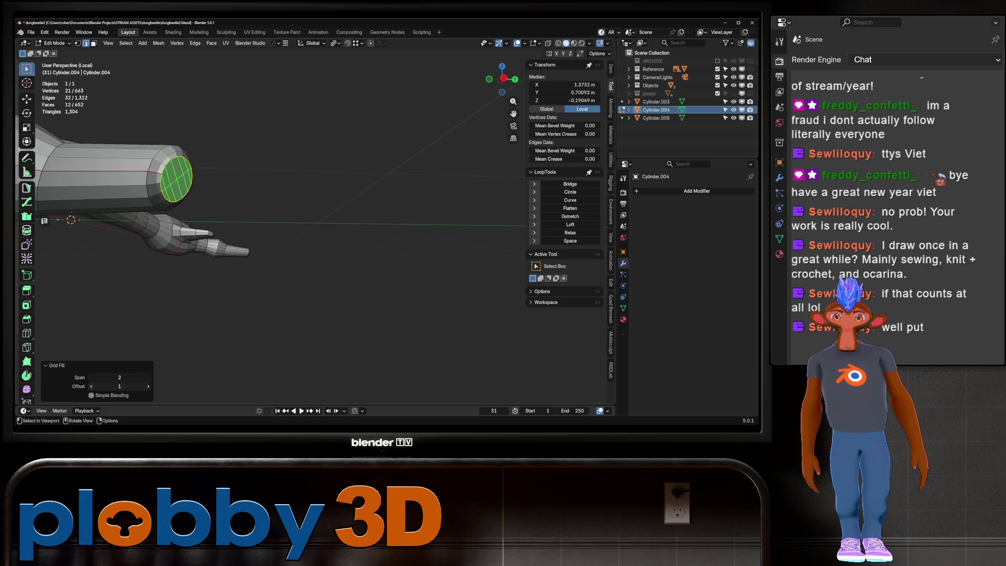
middle_click_drag(44, 222, 44, 221)
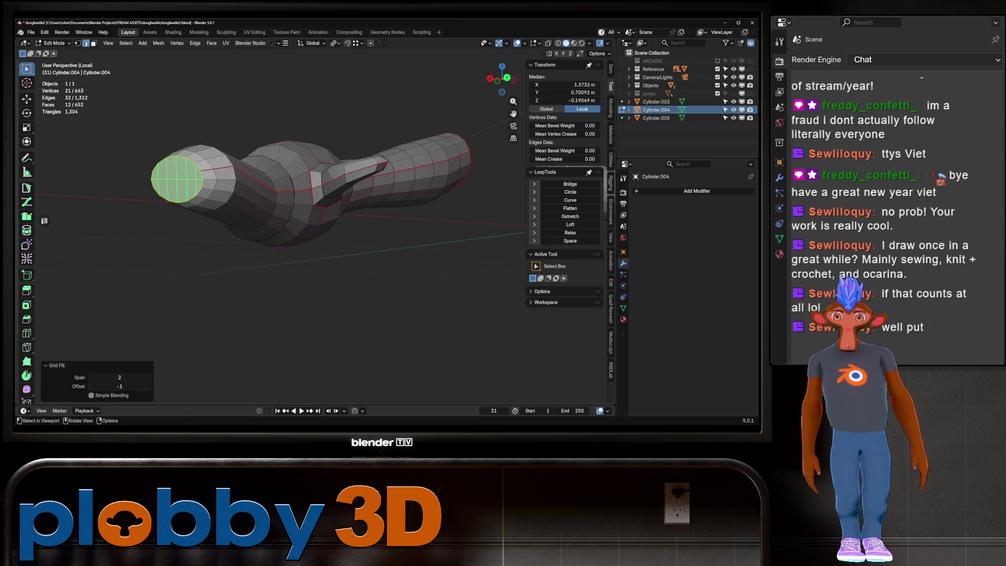
mouse_move(236, 197)
middle_mouse_down()
mouse_move(275, 224)
mouse_move(265, 211)
mouse_move(299, 228)
mouse_move(315, 221)
middle_mouse_up()
Inset the tapered cylinder's end cap and grid fill the inset face.
left_click(277, 228)
key("alt+a")
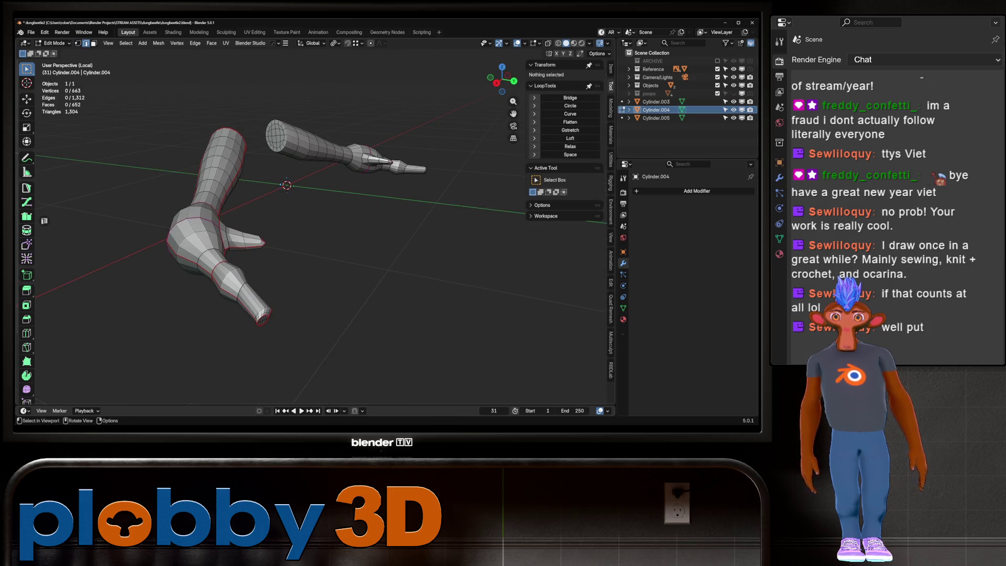
middle_click_drag(45, 221, 45, 221)
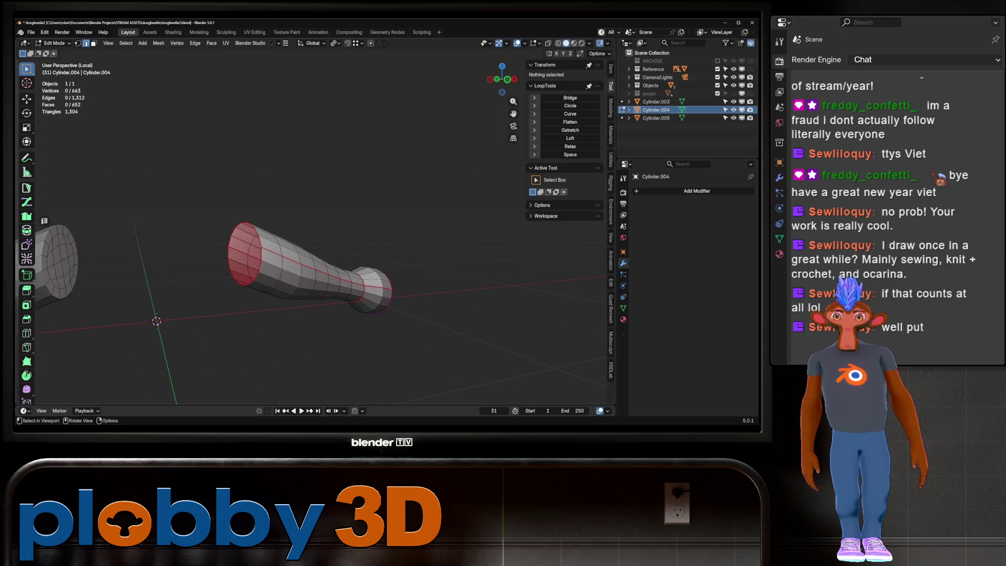
left_click(245, 254)
key("i")
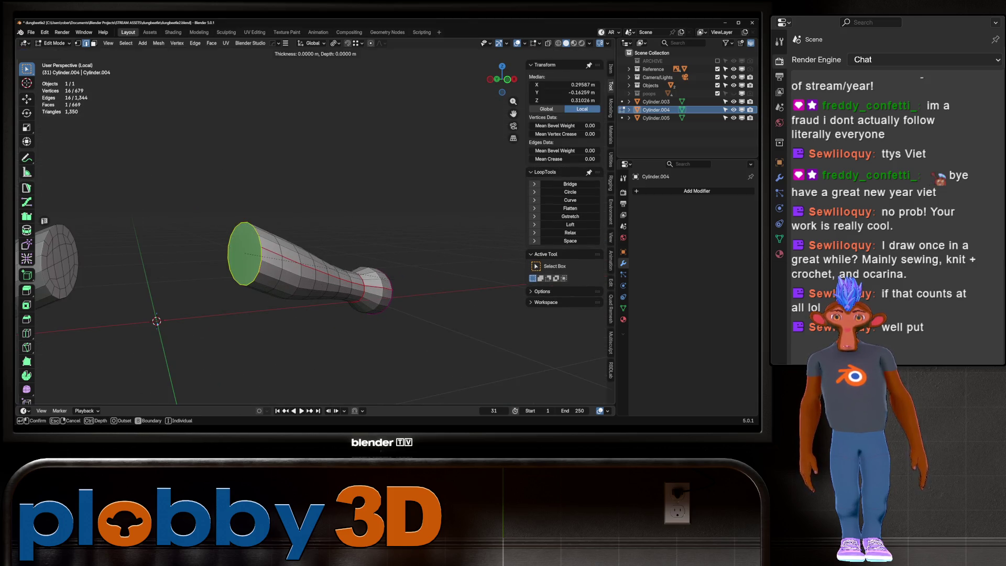
left_click(245, 253)
key("ctrl+f")
left_click(365, 307)
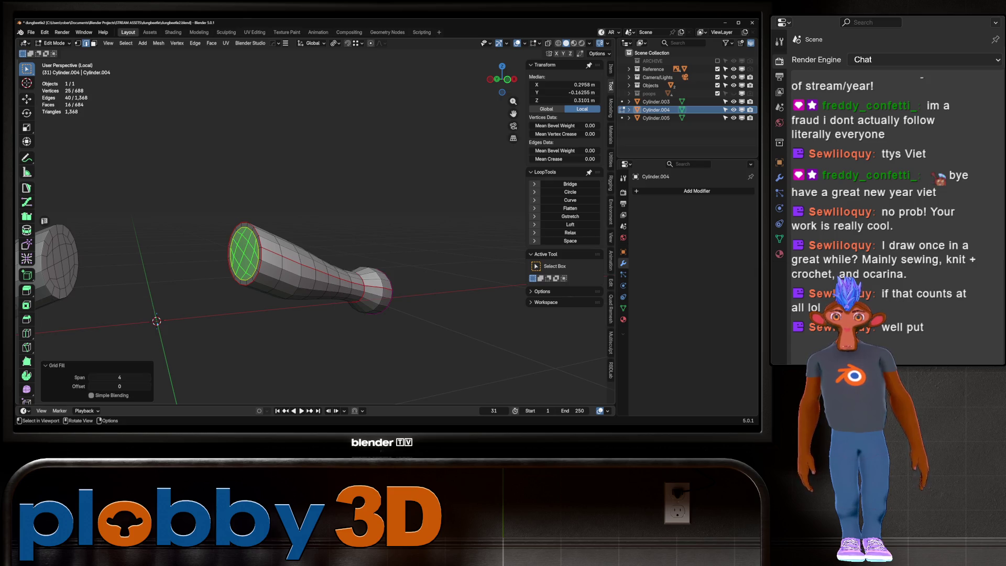
middle_click_drag(44, 221, 45, 221)
Apply the mirror to the rear leg in Object Mode and re-enter its mesh in the UV Editing workspace.
key("Tab")
key("alt+x")
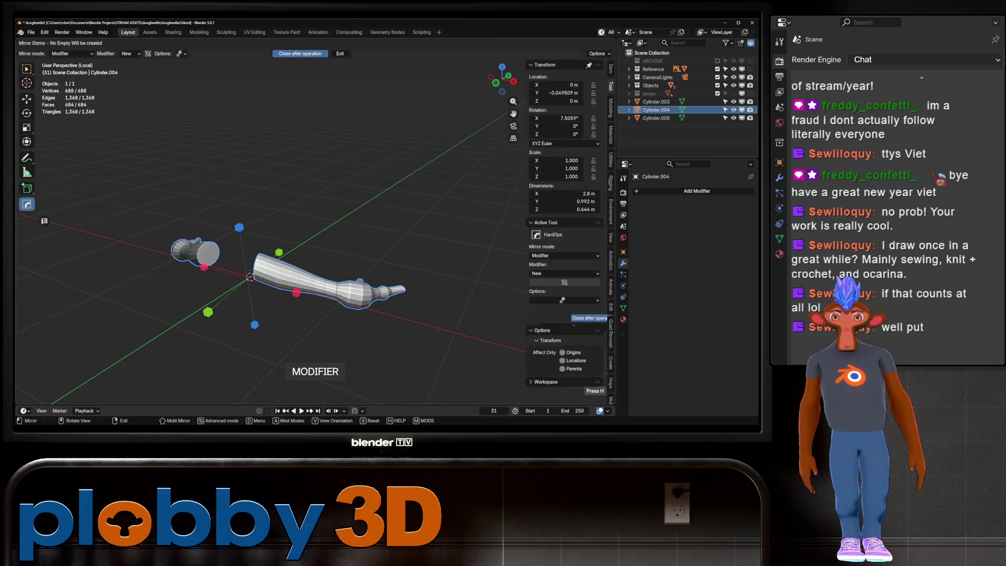
key("Escape")
key("Tab")
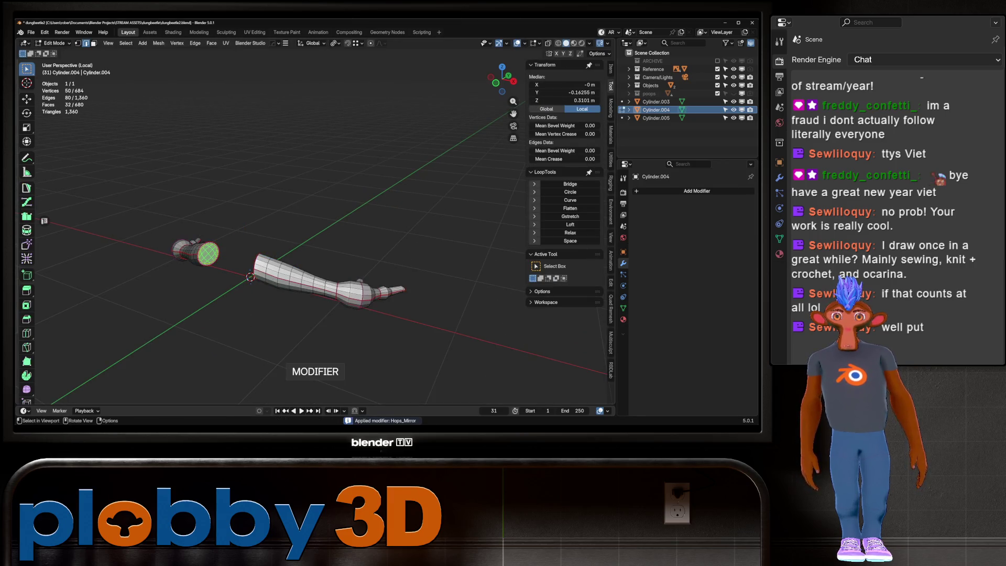
left_click(254, 32)
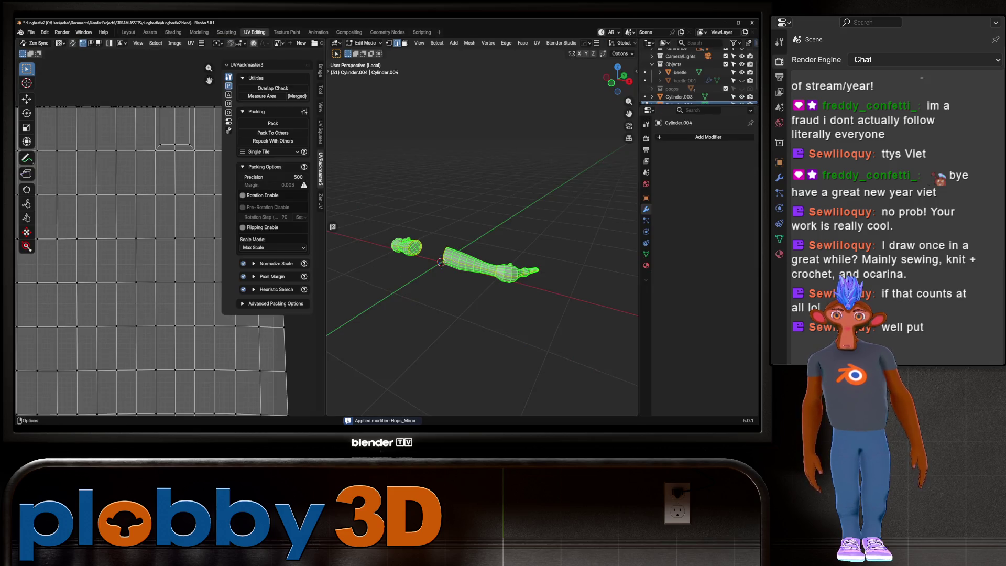
Unwrap the leg's UVs with Minimum Stretch, clear the UV selection and return to the Layout workspace.
key("u")
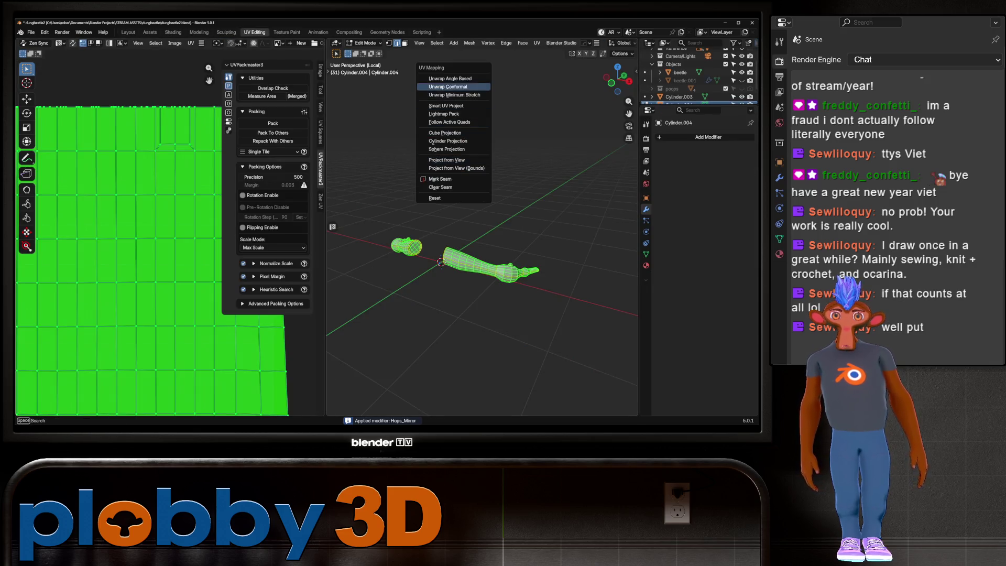
left_click(452, 87)
key("u")
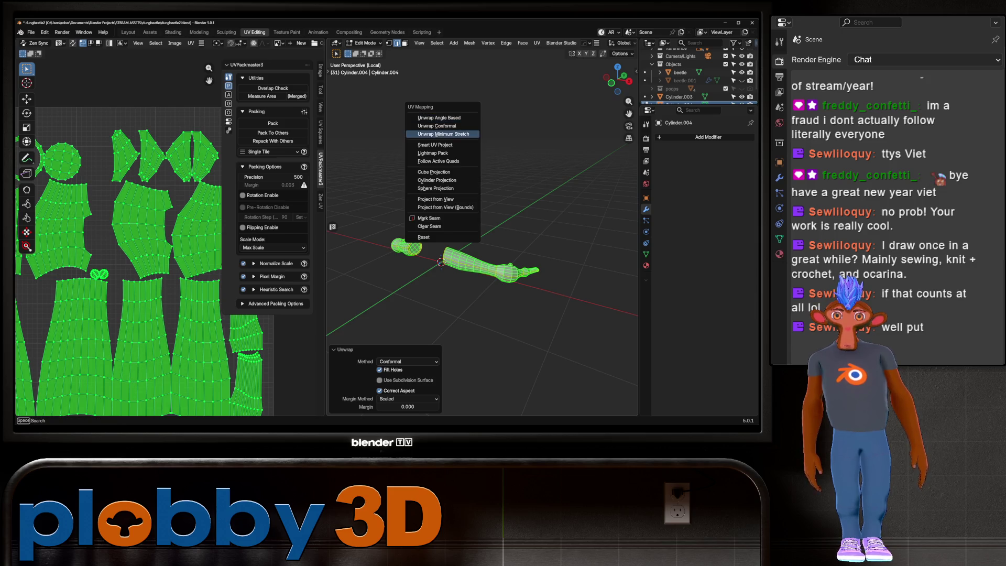
left_click(440, 134)
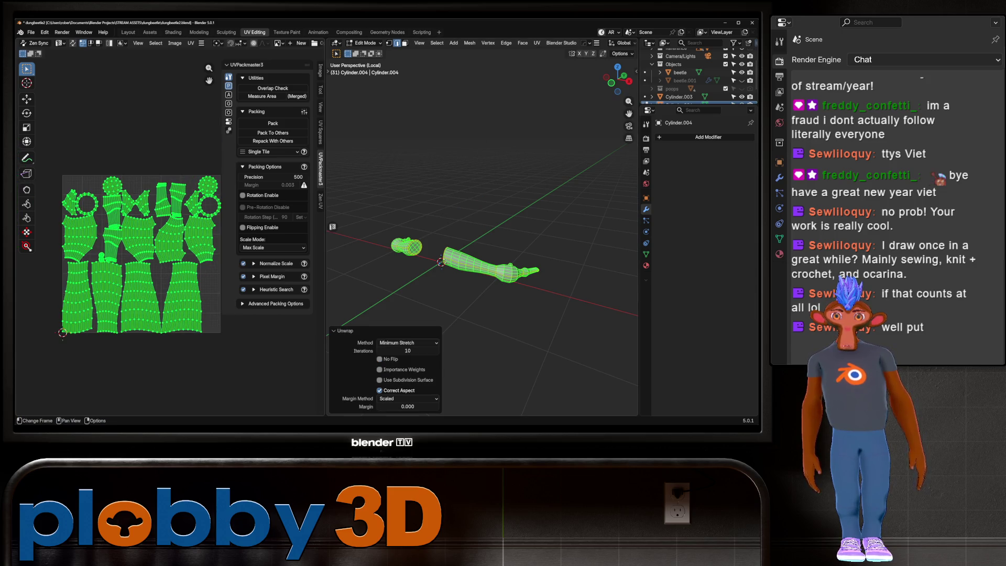
left_click(140, 329)
key("Tab")
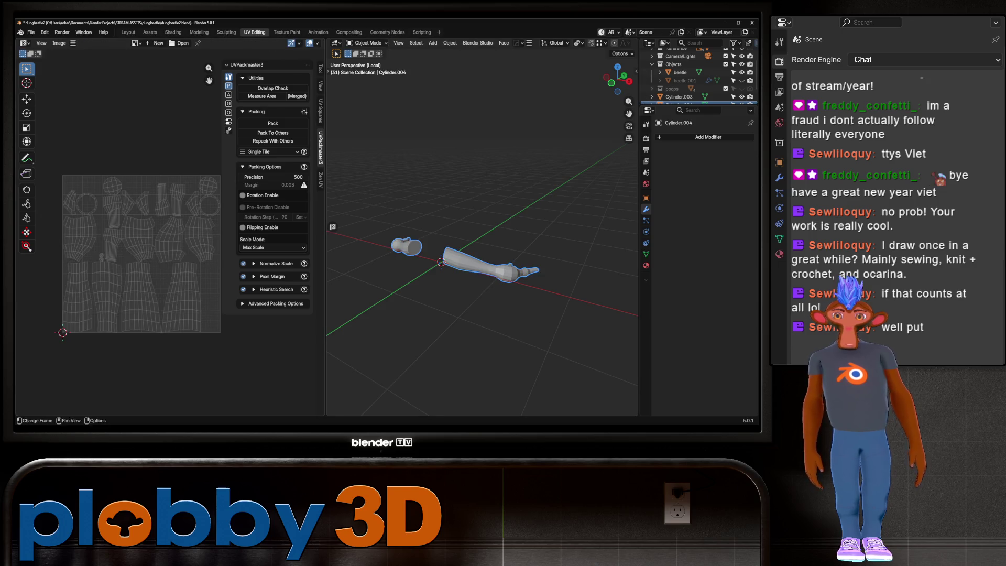
left_click(127, 31)
Isolate the other leg, Cylinder.003, on its own and enter its mesh for editing.
key("KP_Divide")
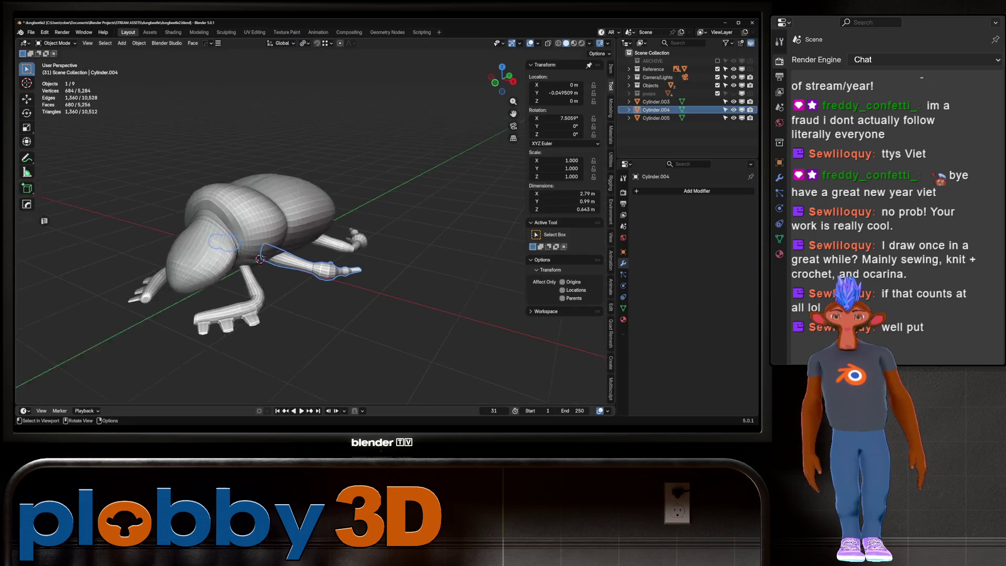
left_click(362, 211)
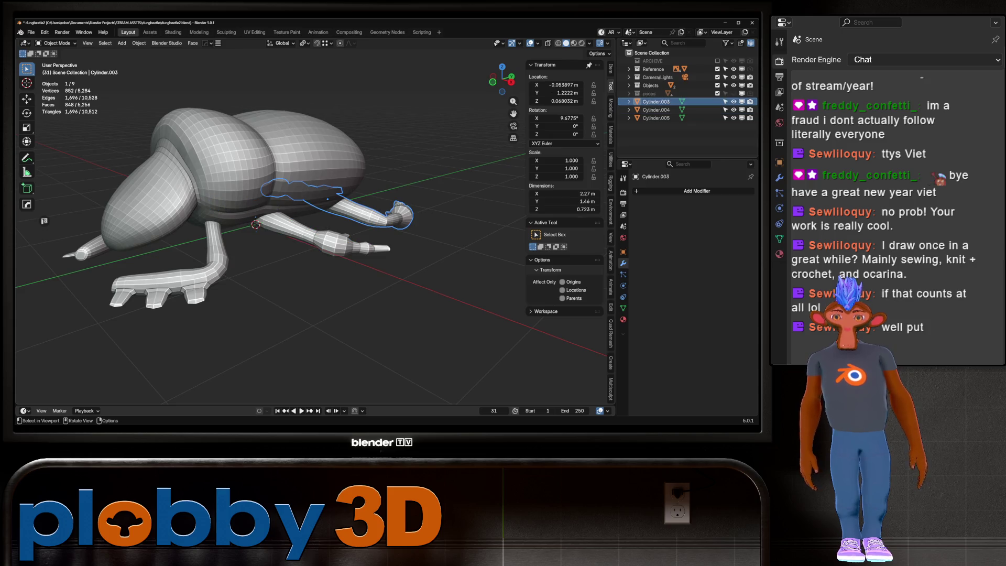
key("KP_Divide")
key("Tab")
mouse_move(307, 231)
middle_mouse_down()
mouse_move(425, 232)
mouse_move(471, 196)
middle_mouse_up()
Delete the cap faces at the leg's end so the tube is left open.
left_click(425, 233, "alt")
left_click(473, 193)
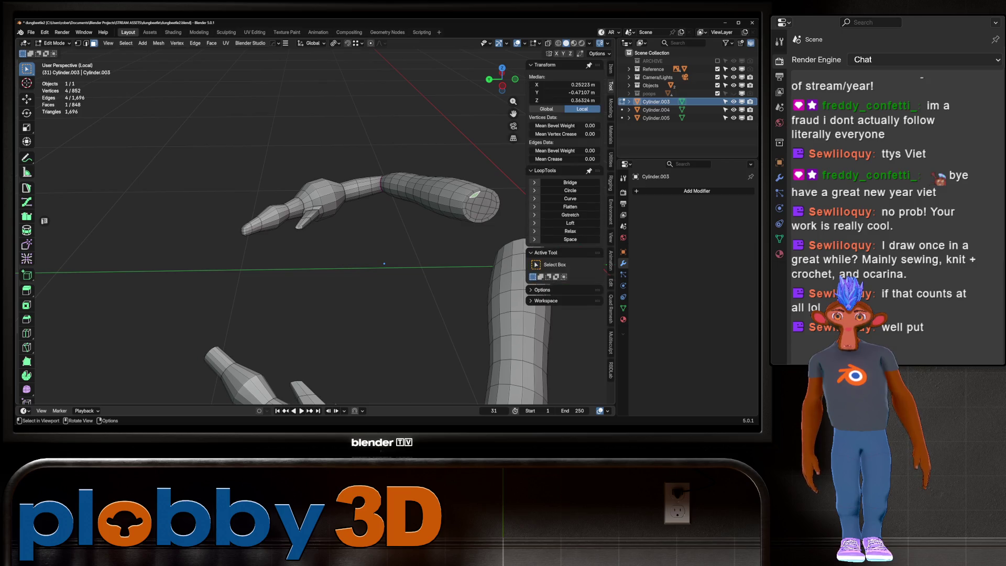
left_click(486, 210, "ctrl+shift")
key("x")
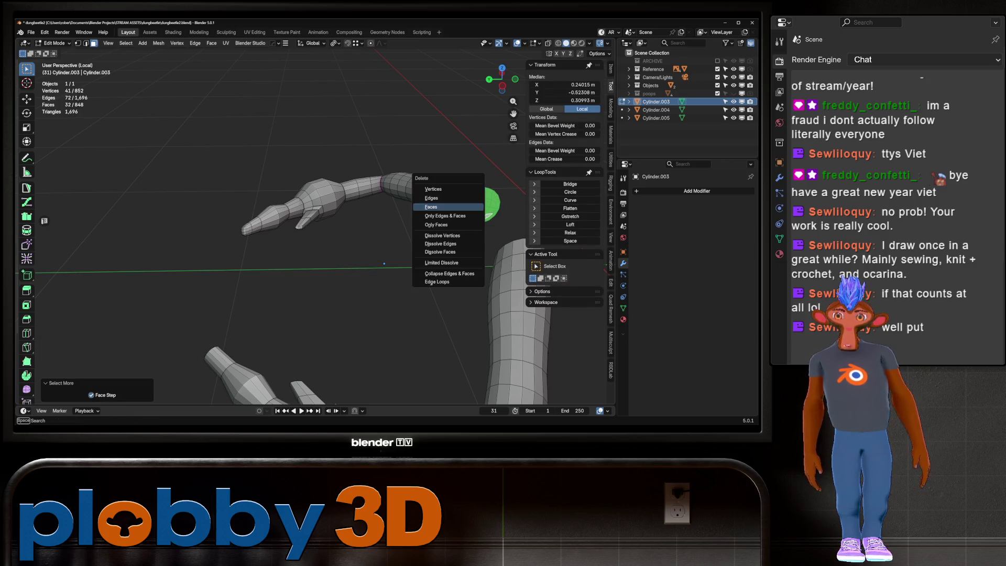
left_click(460, 207)
mouse_move(460, 207)
middle_mouse_down()
mouse_move(488, 181)
mouse_move(500, 209)
mouse_move(463, 210)
mouse_move(359, 277)
mouse_move(472, 273)
middle_mouse_up()
left_click(471, 189, "alt")
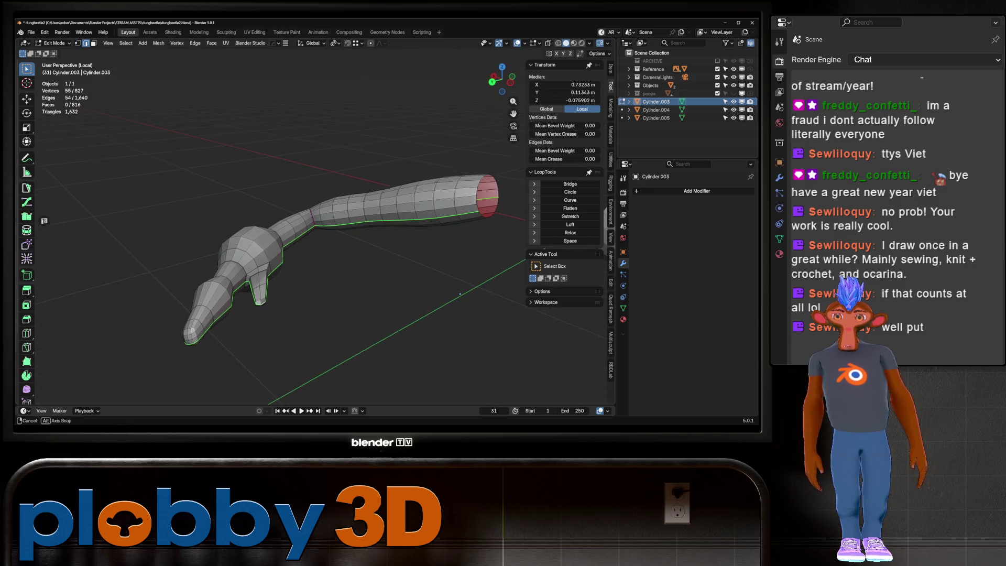
Mark seams along the selected edge loops running the full length of the leg.
middle_click_drag(472, 272, 409, 259)
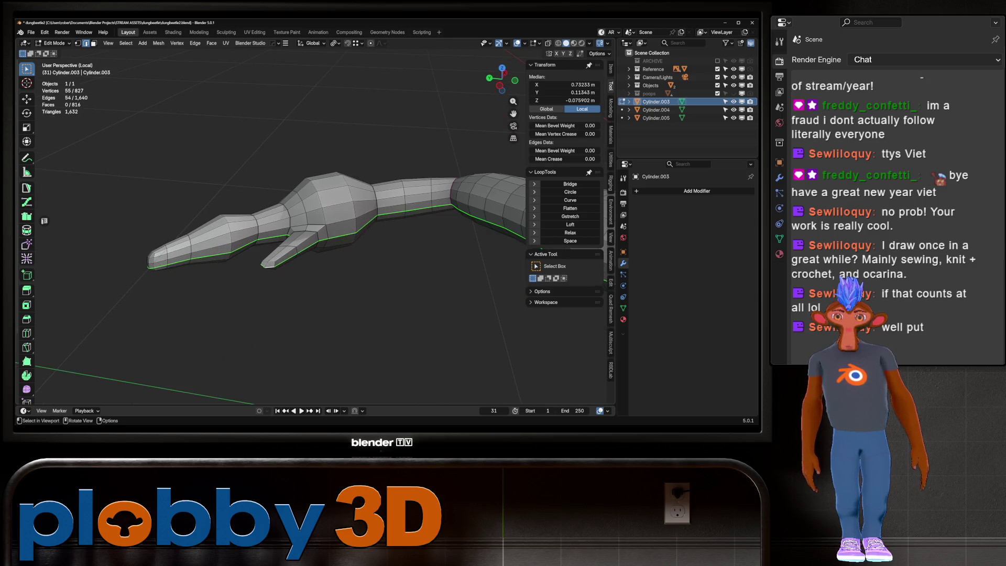
mouse_move(331, 260)
middle_mouse_down()
mouse_move(481, 335)
mouse_move(476, 214)
mouse_move(377, 236)
middle_mouse_up()
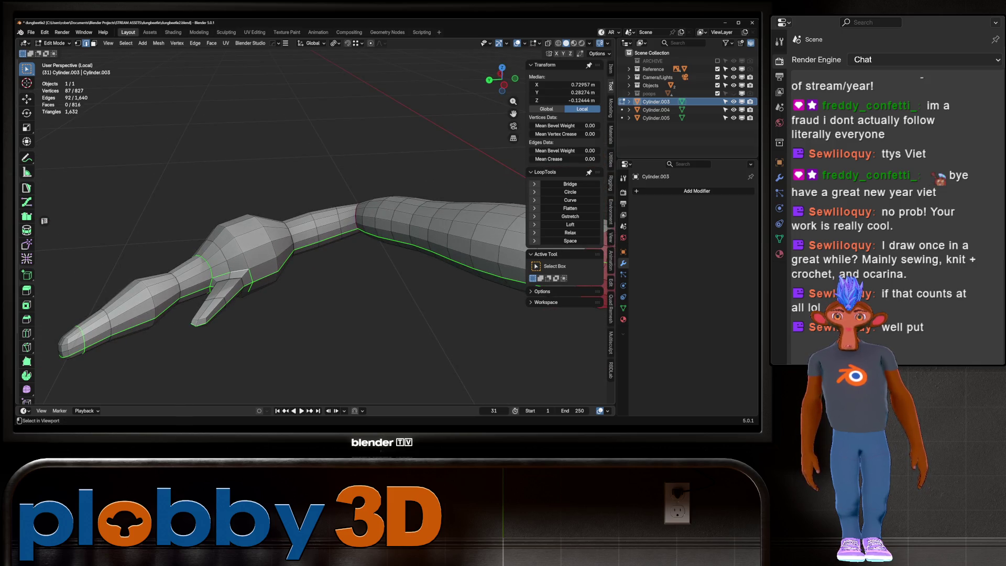
middle_click_drag(377, 235, 368, 356)
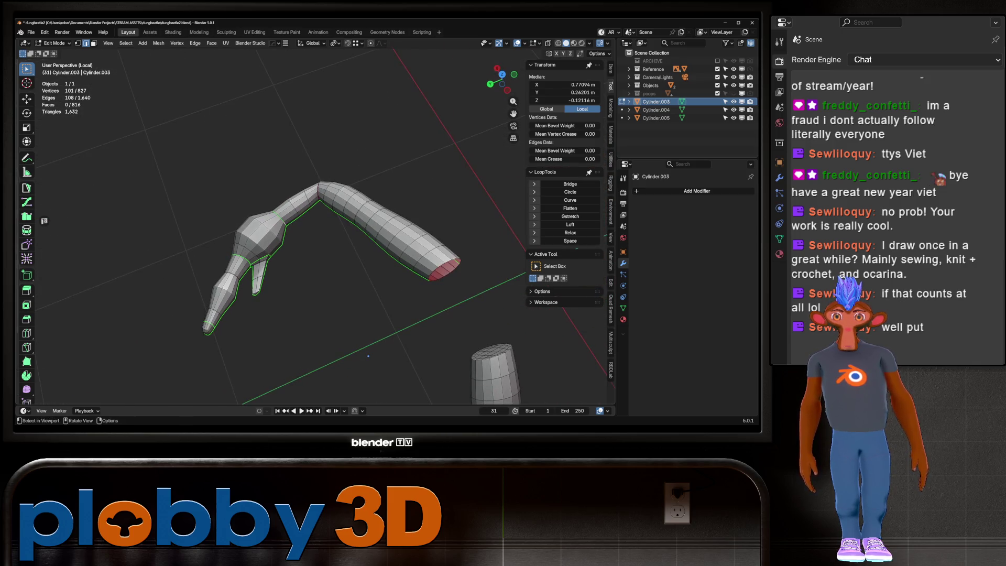
key("ctrl+z")
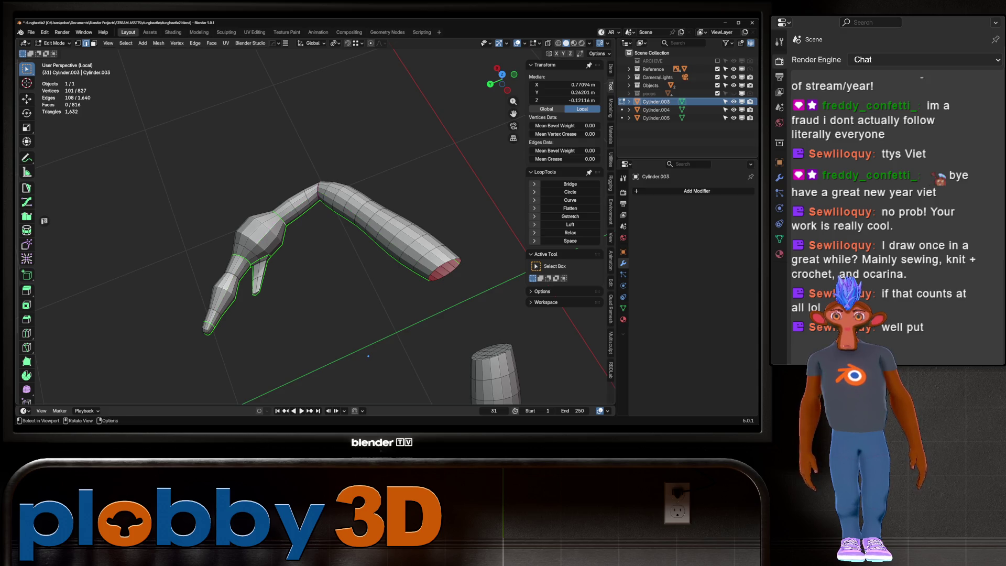
middle_click_drag(368, 357, 158, 222)
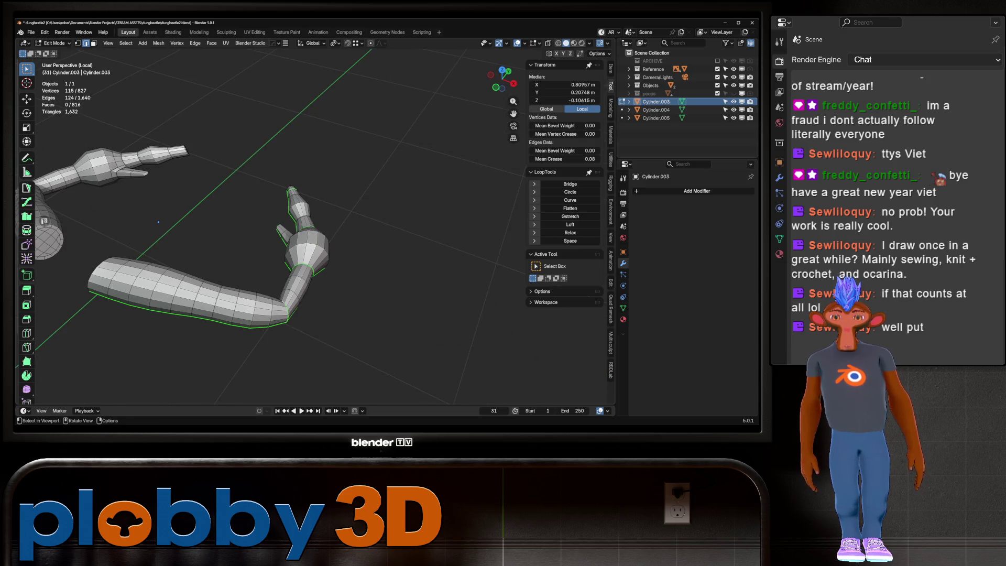
right_click(357, 292)
left_click(357, 375)
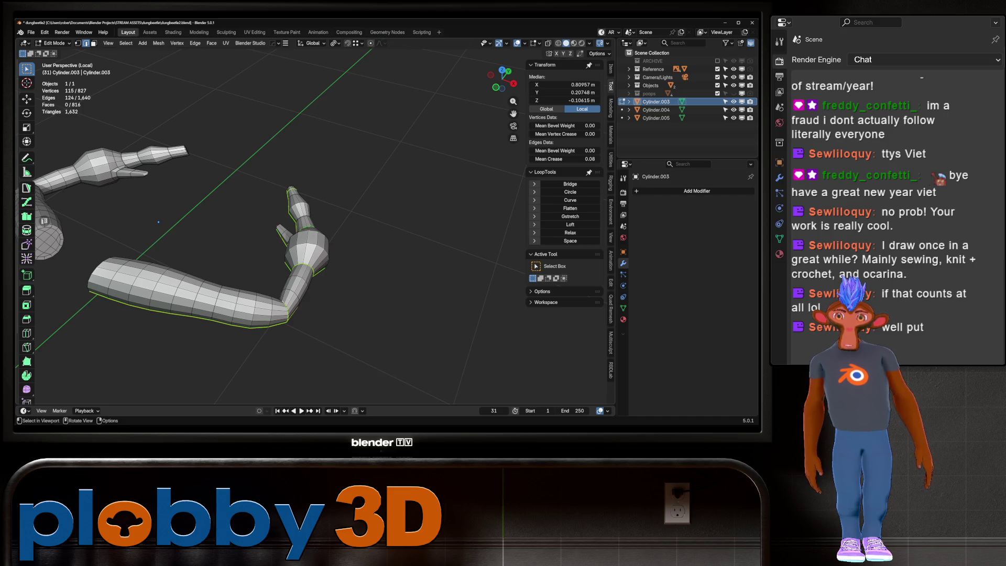
middle_click_drag(158, 222, 285, 341)
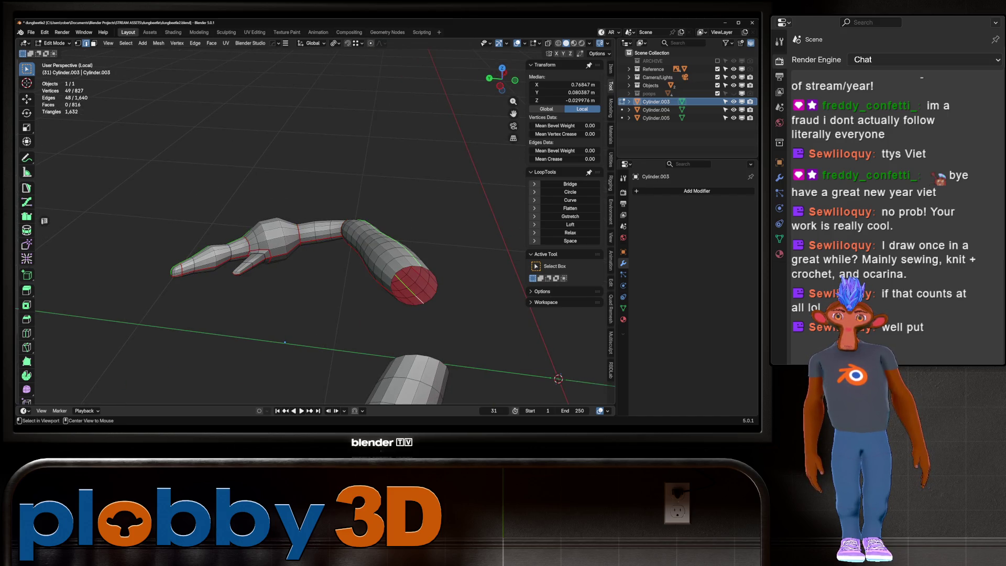
Close the leg's open end loop with a grid fill instead of a single inset face.
left_click(393, 276, "alt")
key("f")
key("i")
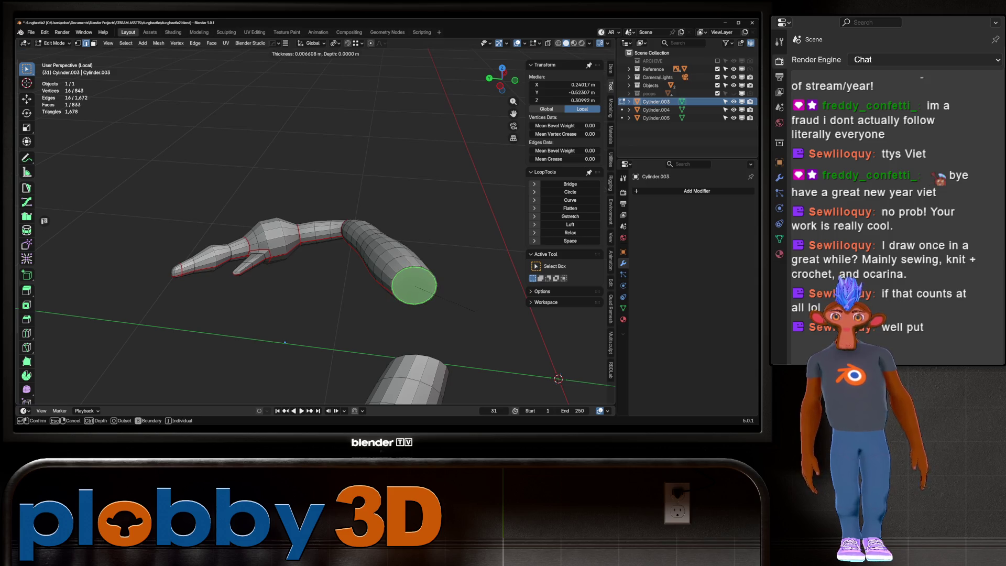
key("Escape")
right_click(474, 315)
left_click(475, 322)
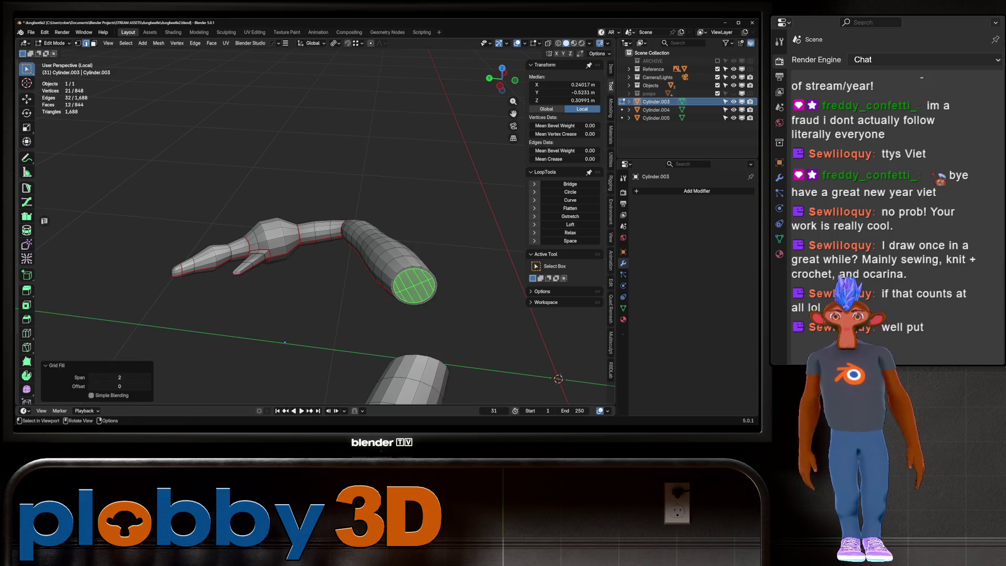
Apply the mirror to create the matching second leg and select the whole mesh.
middle_click_drag(285, 341, 282, 291)
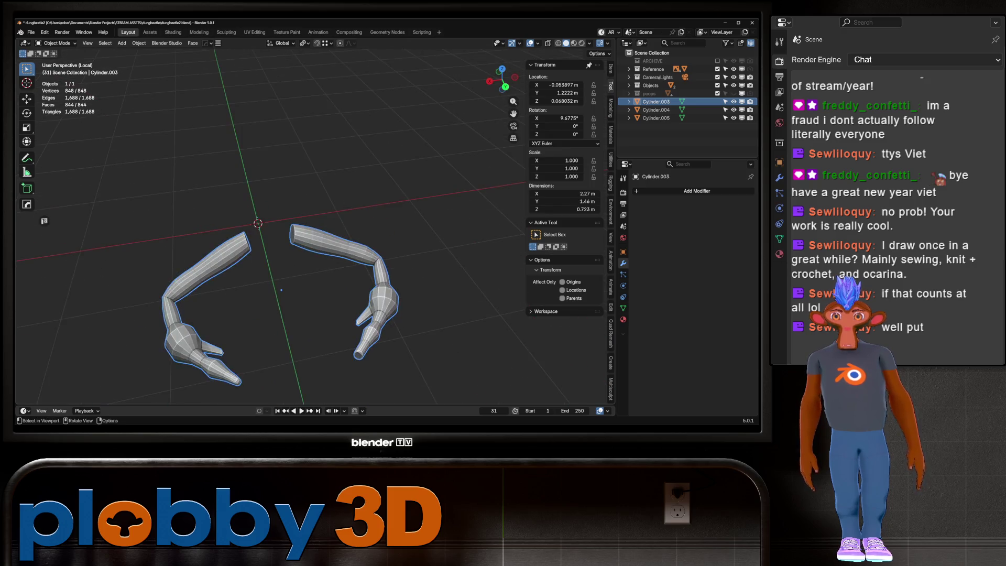
key("alt+x")
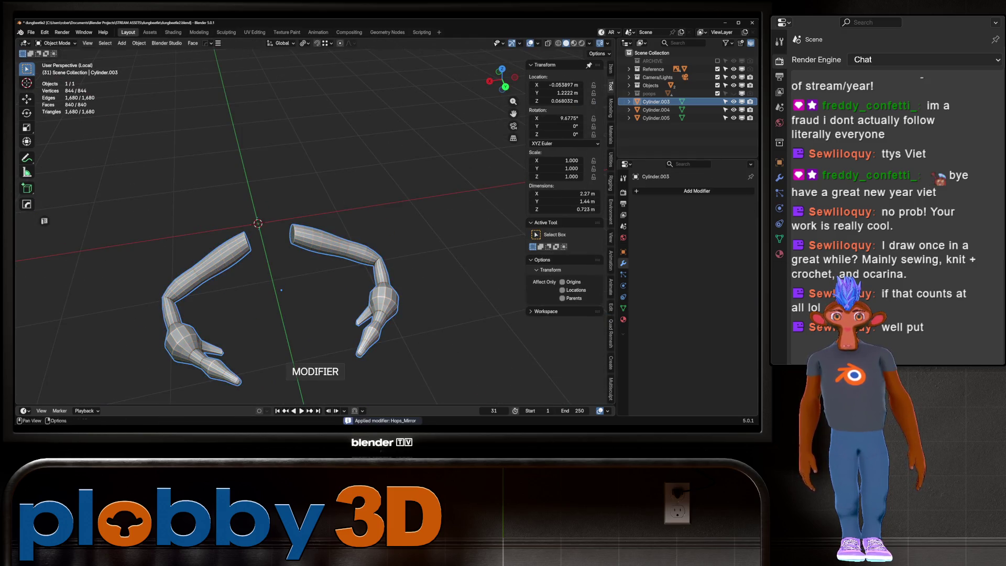
middle_click_drag(288, 288, 288, 288)
key("a")
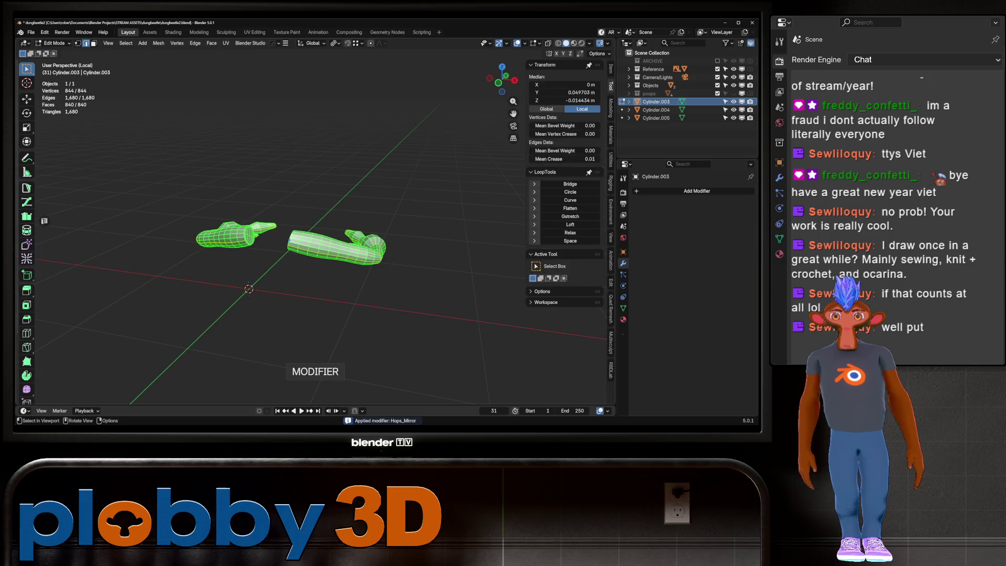
left_click(254, 33)
Unwrap the mirrored legs with the conformal method and return to the full beetle in Layout.
key("u")
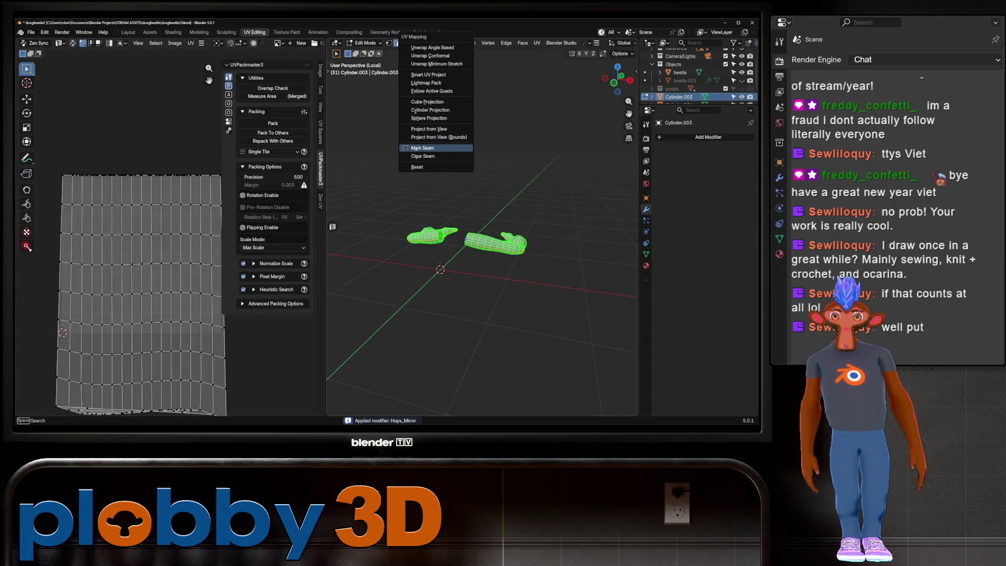
left_click(431, 56)
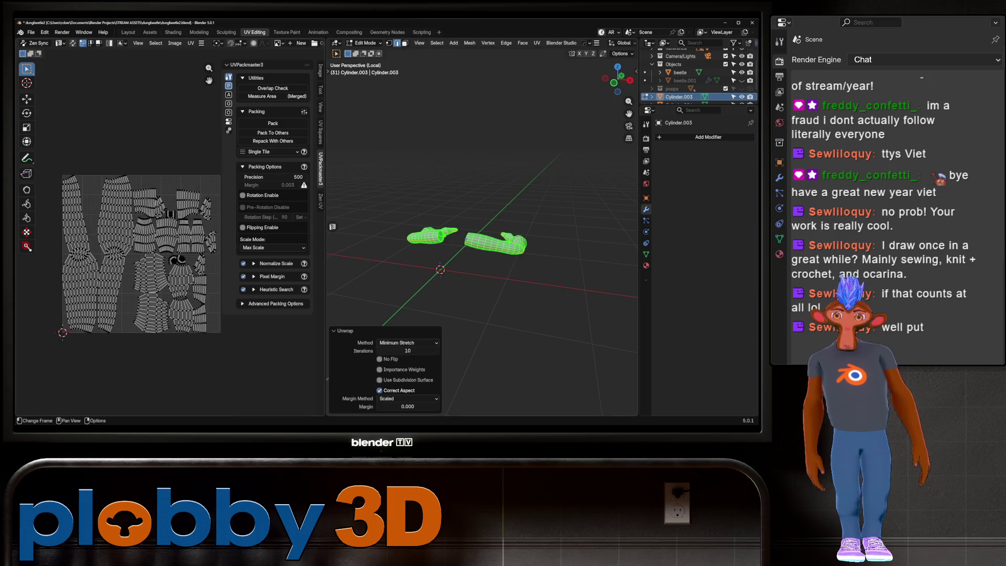
key("Tab")
left_click(128, 32)
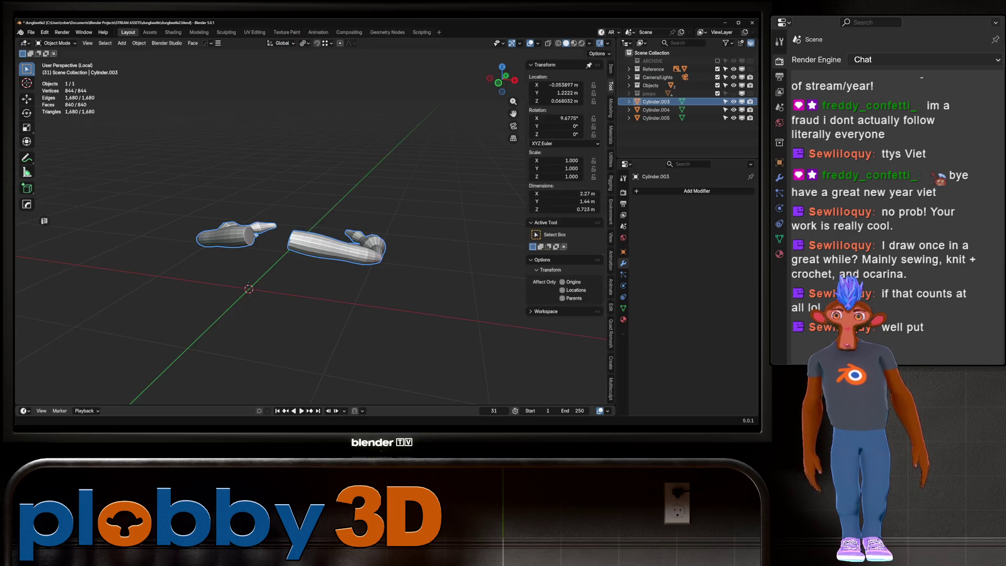
key("alt+a")
key("KP_Divide")
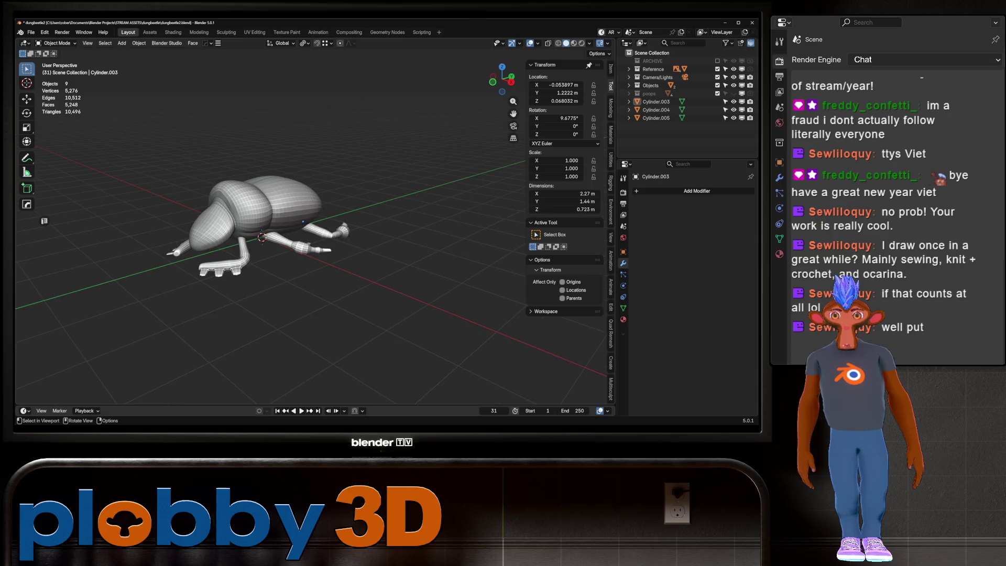
Apply rotation and scale to the beetle parts and take their meshes into UV editing.
mouse_move(315, 236)
middle_mouse_down()
mouse_move(293, 221)
mouse_move(345, 276)
mouse_move(267, 236)
middle_mouse_up()
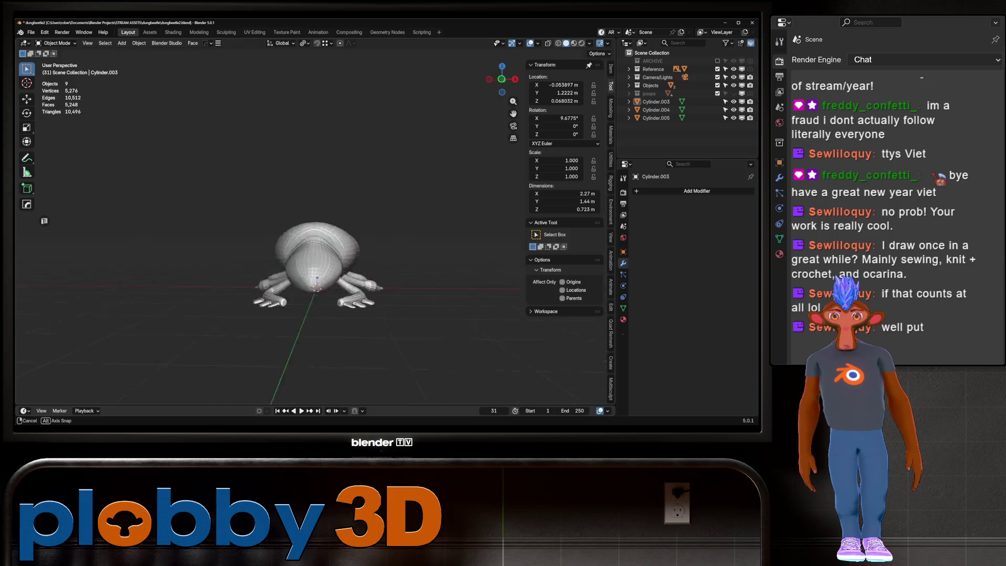
mouse_move(264, 201)
left_mouse_down()
mouse_move(274, 250)
mouse_move(299, 283)
left_mouse_up()
key("Tab")
middle_click_drag(298, 284, 330, 259)
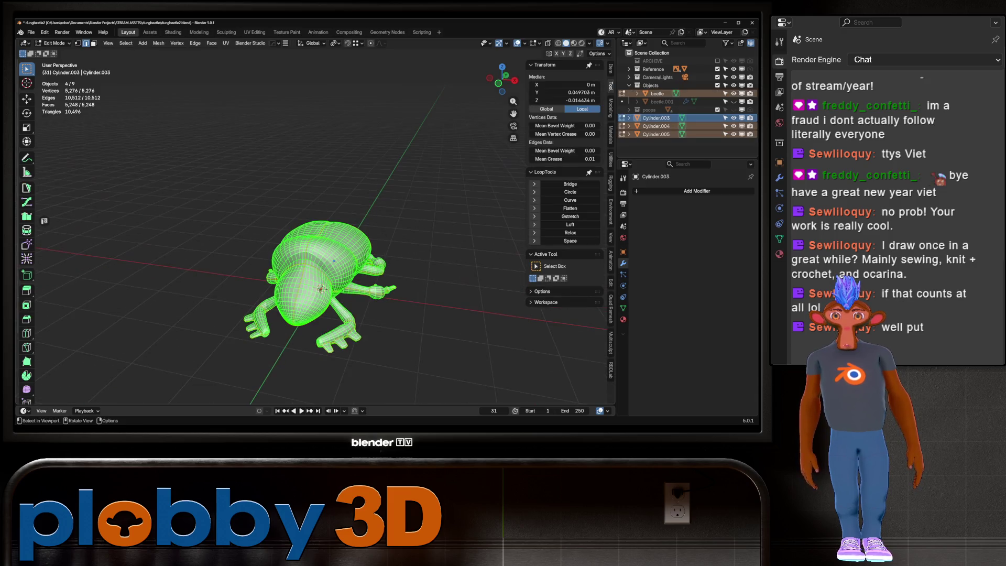
key("Tab")
key("ctrl+a")
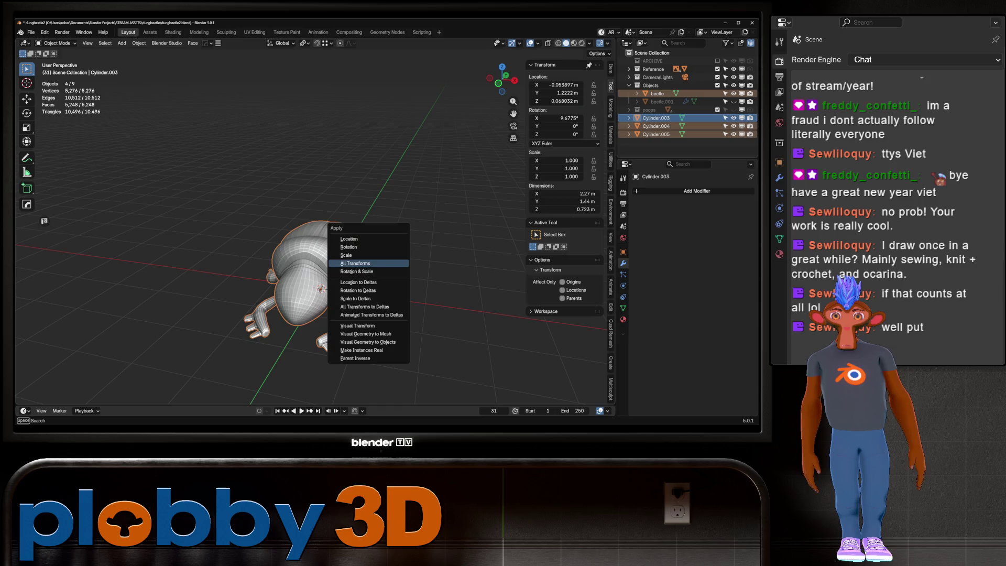
left_click(362, 283)
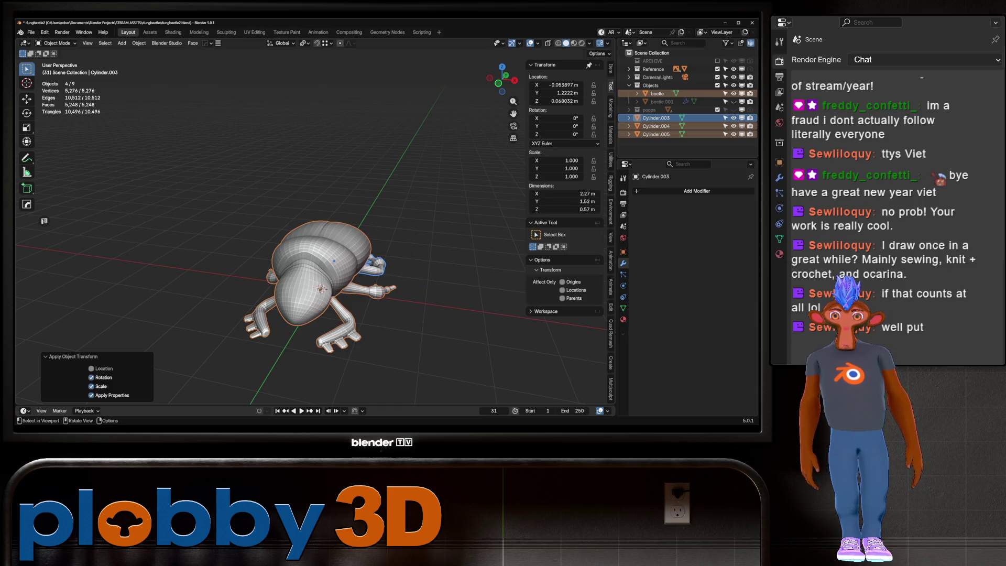
mouse_move(322, 283)
middle_mouse_down()
mouse_move(370, 275)
mouse_move(299, 269)
middle_mouse_up()
key("Tab")
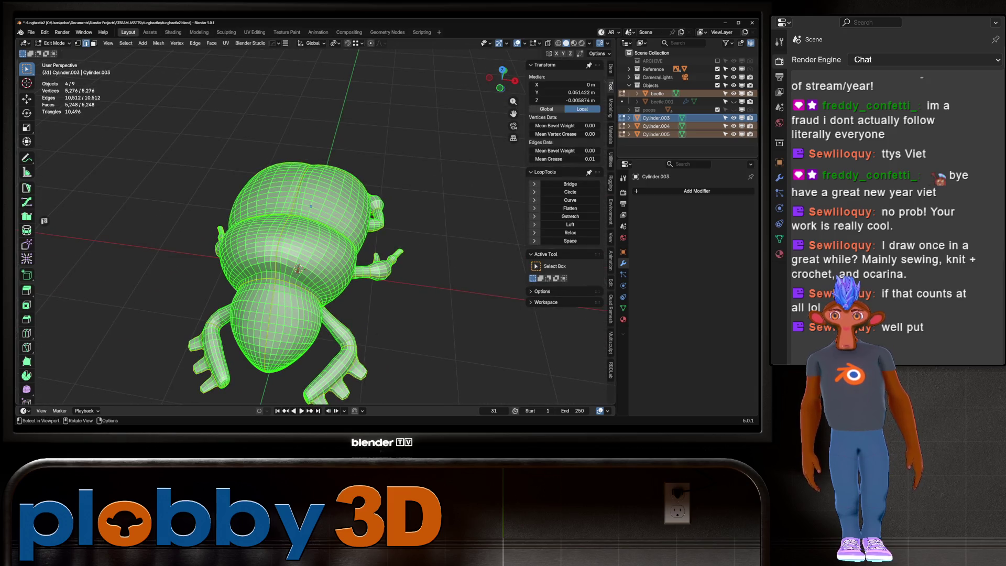
left_click(254, 31)
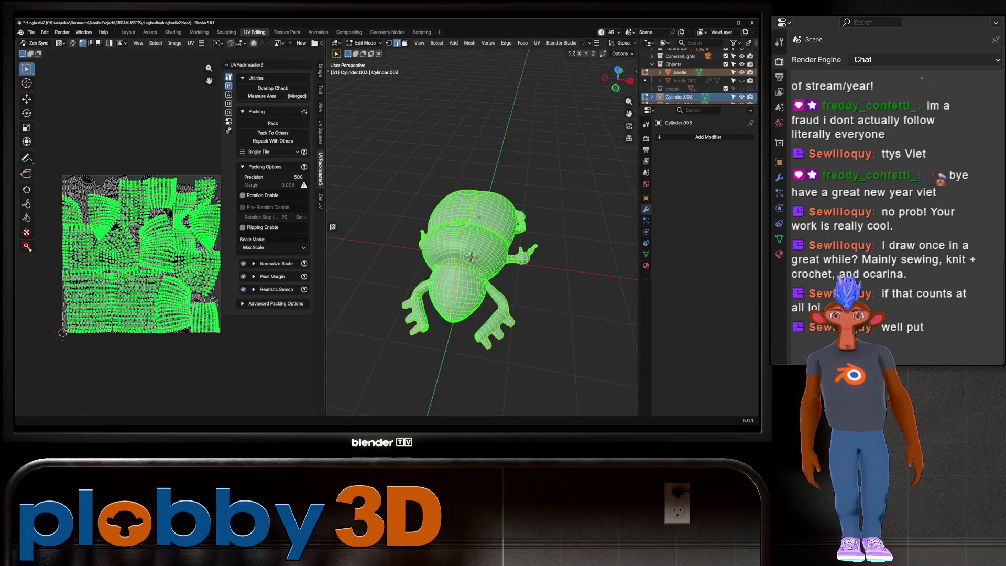
Re-unwrap the whole beetle and pack its UV islands with UVPackmaster to fill the texture square.
key("alt+a")
key("ctrl+z")
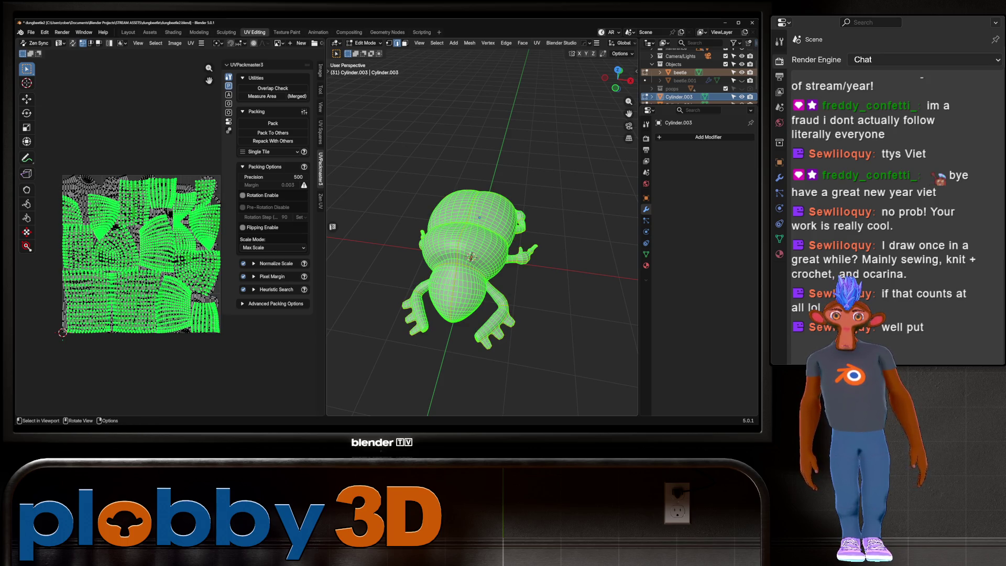
key("u")
left_click(503, 162)
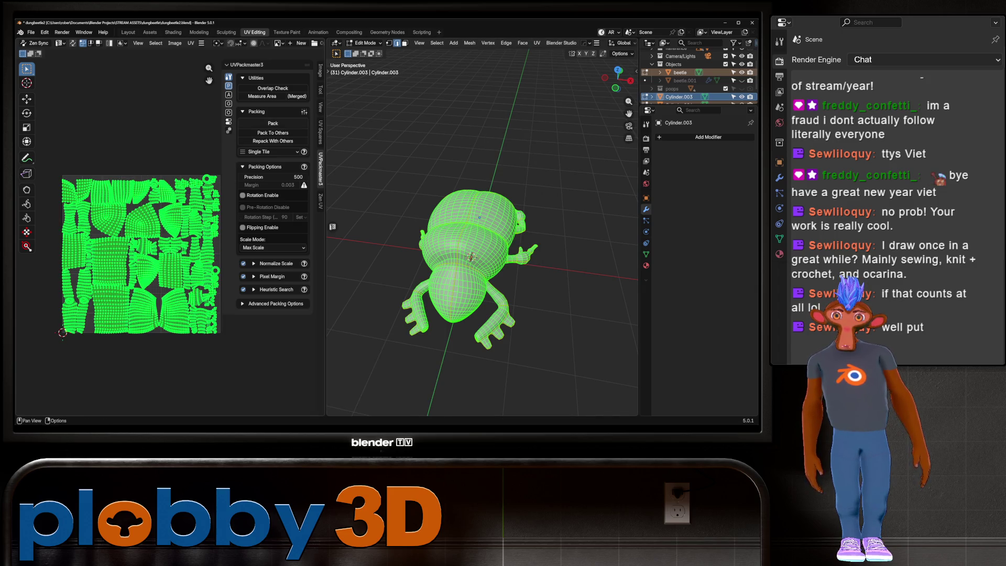
left_click(273, 123)
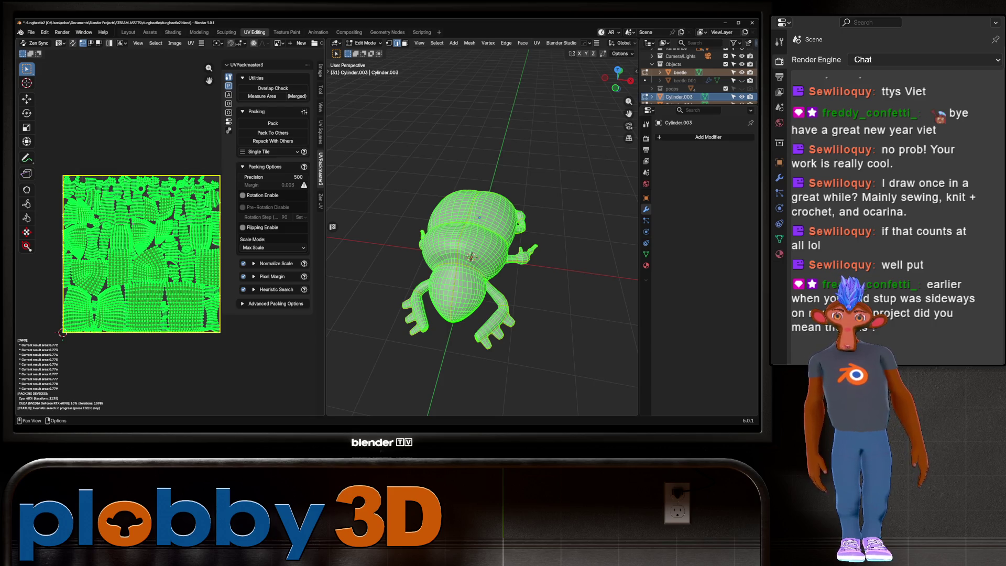
key("Escape")
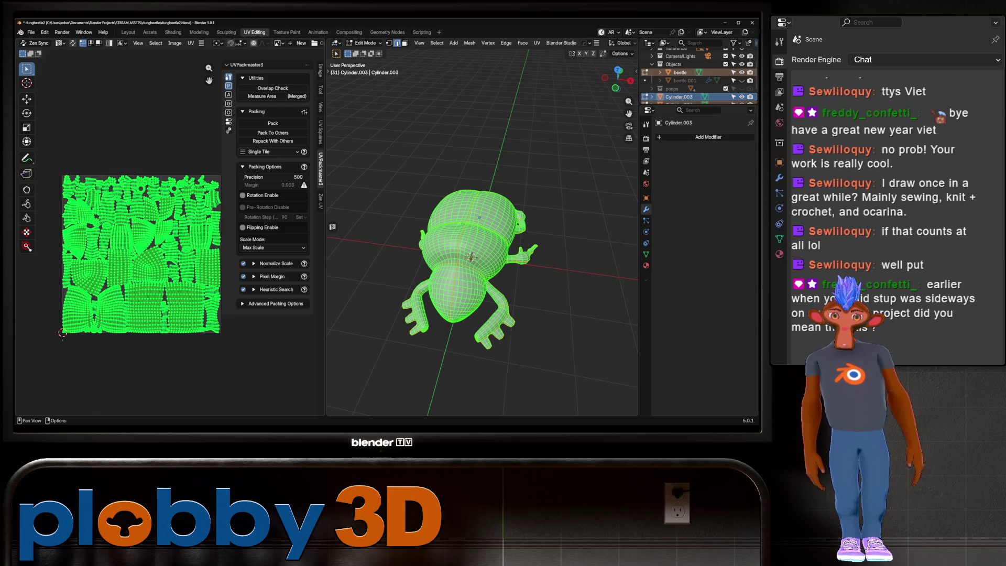
key("Tab")
Move Cylinder.003, Cylinder.004 and Cylinder.005 into the Objects collection.
left_click(128, 32)
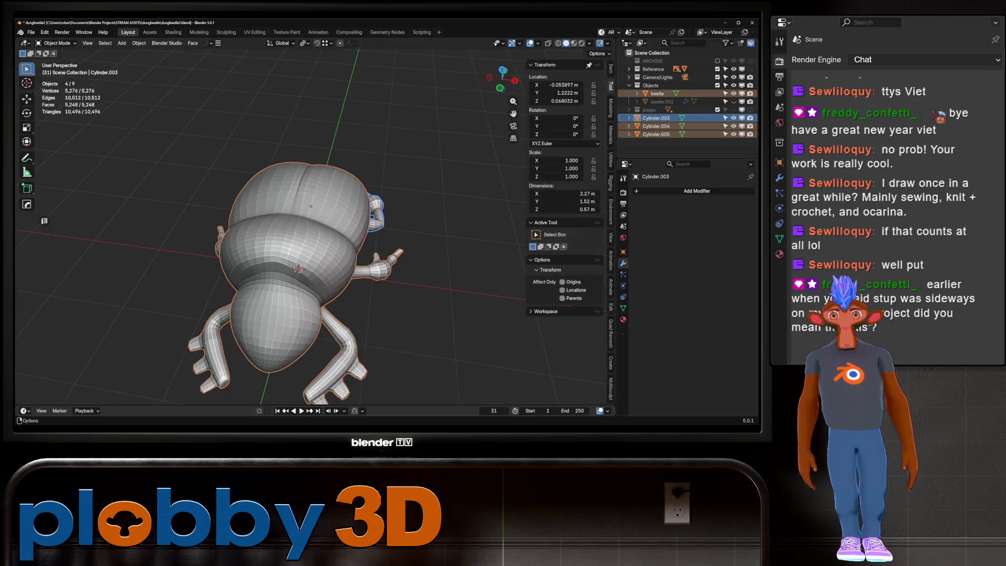
scroll(268, 228, "down", 5)
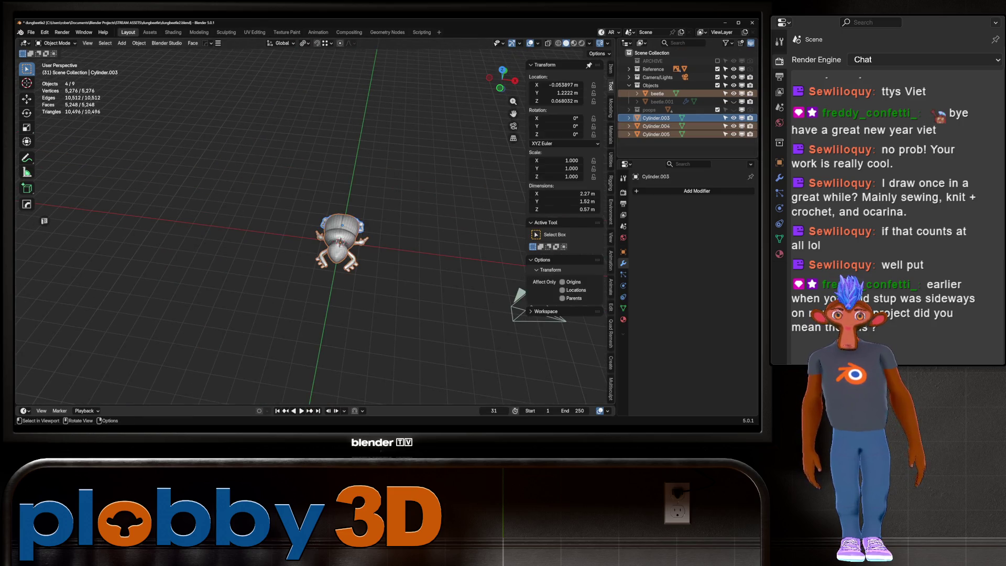
left_click(656, 134)
left_click(656, 117, "shift")
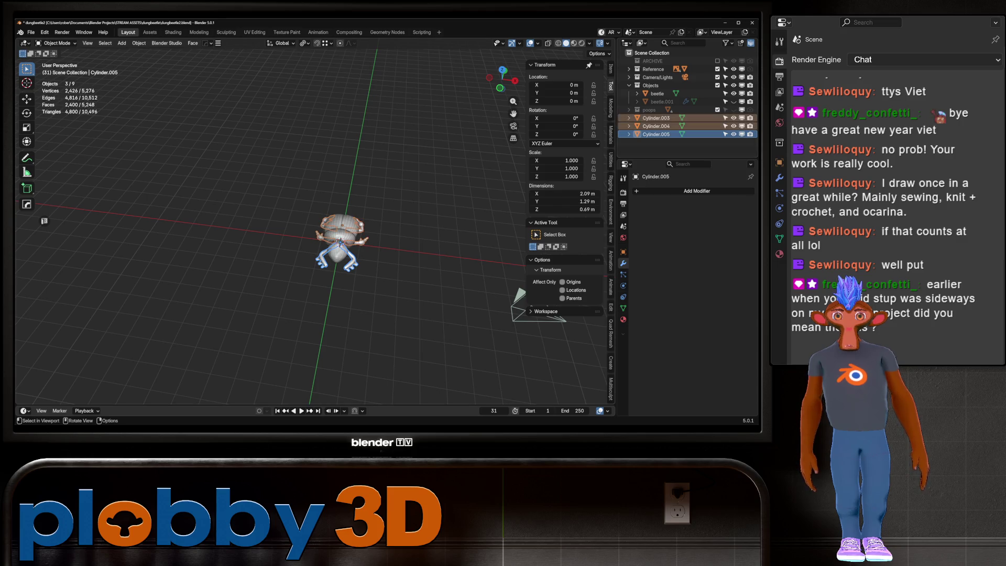
key("m")
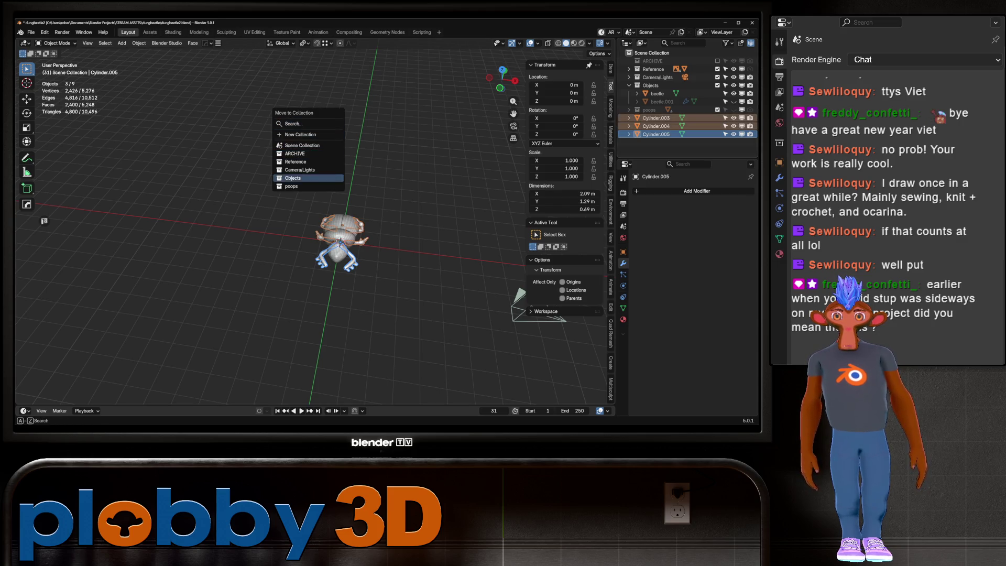
key("Return")
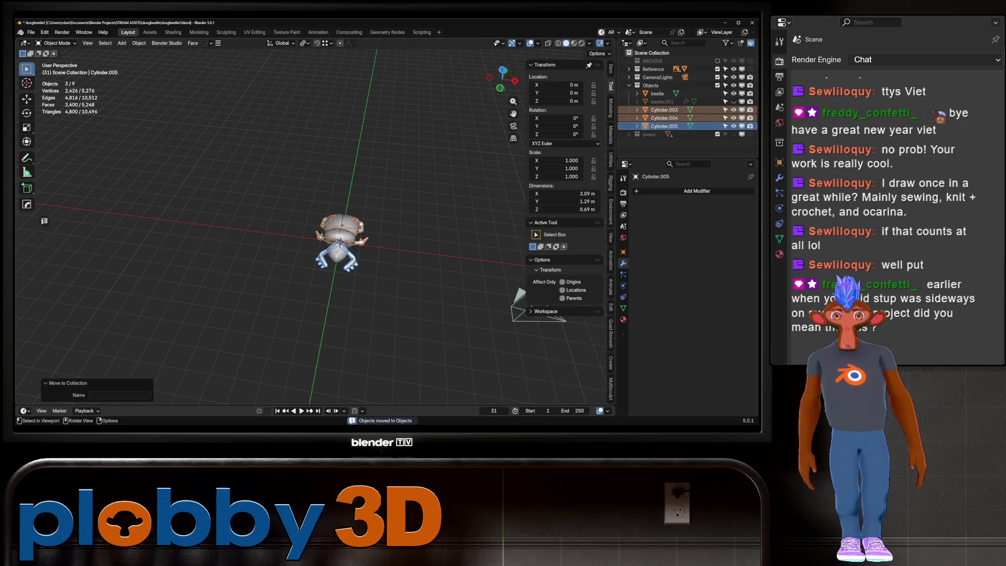
Hide the Objects collection, leaving an empty scene ready for a new object.
left_click(717, 85)
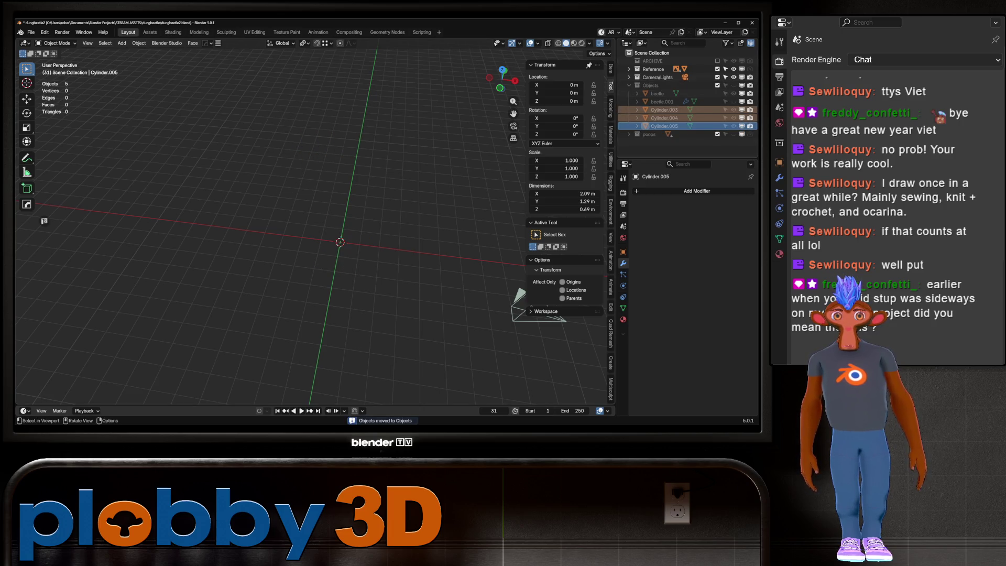
middle_click_drag(338, 236, 277, 197)
key("shift+a")
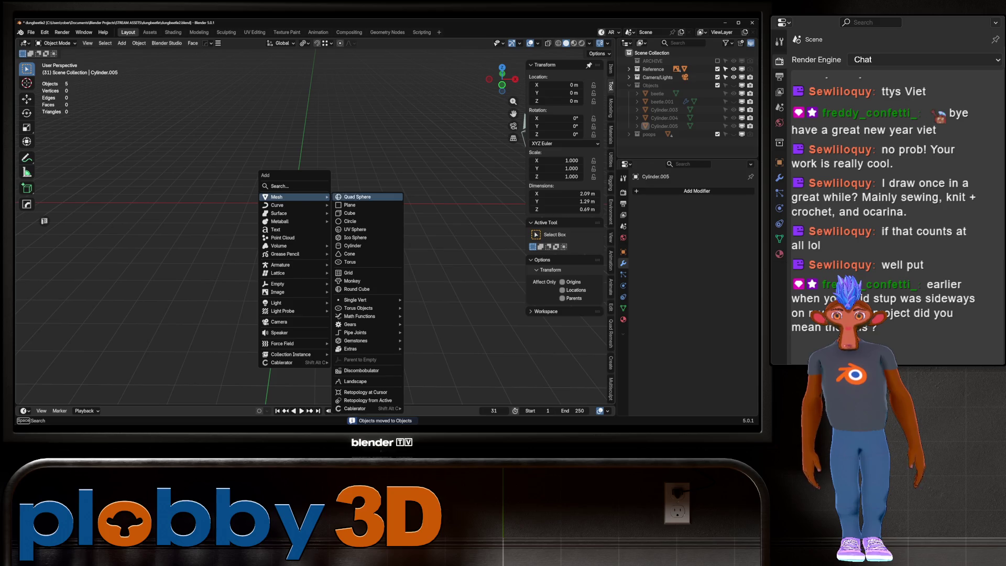
Add a cube raised 1 m on Z, apply its transforms, and scale it 2× wider on X and taller on Z.
left_click(349, 213)
type("gz1")
key("Return")
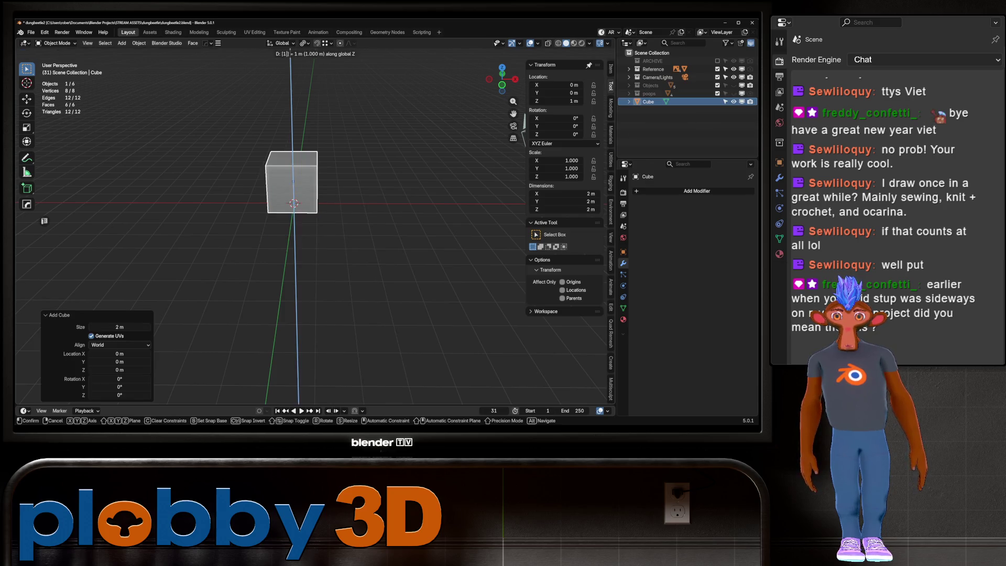
key("ctrl+a")
left_click(338, 218)
type("sx2")
key("Return")
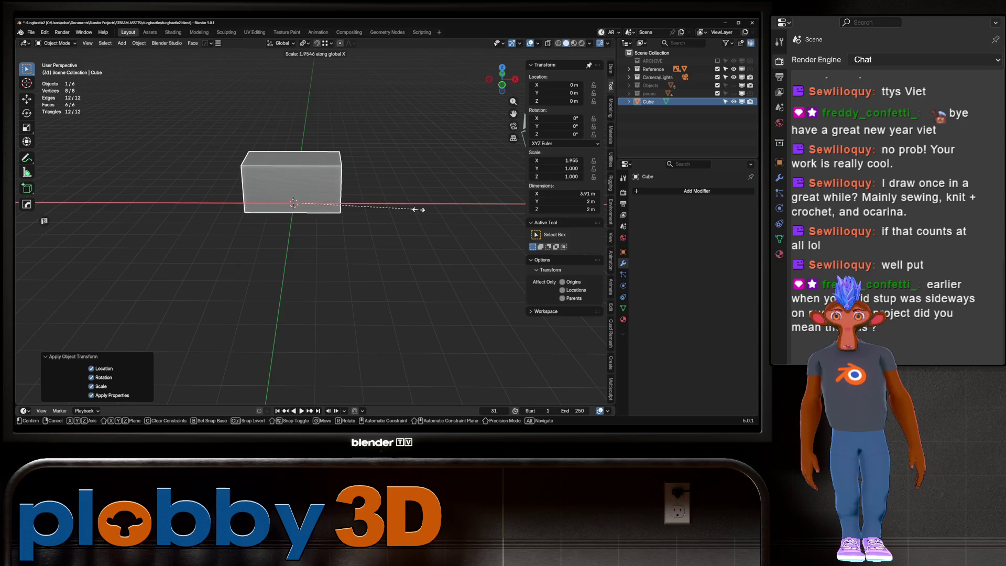
key("s")
key("z")
key("Return")
Inset the cube's bottom face and delete it to open the doorway through the base.
key("Tab")
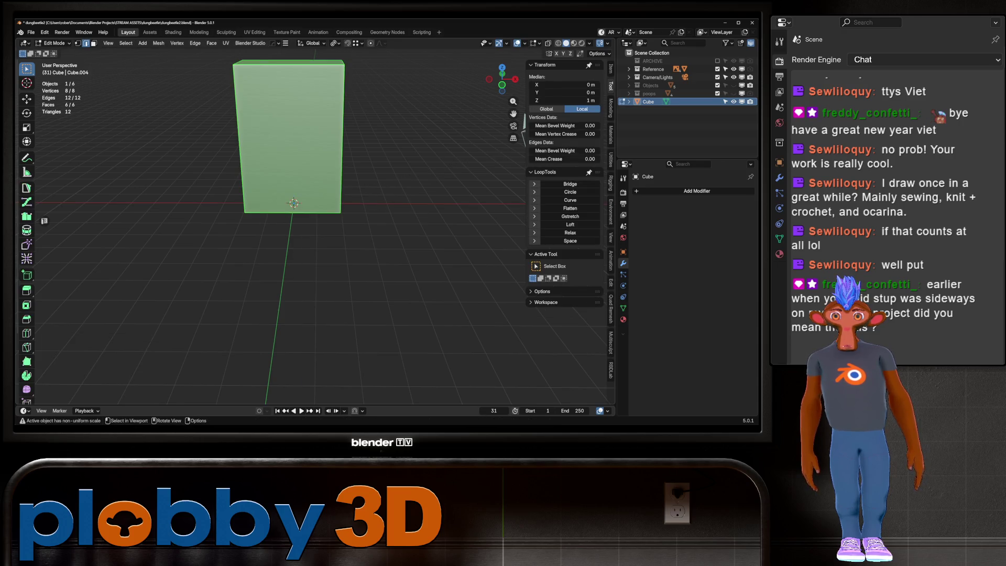
mouse_move(290, 237)
middle_mouse_down()
mouse_move(330, 221)
mouse_move(285, 210)
mouse_move(288, 221)
middle_mouse_up()
left_click(287, 201)
key("i")
left_click(287, 224)
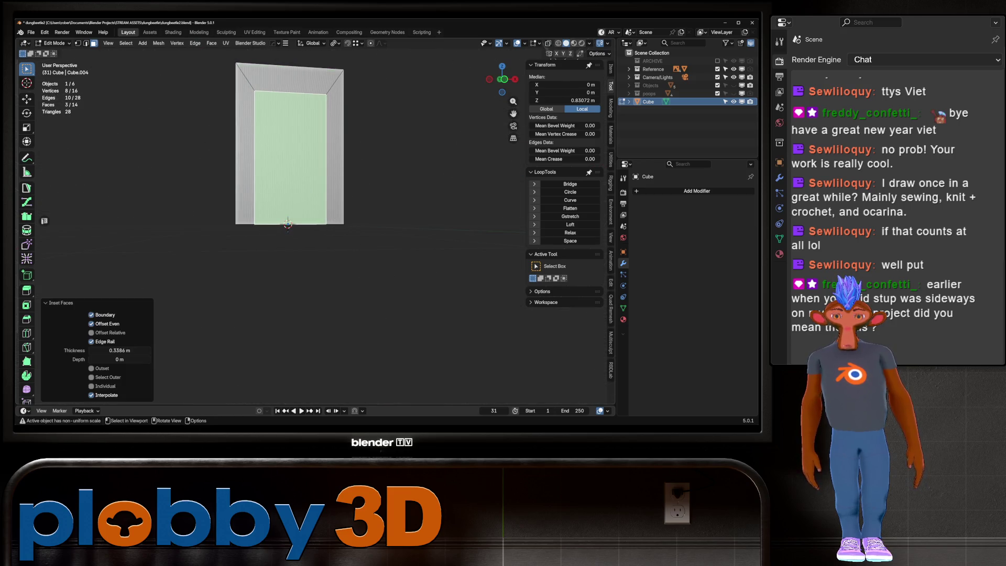
key("x")
left_click(385, 158)
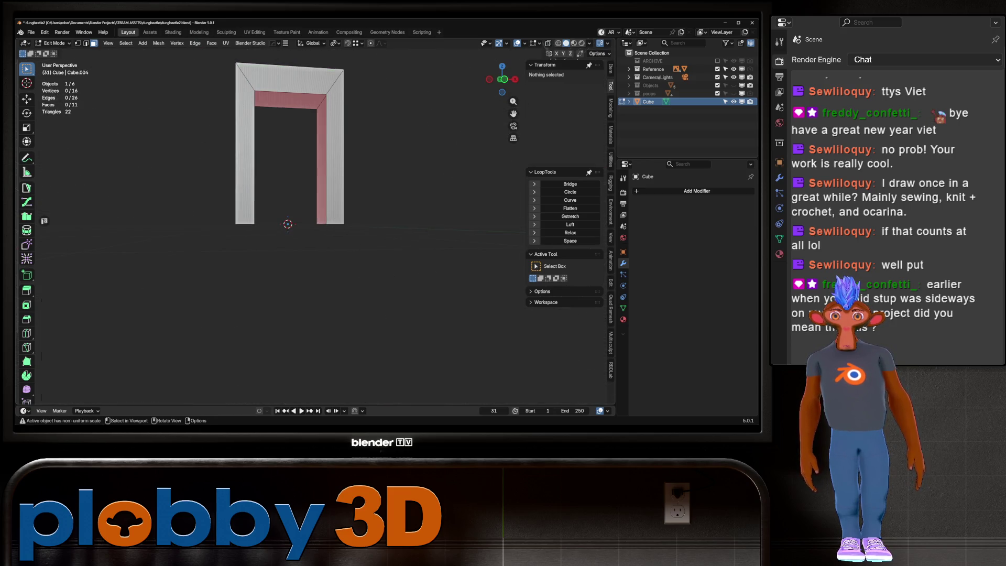
Fill the faces inside the arch opening and add a loop cut around the pillars.
key("1")
left_click(293, 108)
key("f")
key("f")
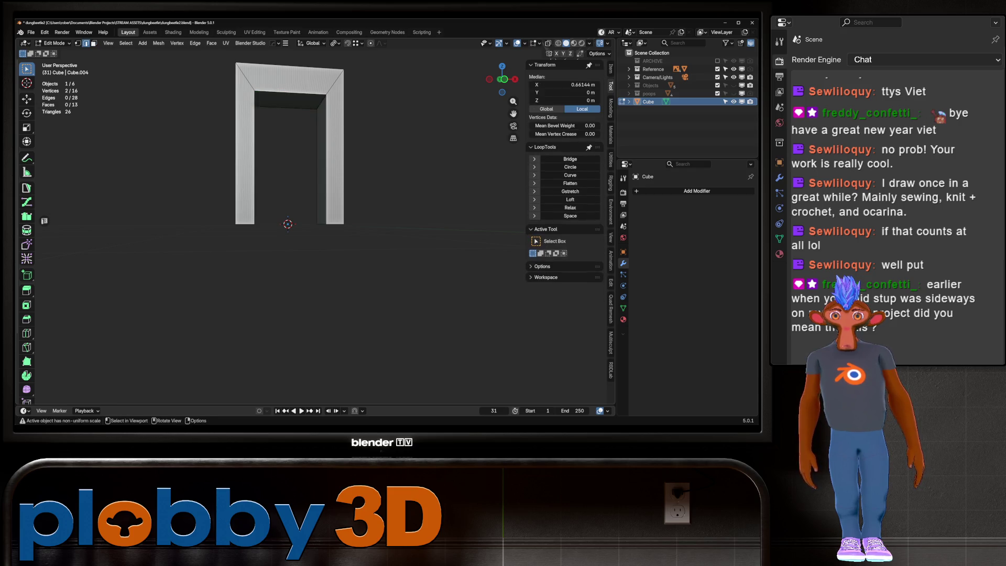
mouse_move(293, 108)
middle_mouse_down()
mouse_move(315, 127)
mouse_move(338, 237)
mouse_move(545, 404)
middle_mouse_up()
key("f")
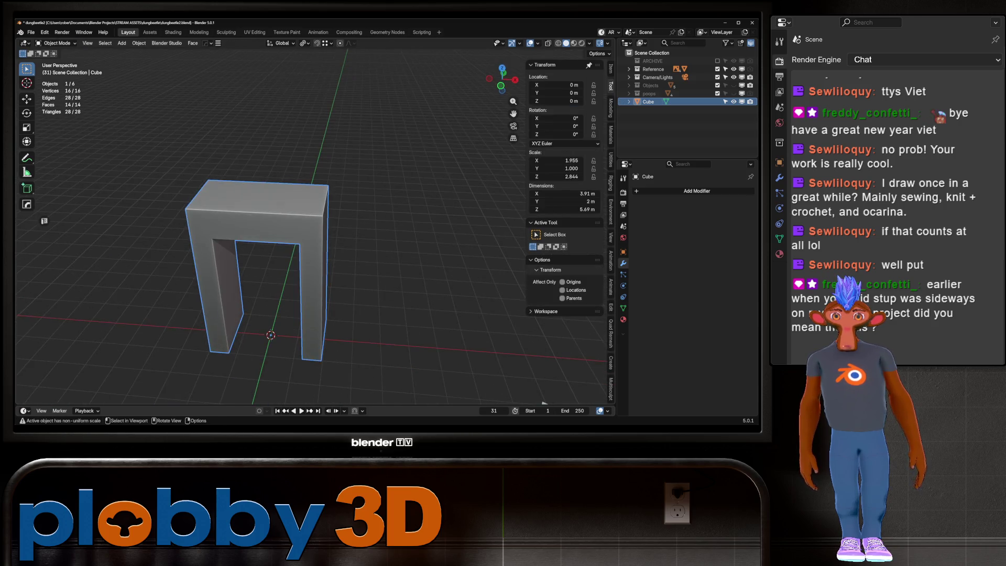
key("e")
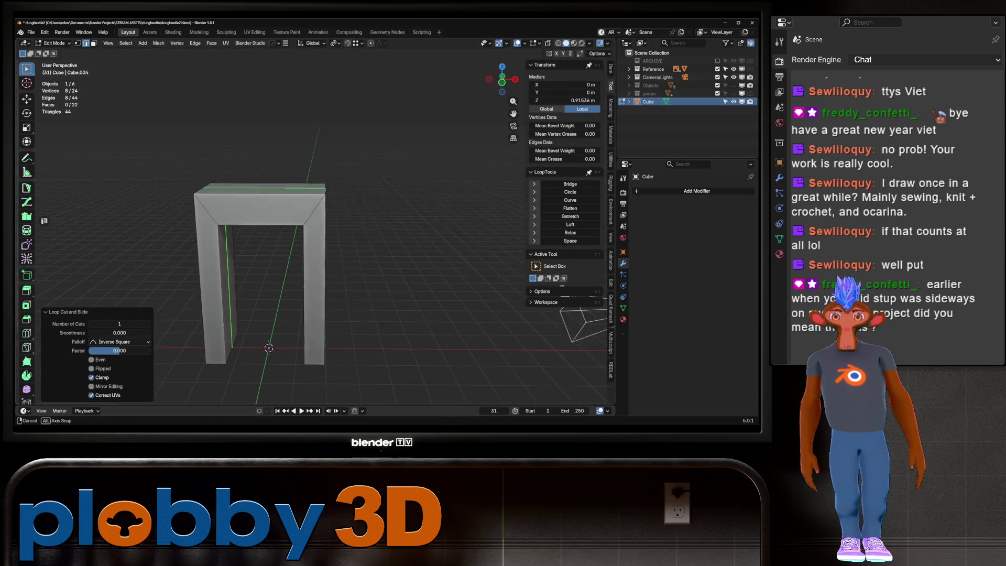
mouse_move(544, 403)
middle_mouse_down()
mouse_move(472, 330)
mouse_move(409, 236)
middle_mouse_up()
left_click(216, 153, "alt")
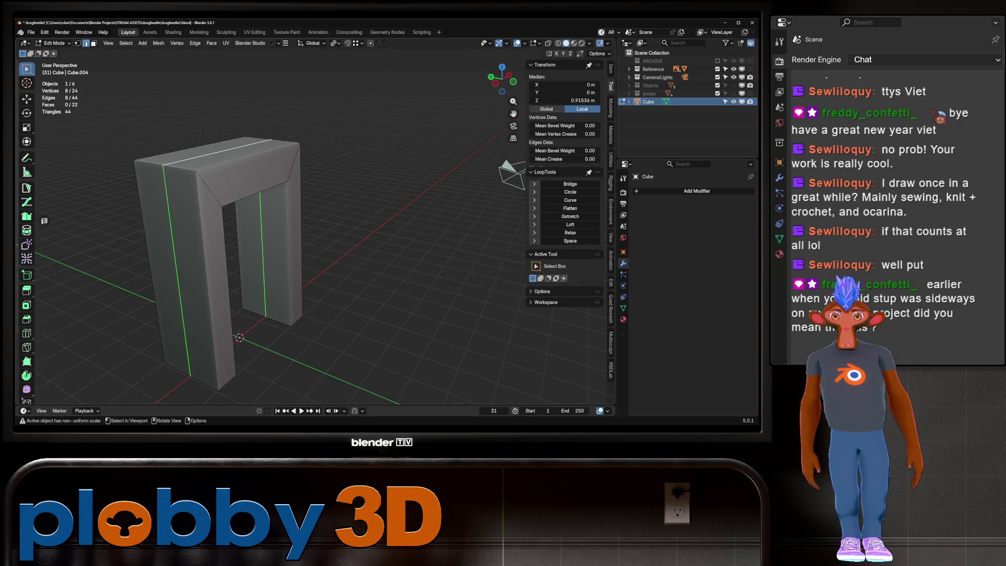
scroll(275, 236, "down", 3)
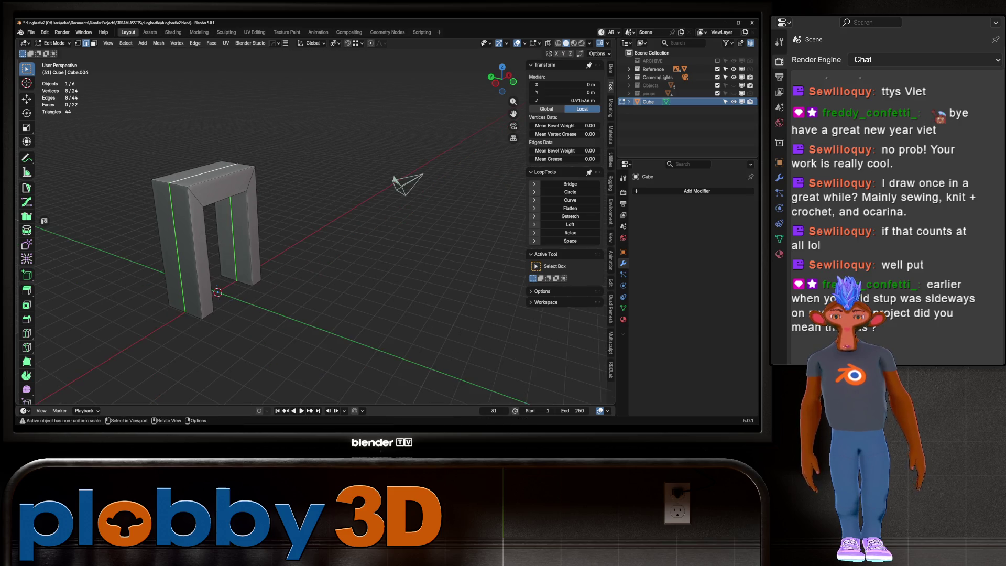
key("Tab")
key("KP_3")
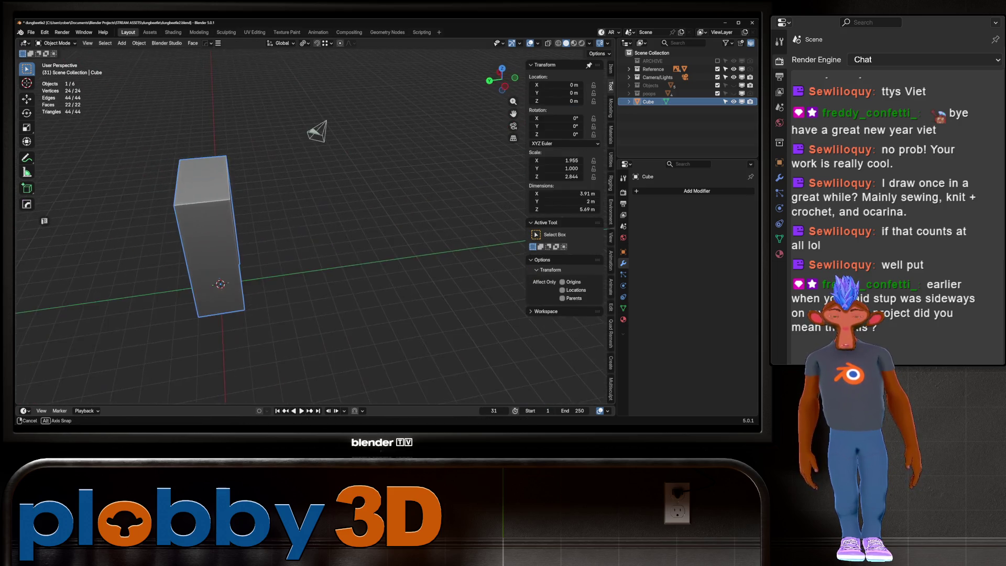
key("KP_5")
key("KP_1")
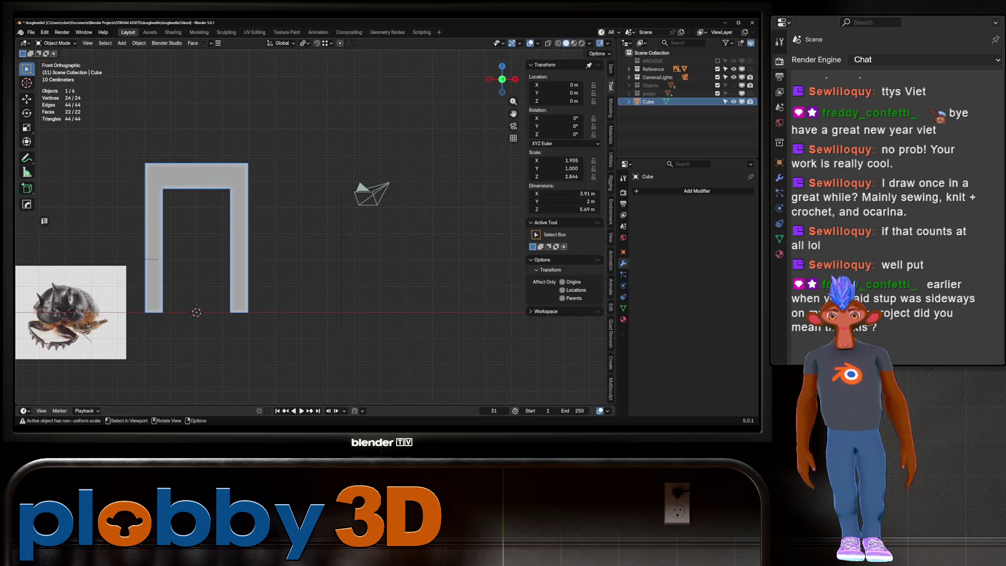
middle_click_drag(275, 237, 331, 205)
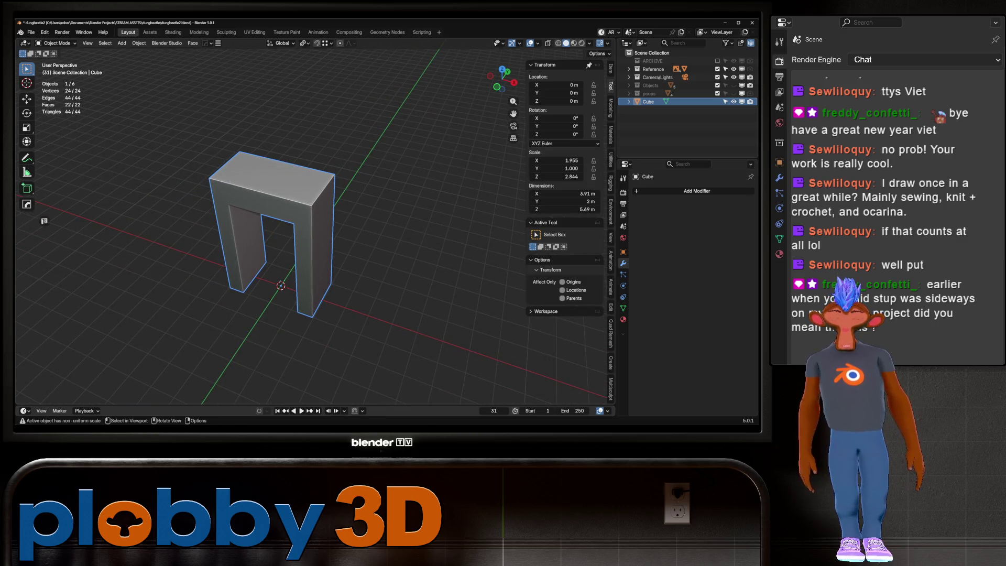
middle_click_drag(275, 236, 228, 259)
left_click(225, 318)
key("Delete")
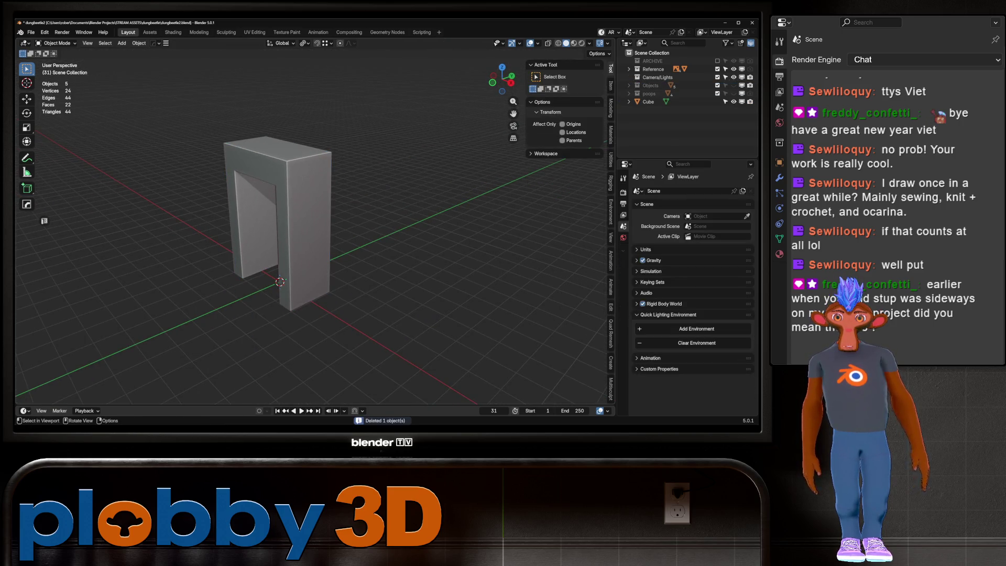
middle_click_drag(275, 236, 236, 251)
middle_click_drag(314, 236, 291, 248)
left_click(267, 236)
type("rz")
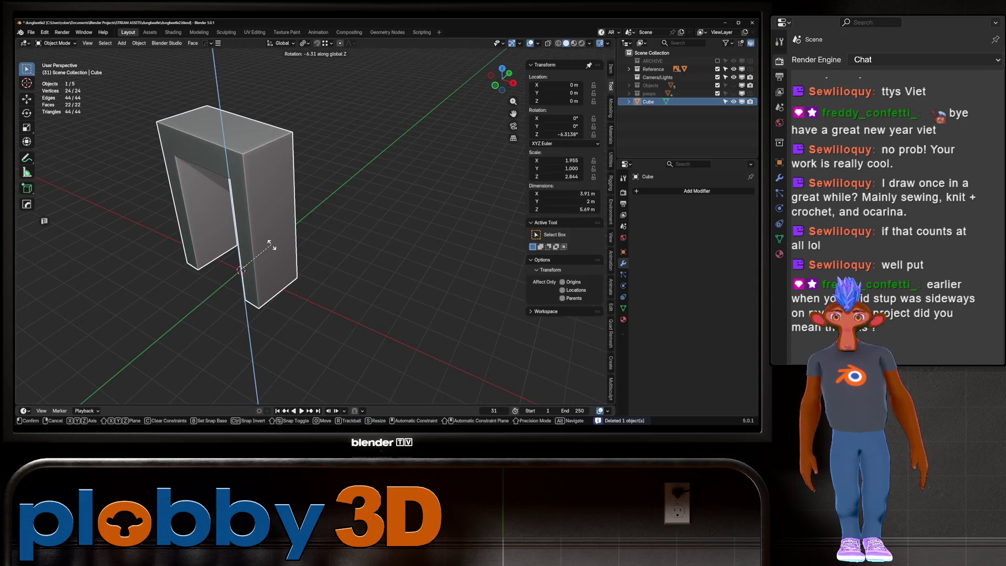
type("90")
key("Return")
middle_click_drag(269, 245, 299, 260)
key("ctrl+a")
left_click(370, 247)
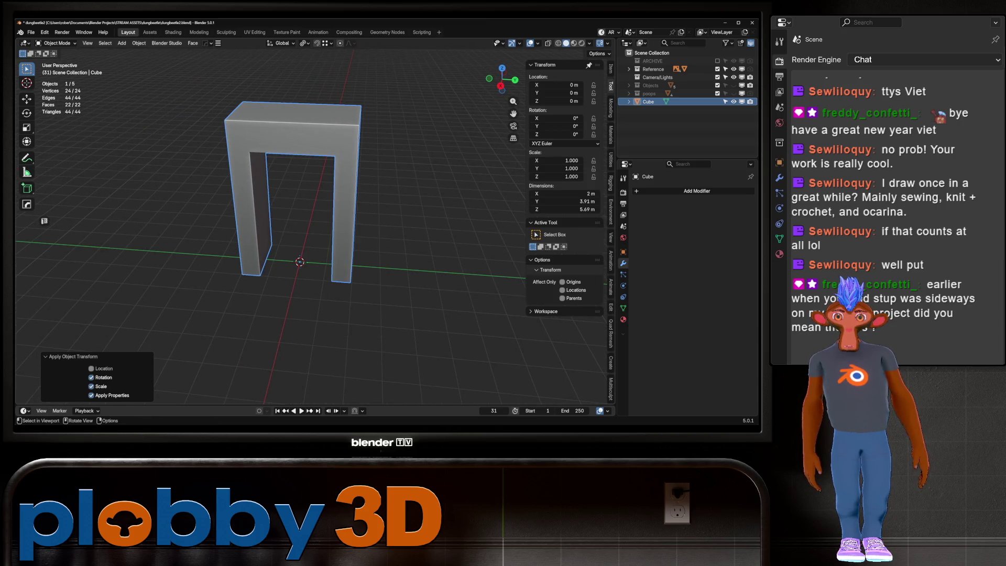
mouse_move(370, 248)
middle_mouse_down()
mouse_move(354, 259)
mouse_move(417, 260)
middle_mouse_up()
middle_click_drag(290, 236, 331, 228)
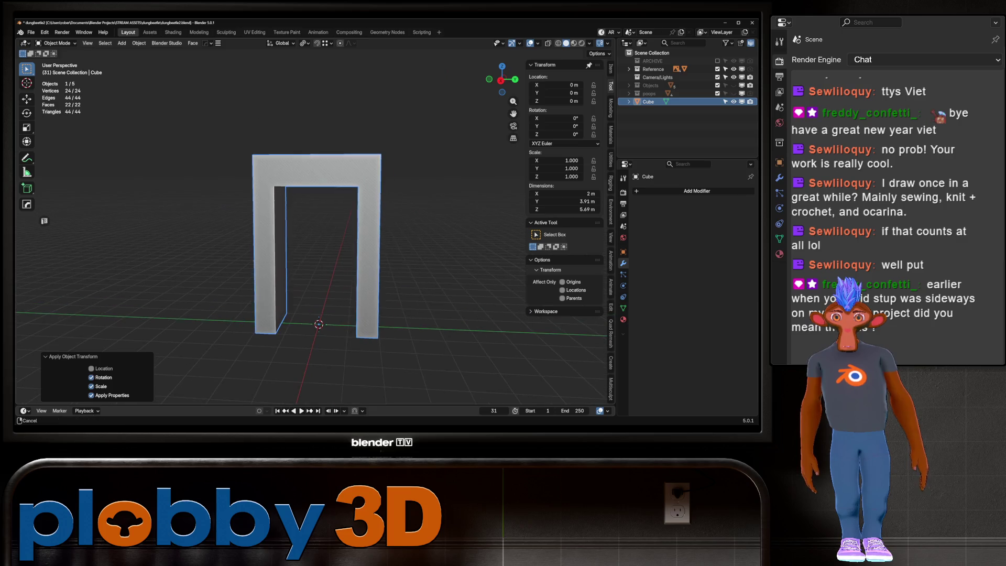
middle_click_drag(330, 228, 327, 217)
key("KP_1")
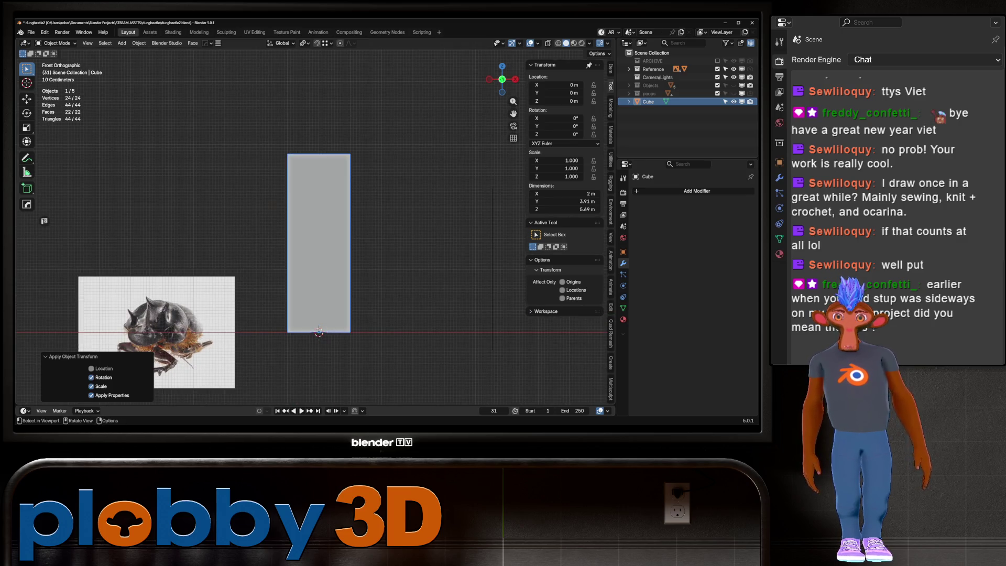
middle_click_drag(314, 235, 326, 224)
key("Tab")
left_click(265, 252)
key("g")
key("y")
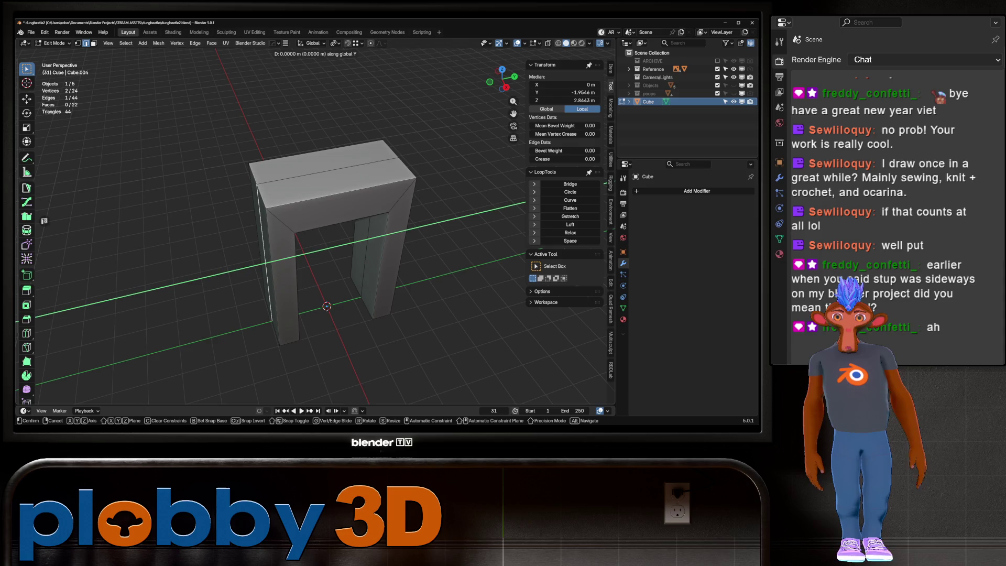
key("Escape")
middle_click_drag(315, 236, 323, 220)
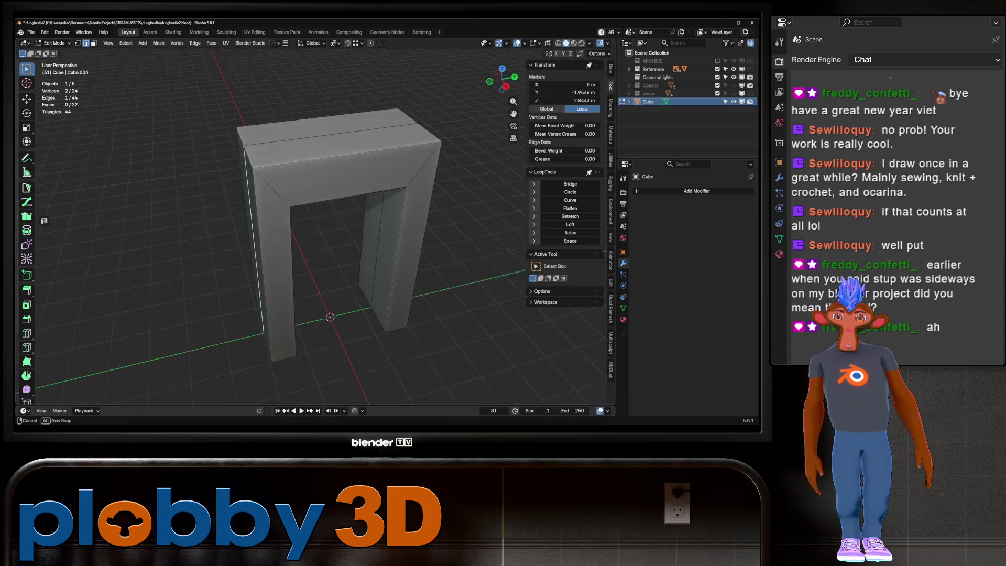
key("Tab")
key("KP_3")
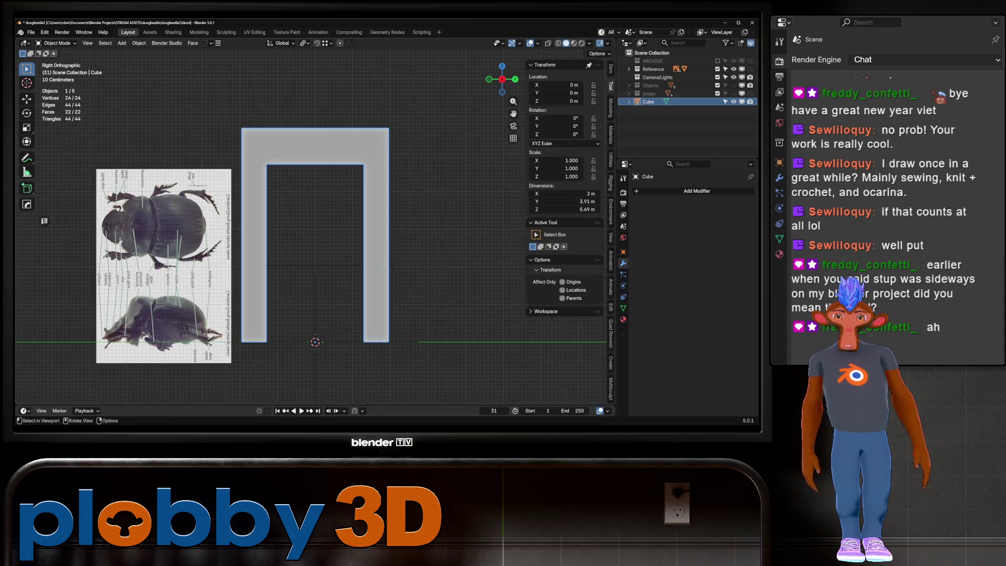
middle_click_drag(315, 237, 354, 208)
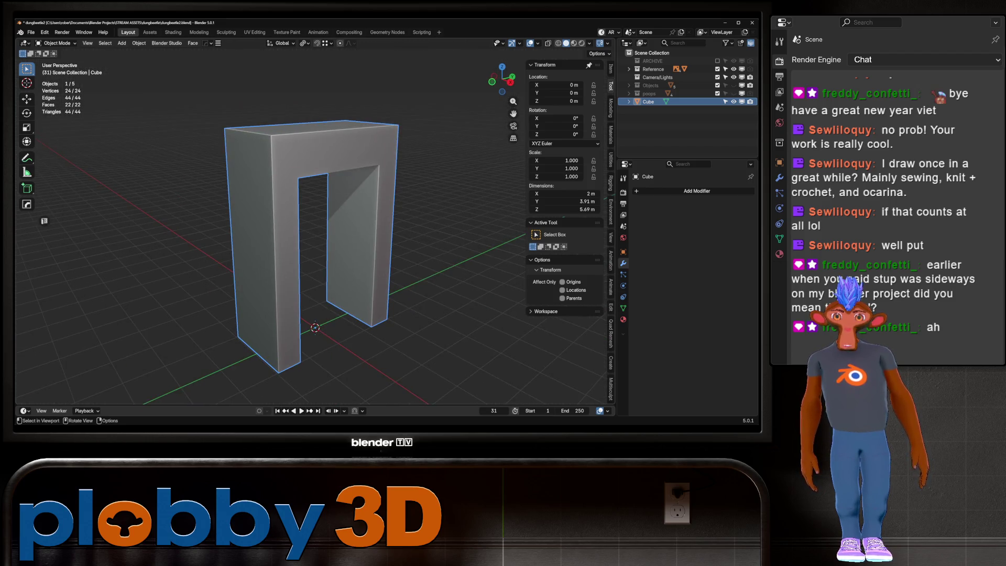
key("Tab")
middle_click_drag(314, 236, 378, 224)
mouse_move(314, 236)
middle_mouse_down()
mouse_move(283, 243)
mouse_move(303, 235)
middle_mouse_up()
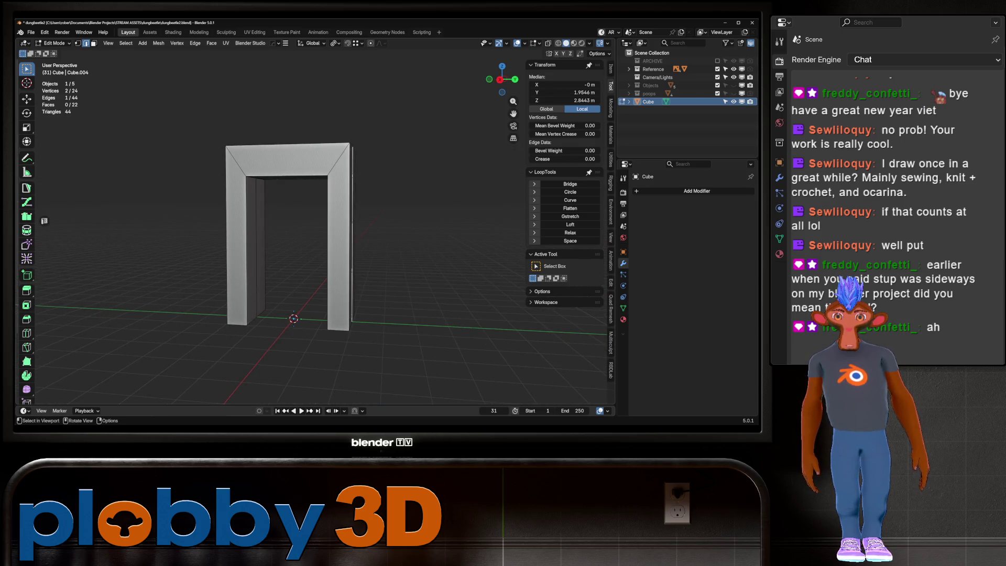
key("g")
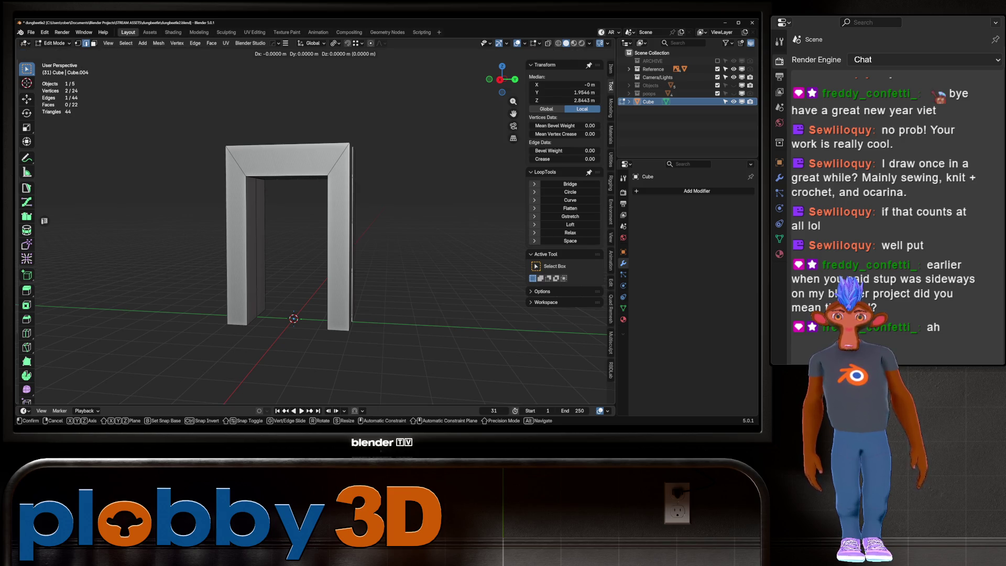
key("x")
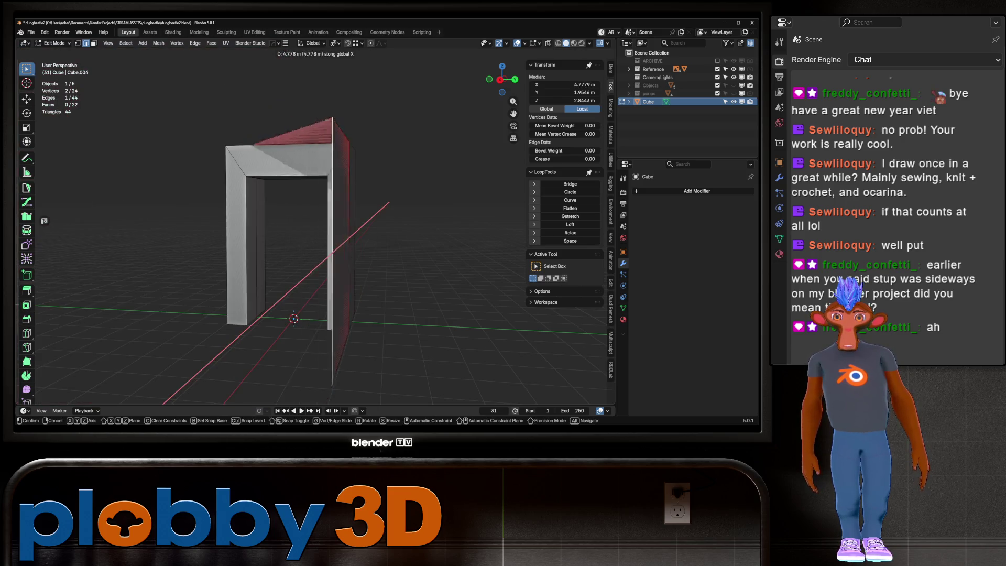
key("Escape")
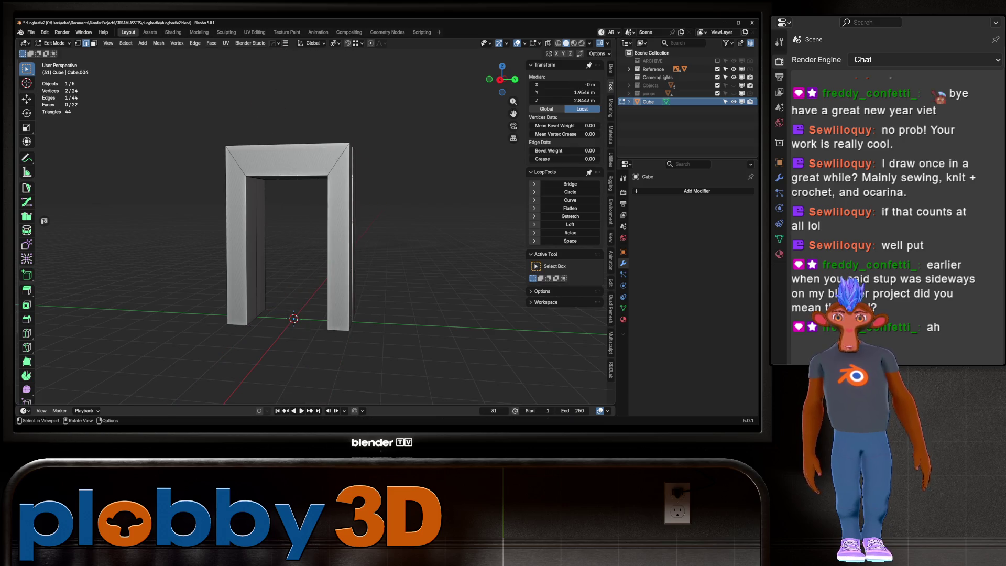
key("Tab")
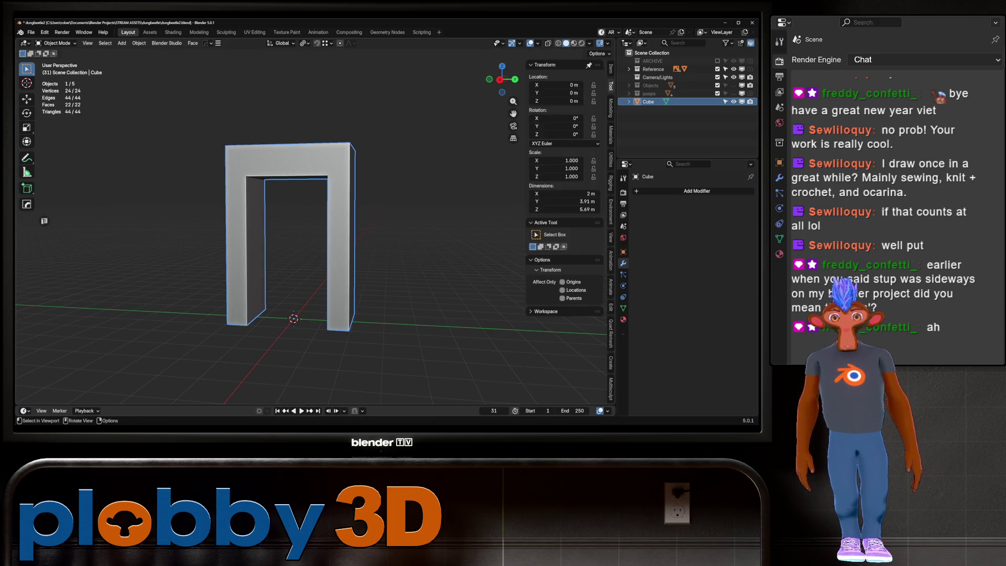
middle_click_drag(354, 236, 291, 236)
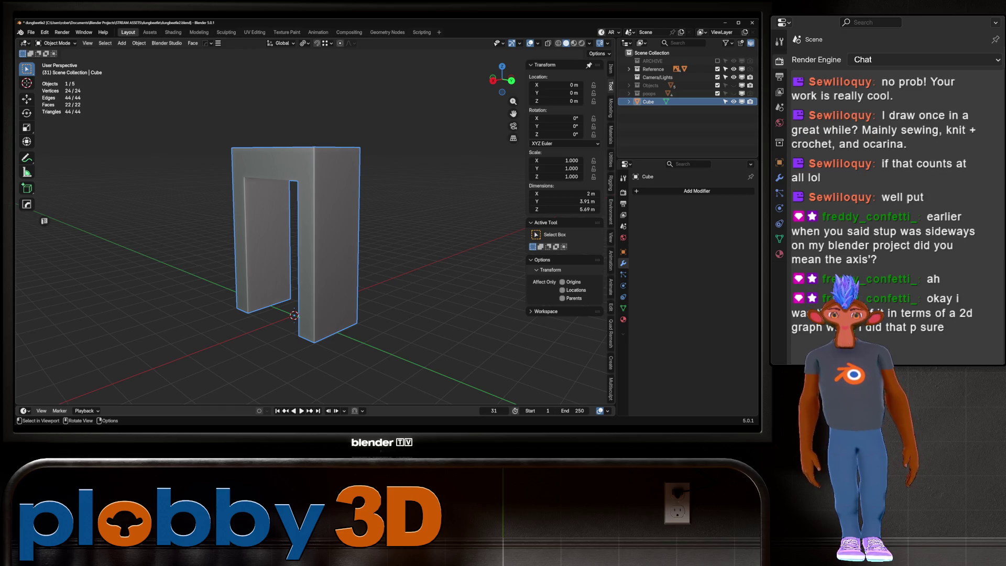
middle_click_drag(299, 235, 283, 240)
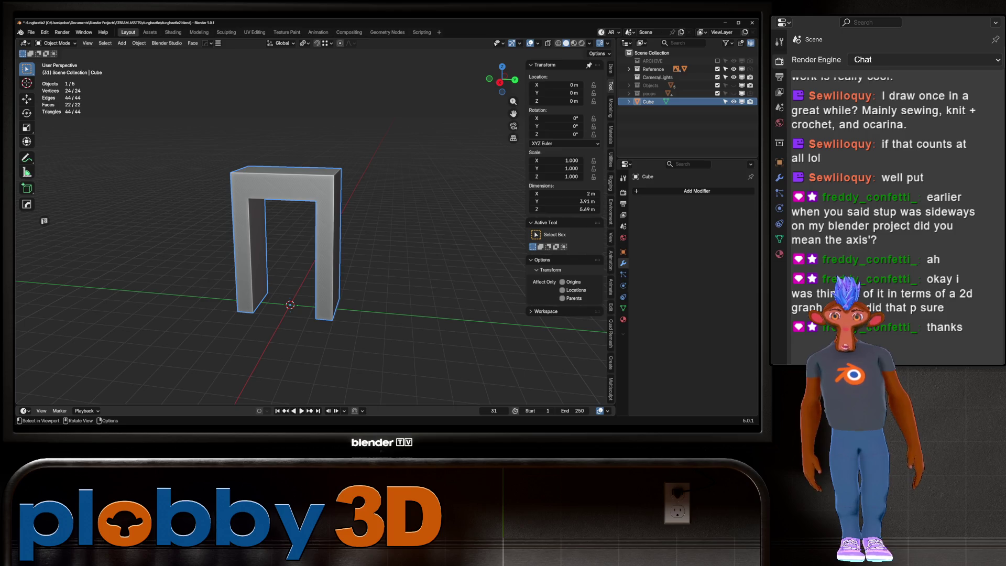
key("g")
key("z")
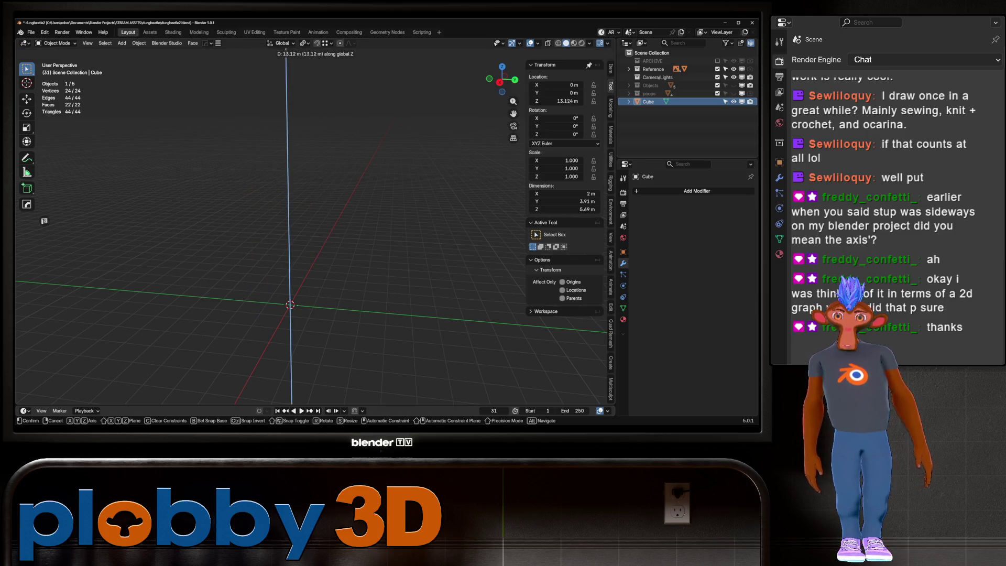
key("Escape")
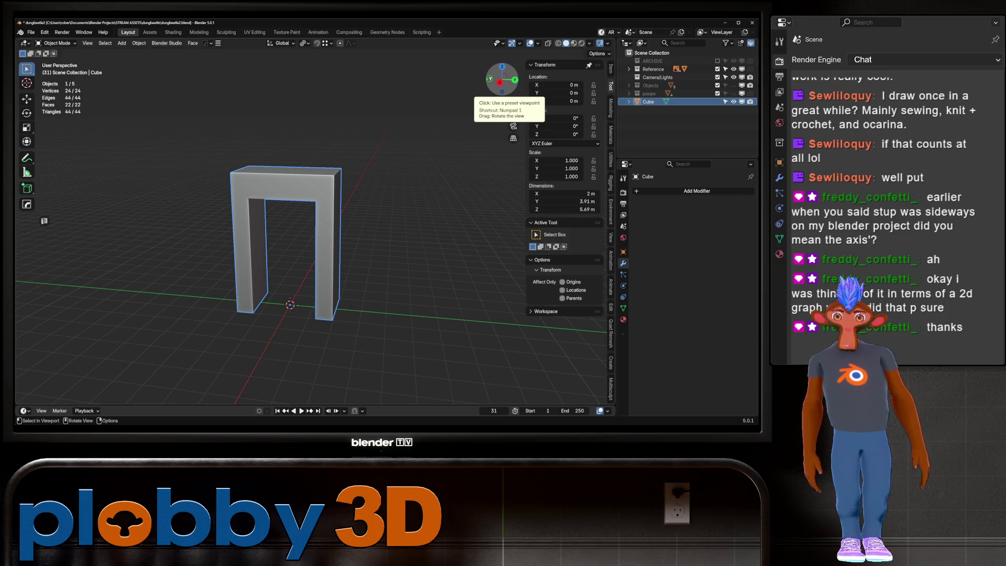
left_click(501, 80)
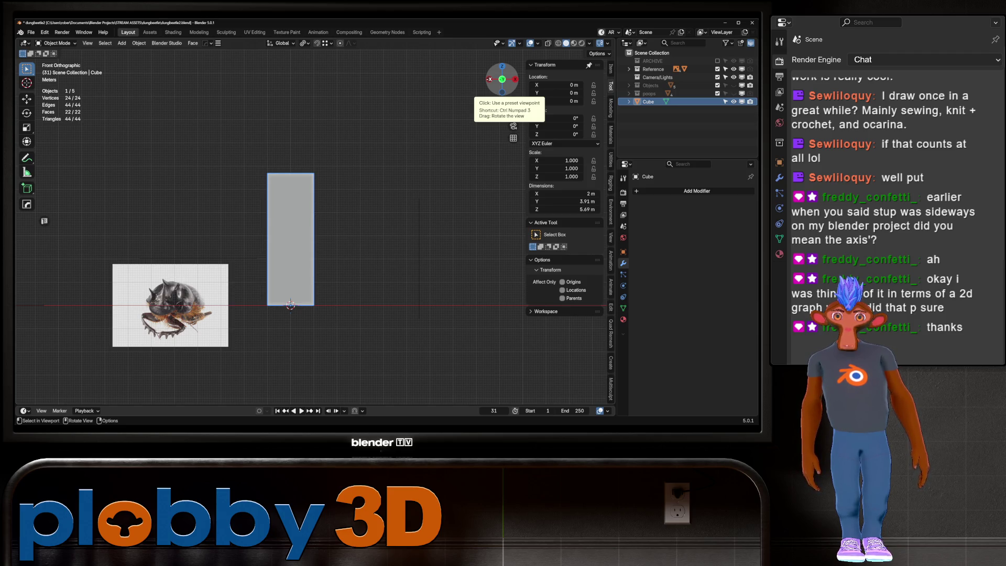
mouse_move(500, 80)
left_mouse_down()
mouse_move(515, 80)
mouse_move(508, 82)
left_mouse_up()
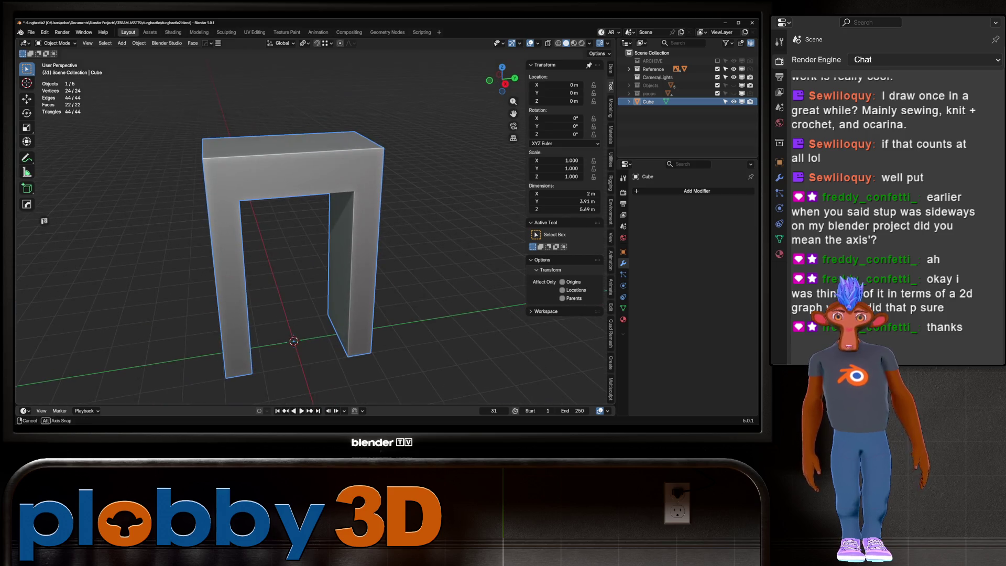
scroll(314, 251, "up", 3)
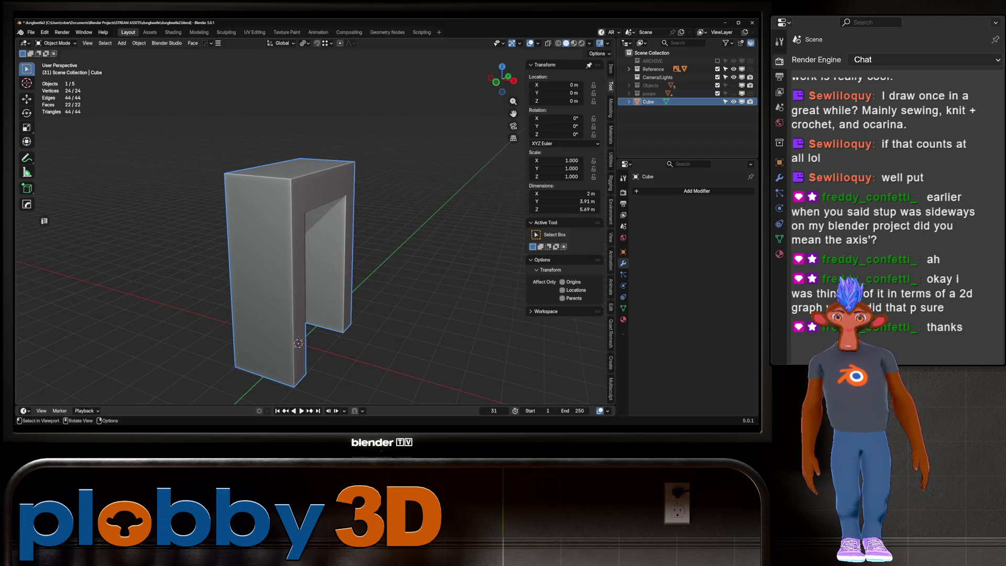
middle_click_drag(314, 252, 330, 237)
scroll(301, 271, "down", 2)
scroll(301, 271, "up", 2)
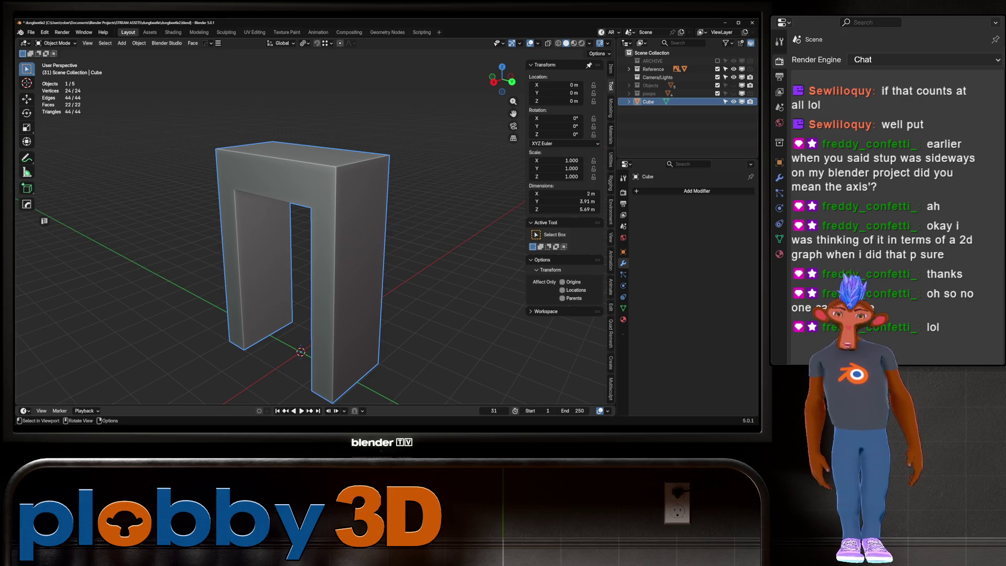
Delete the arch cube so only the beetle reference images remain in view.
key("Delete")
key("KP_1")
scroll(315, 228, "down", 3)
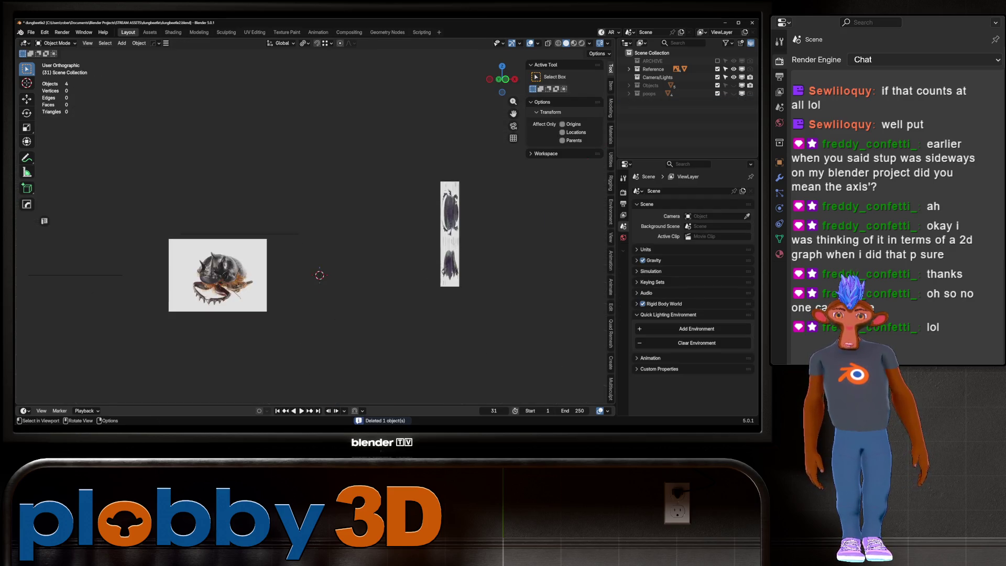
mouse_move(315, 229)
middle_mouse_down()
mouse_move(378, 197)
mouse_move(432, 208)
mouse_move(280, 268)
middle_mouse_up()
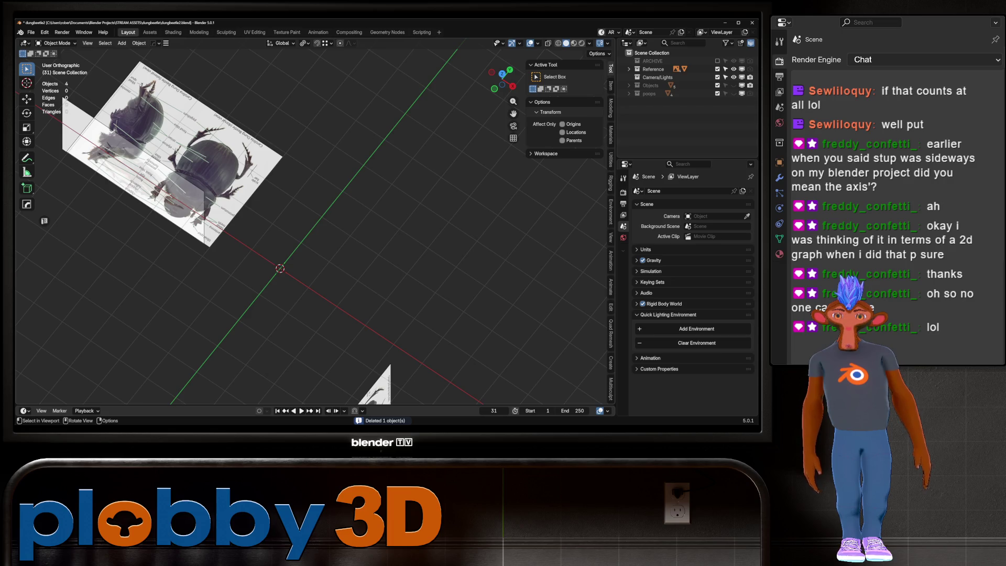
mouse_move(314, 229)
middle_mouse_down()
mouse_move(353, 196)
mouse_move(361, 259)
middle_mouse_up()
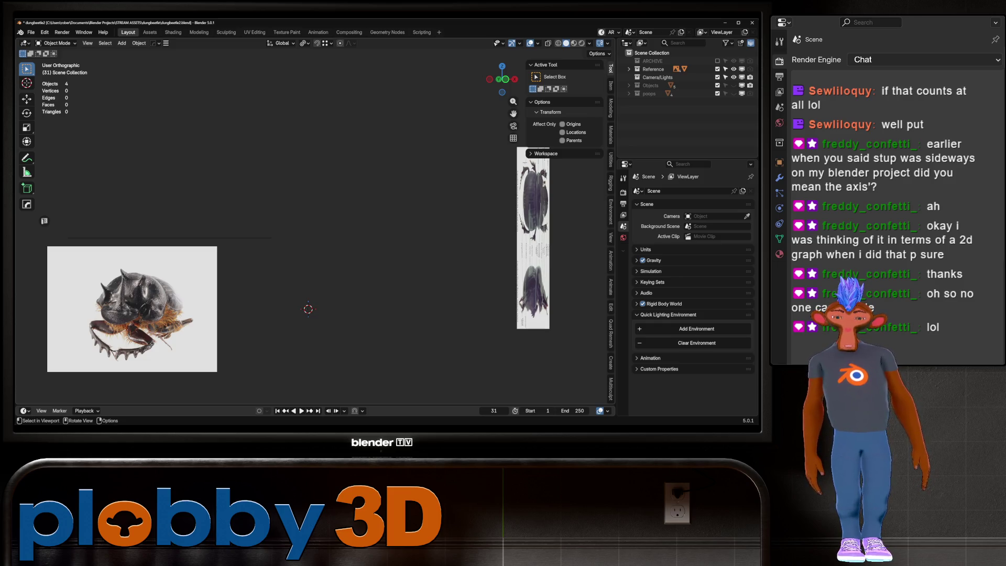
middle_click_drag(362, 259, 362, 235)
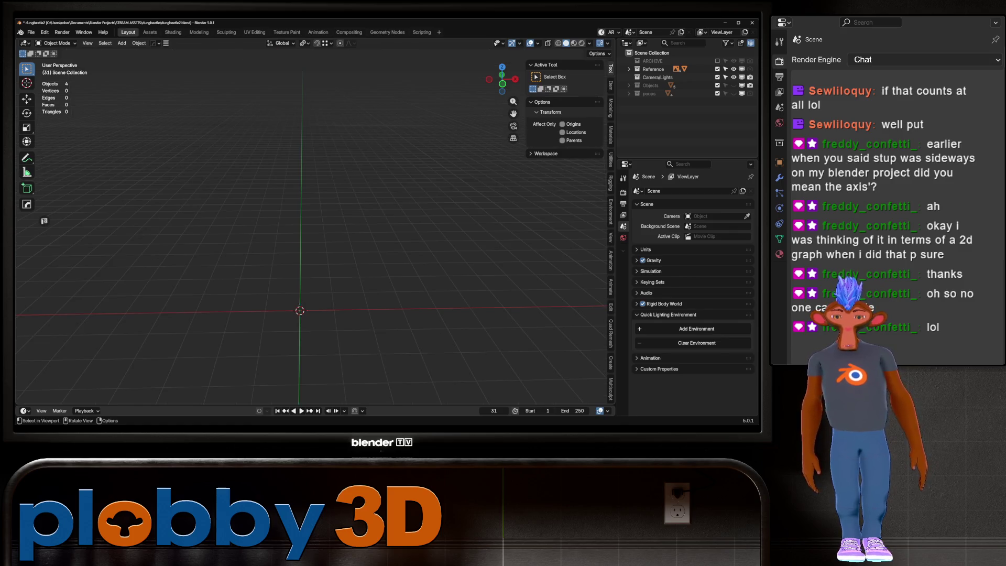
Look around the empty scene from front and perspective views, then save the file with Ctrl+S.
key("shift+grave")
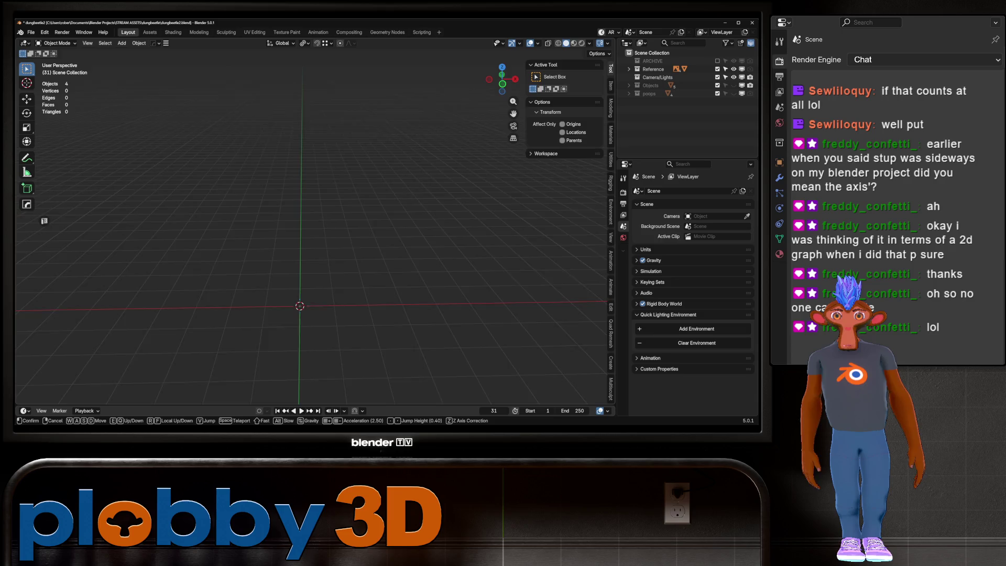
key("Return")
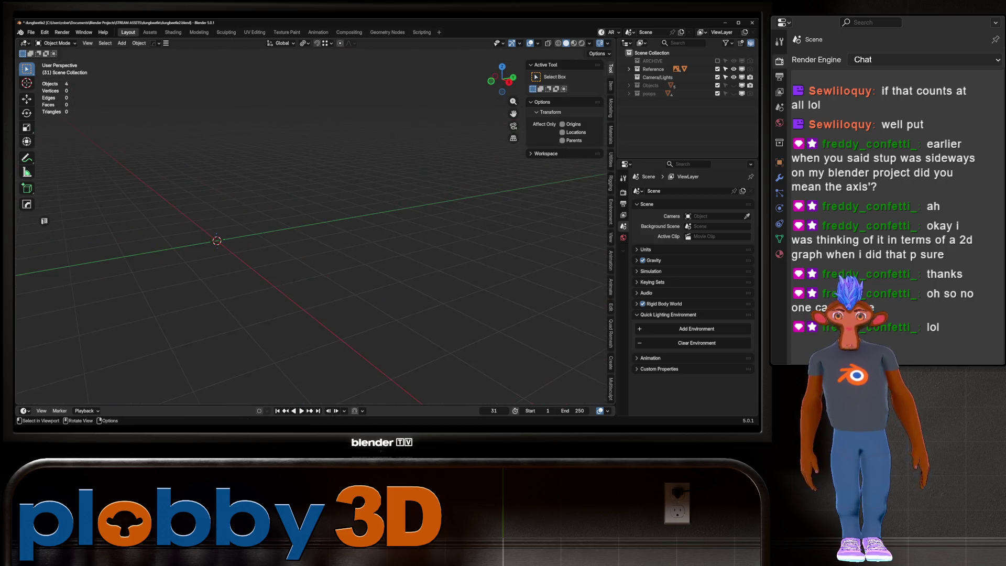
mouse_move(314, 235)
middle_mouse_down()
mouse_move(299, 244)
mouse_move(346, 236)
middle_mouse_up()
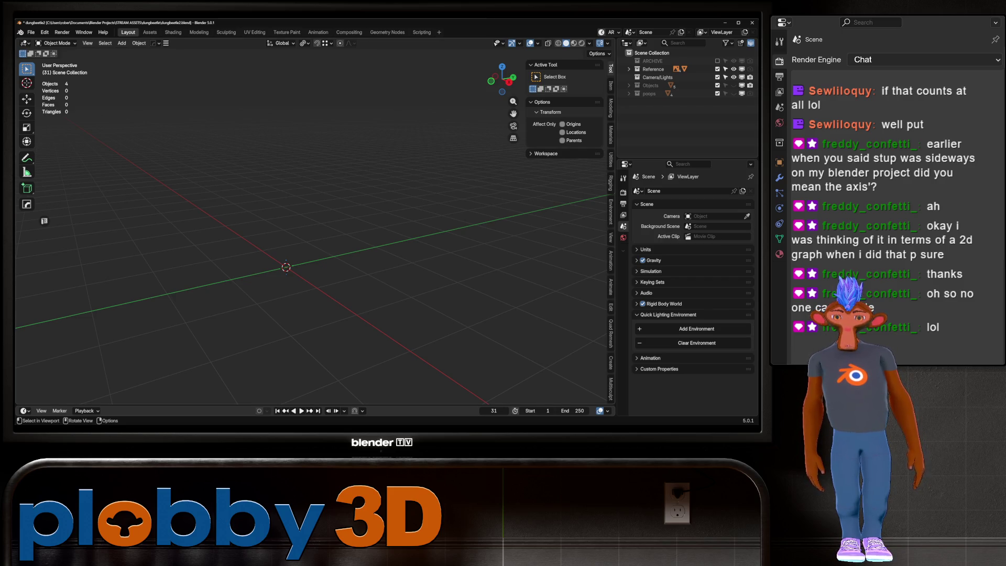
key("KP_1")
middle_click_drag(315, 235, 377, 198, "shift")
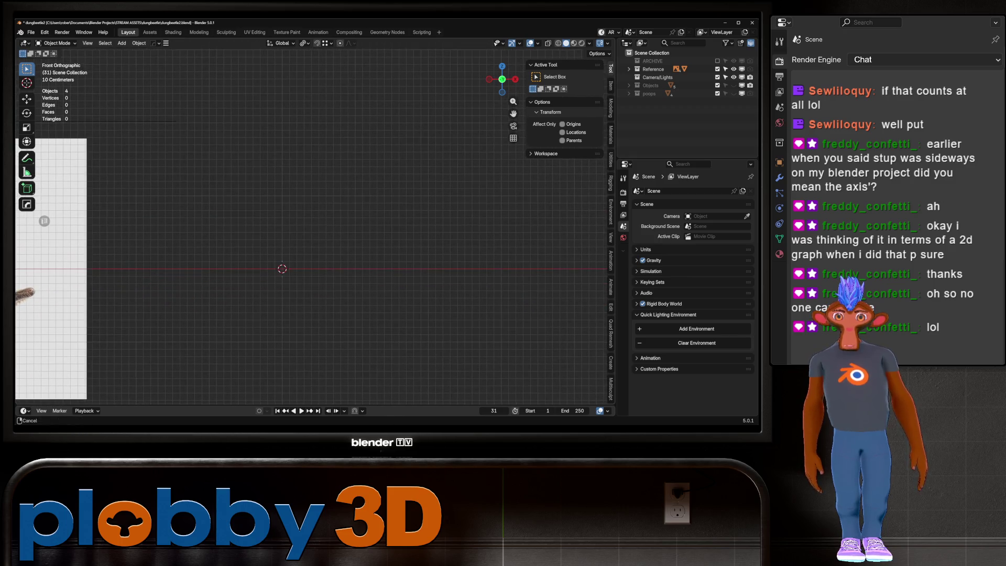
middle_click_drag(314, 236, 346, 228)
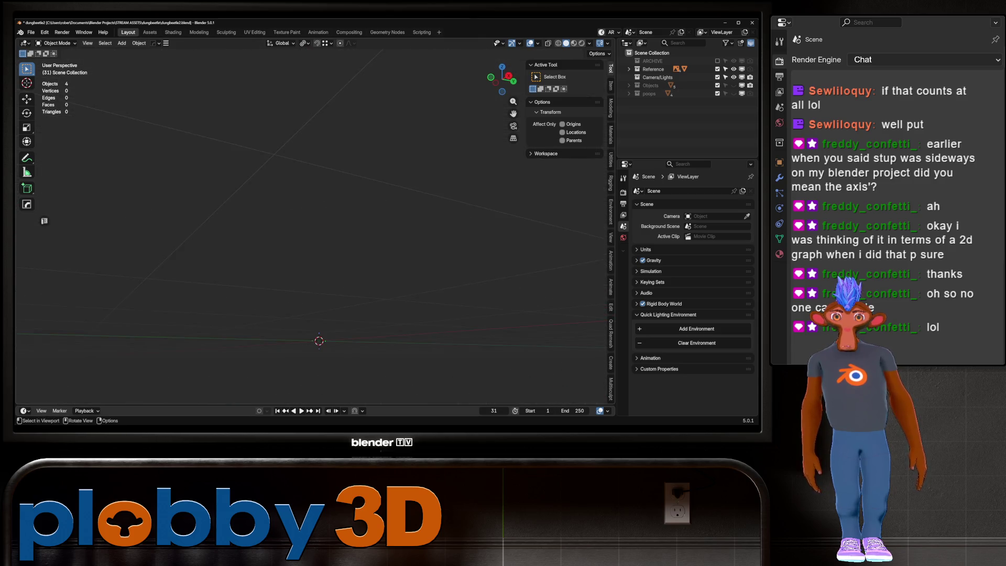
mouse_move(315, 235)
middle_mouse_down()
mouse_move(330, 245)
mouse_move(316, 241)
mouse_move(299, 260)
middle_mouse_up()
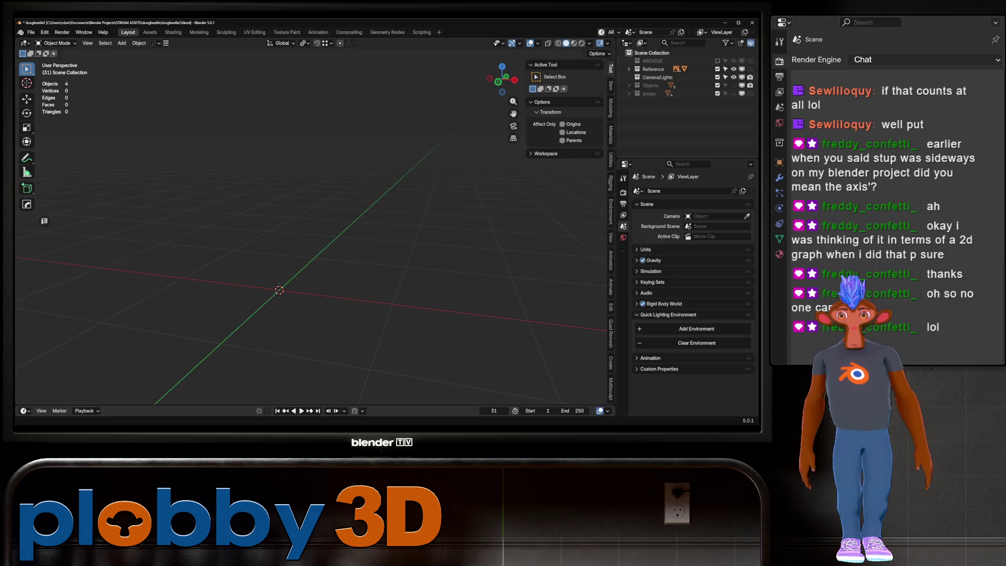
key("ctrl+s")
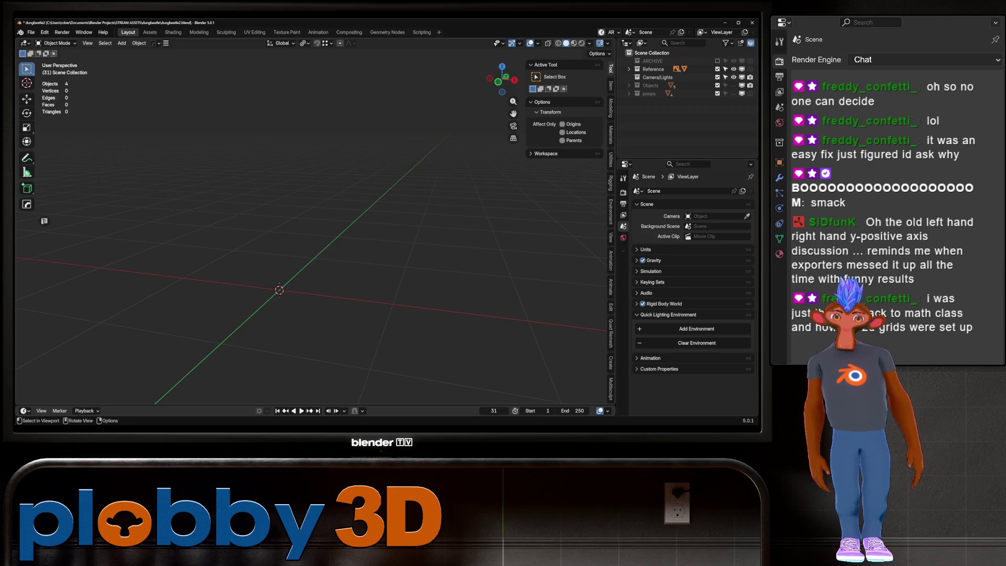
Orbit around the empty origin, briefly checking the Add menu without adding anything.
mouse_move(314, 236)
middle_mouse_down()
mouse_move(315, 196)
mouse_move(330, 196)
middle_mouse_up()
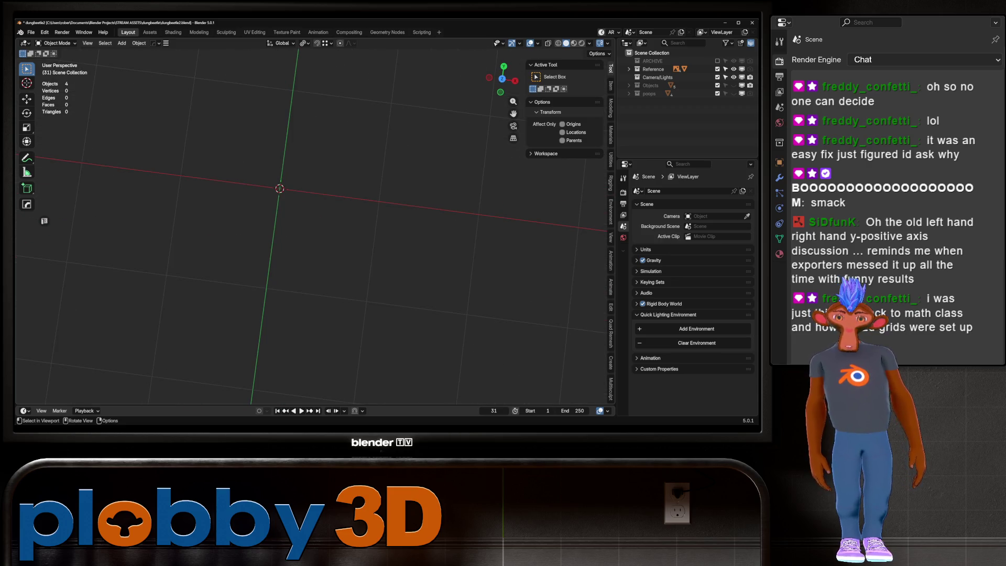
middle_click_drag(315, 236, 369, 208)
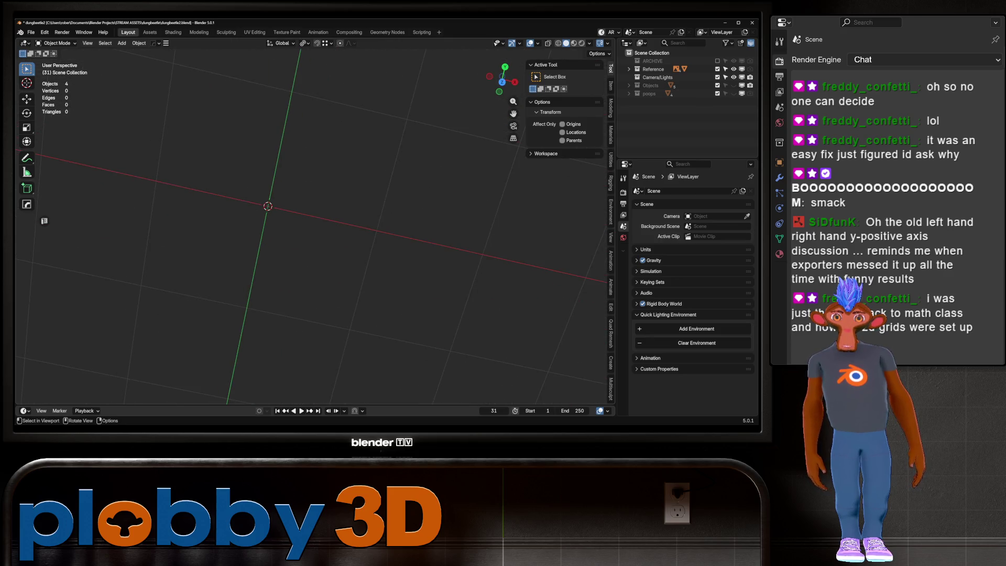
middle_click_drag(315, 236, 342, 188)
mouse_move(314, 237)
middle_mouse_down()
mouse_move(377, 236)
mouse_move(236, 209)
middle_mouse_up()
key("shift+a")
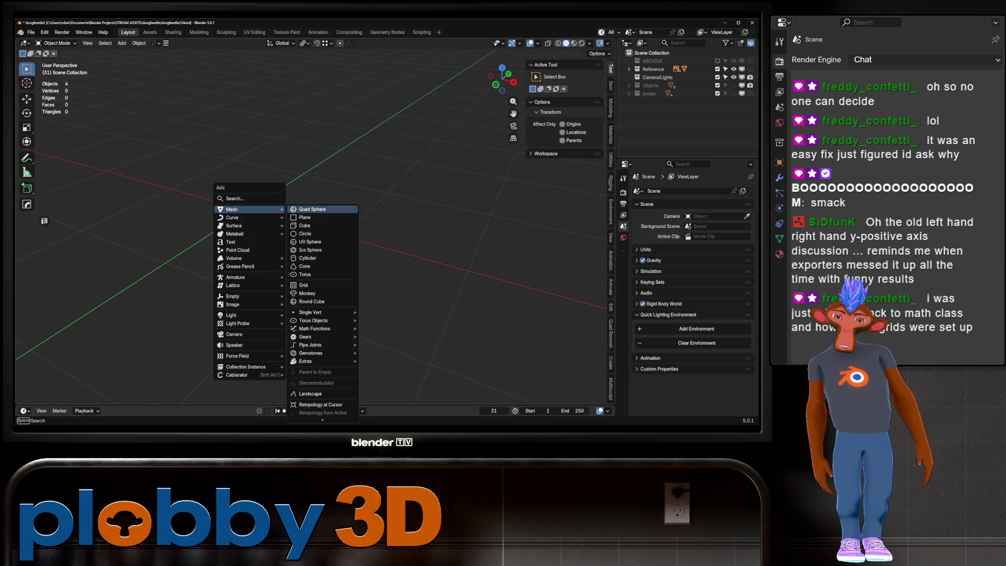
key("Escape")
middle_click_drag(322, 226, 252, 213)
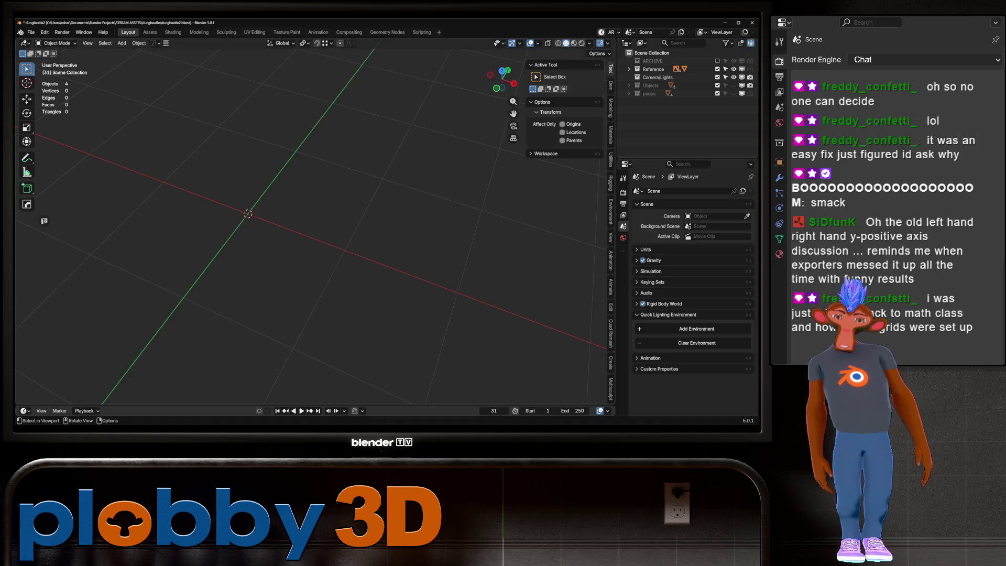
middle_click_drag(315, 235, 299, 204)
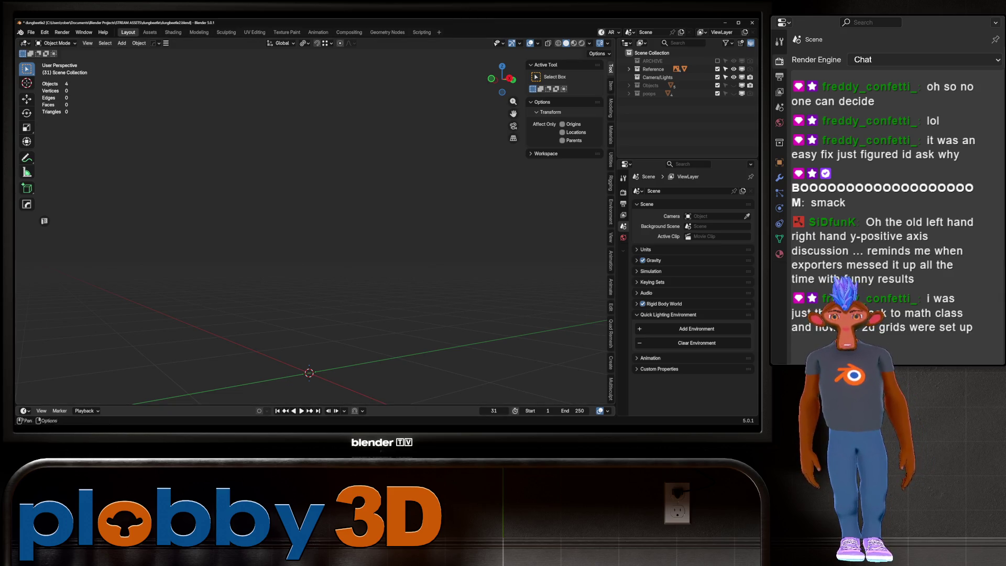
middle_click_drag(314, 236, 291, 212)
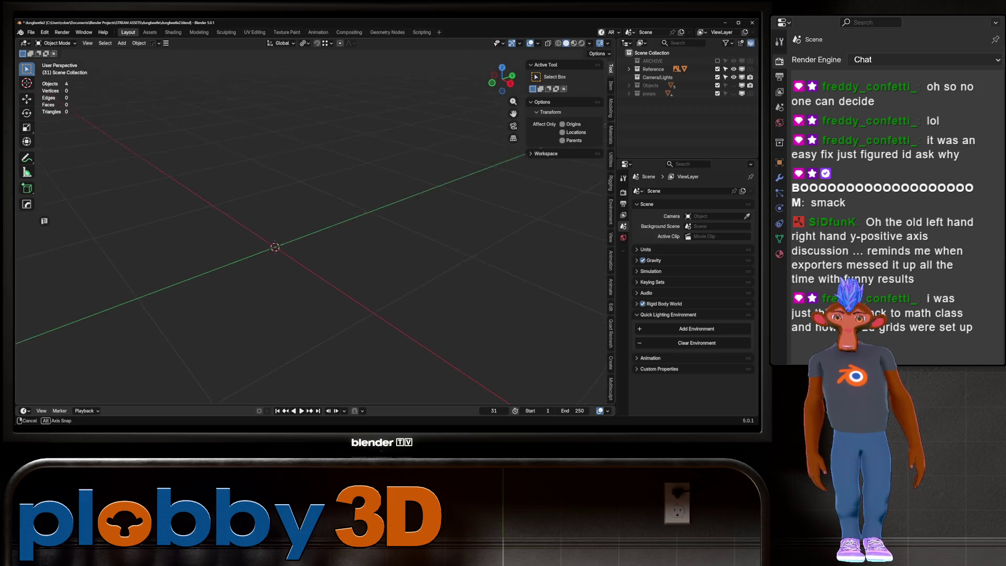
middle_click_drag(290, 212, 236, 181)
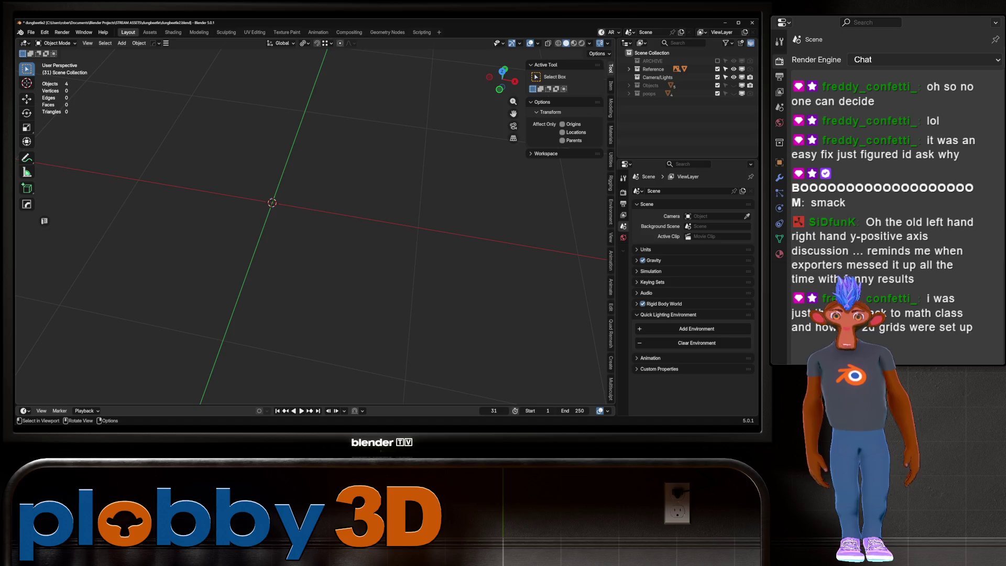
Check the front view, then leave the Shift+A list of addable objects open for browsing.
key("KP_1")
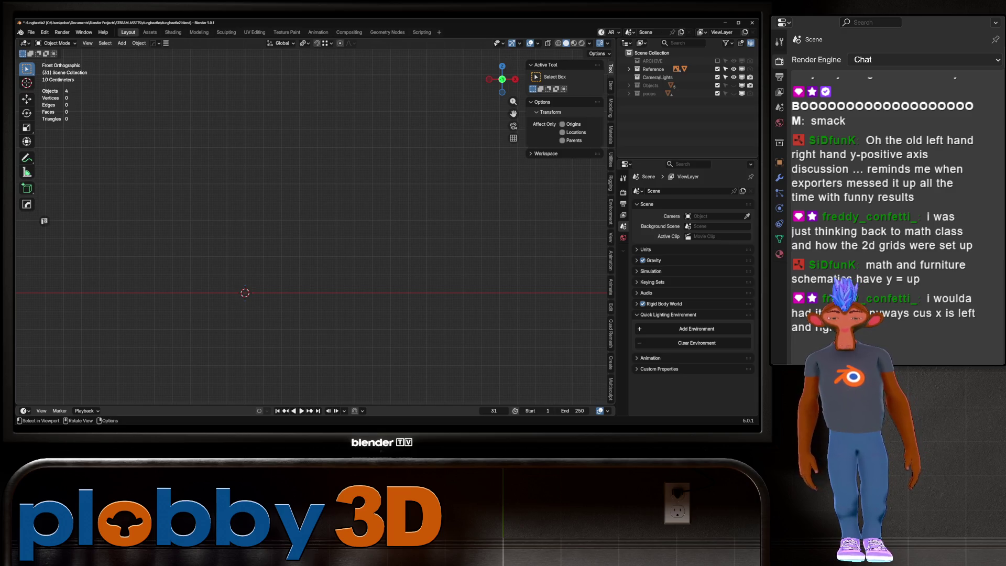
middle_click_drag(314, 236, 339, 235)
middle_click_drag(252, 259, 260, 252)
key("shift+a")
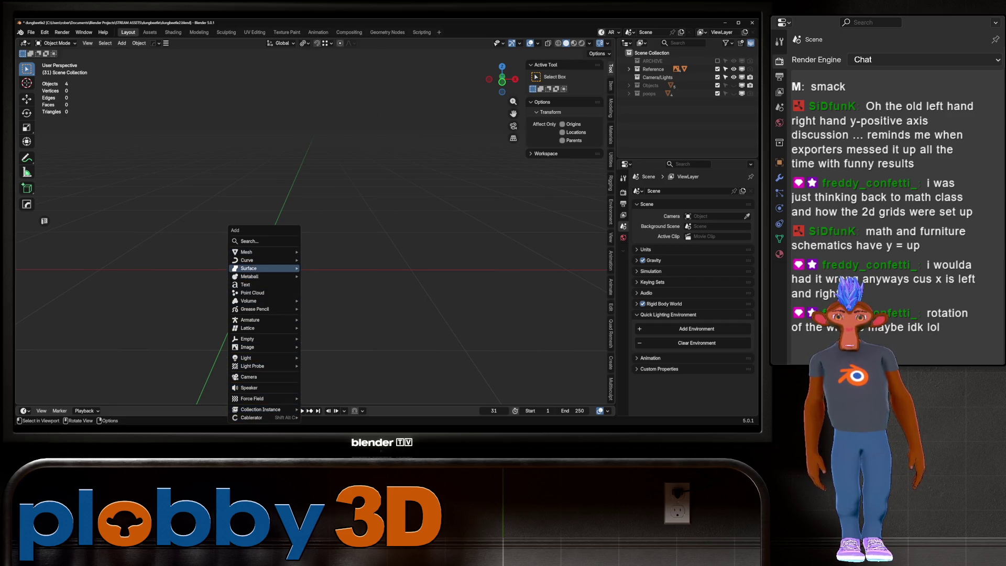
key("Escape")
key("shift+a")
key("Escape")
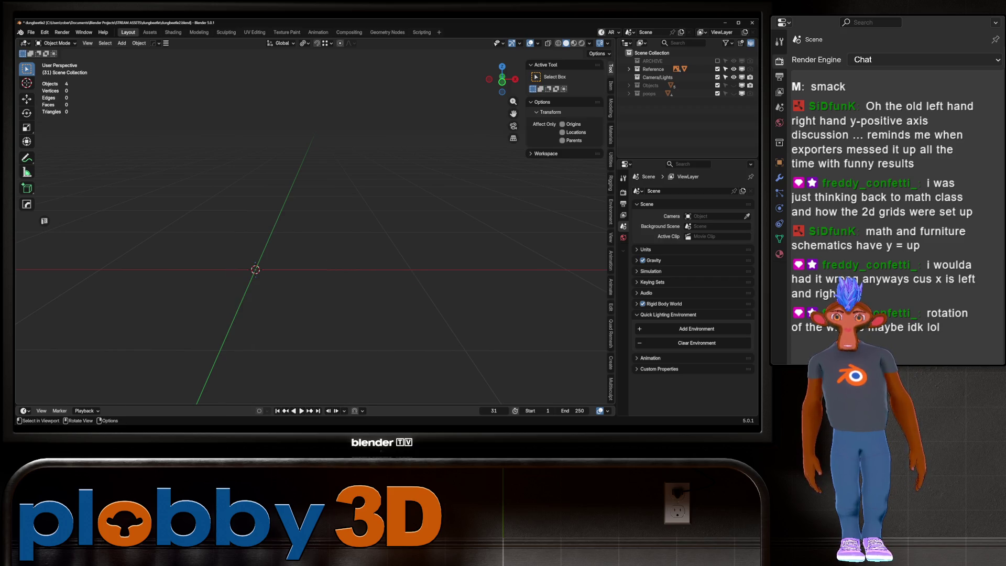
key("shift+a")
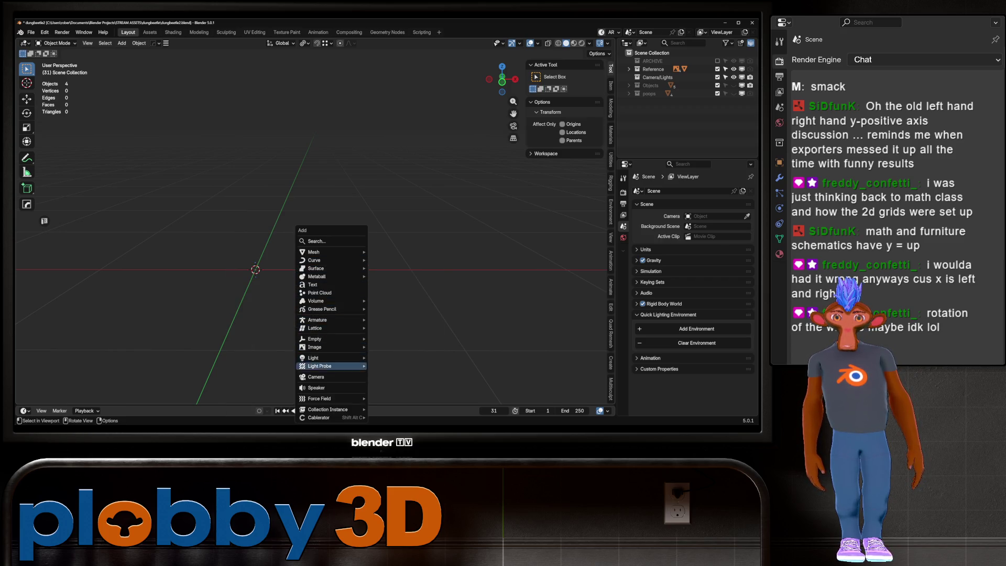
Add a camera at the origin and try a cancelled move along its local Z axis.
left_click(319, 377)
mouse_move(354, 236)
middle_mouse_down()
mouse_move(275, 236)
mouse_move(314, 220)
mouse_move(346, 228)
middle_mouse_up()
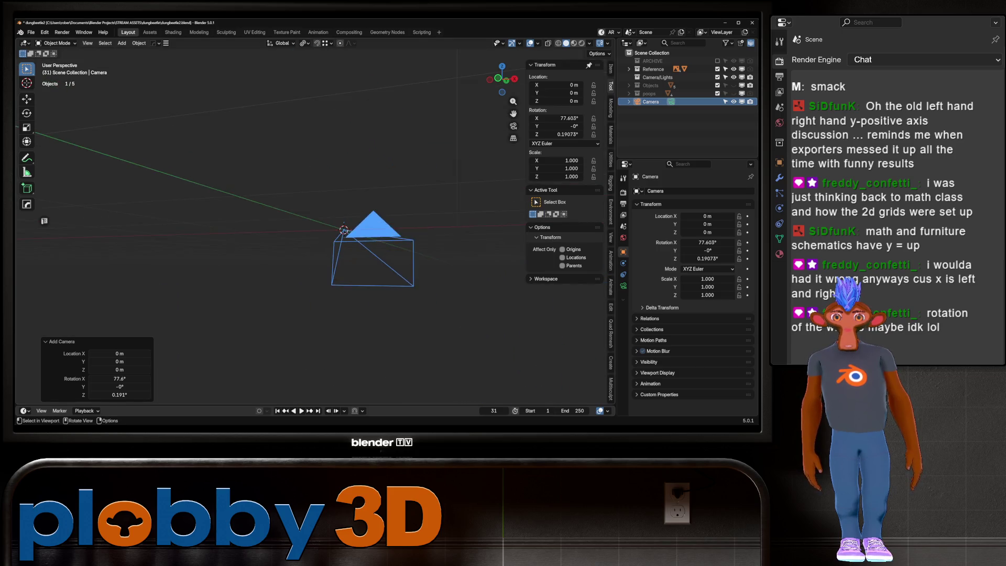
key("g")
key("z")
key("z")
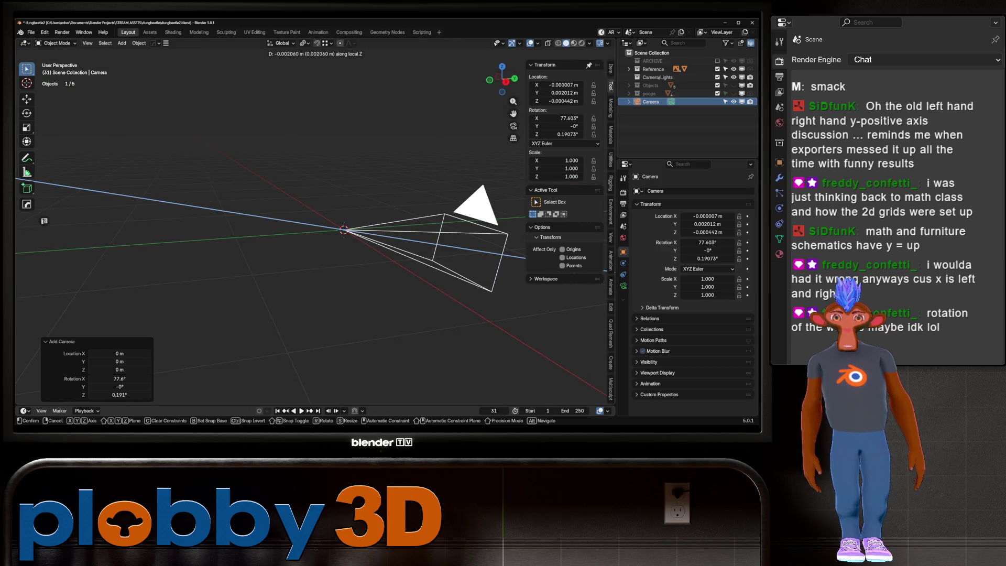
key("Escape")
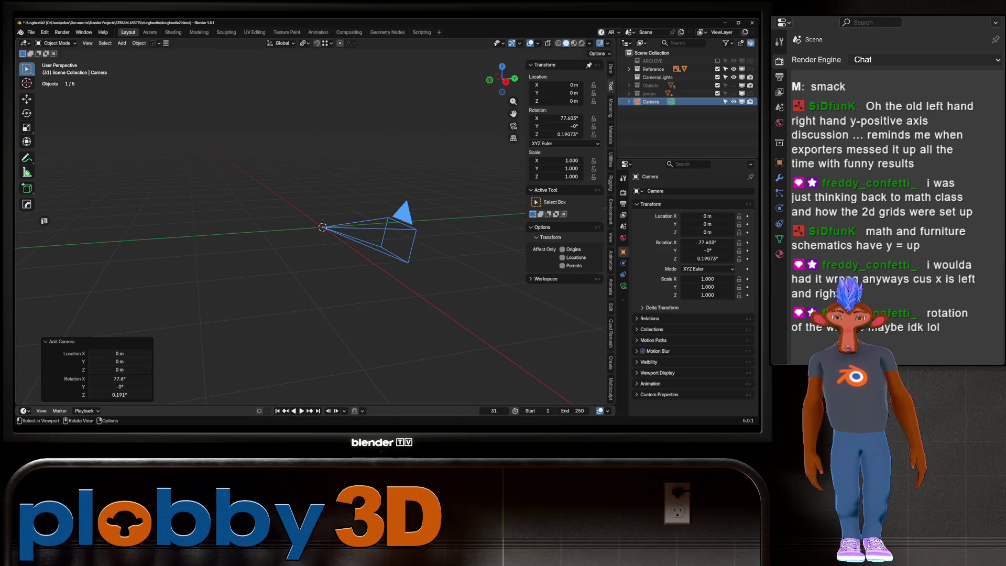
Reset the camera's rotation, then turn it about 91° around the X axis.
key("alt+r")
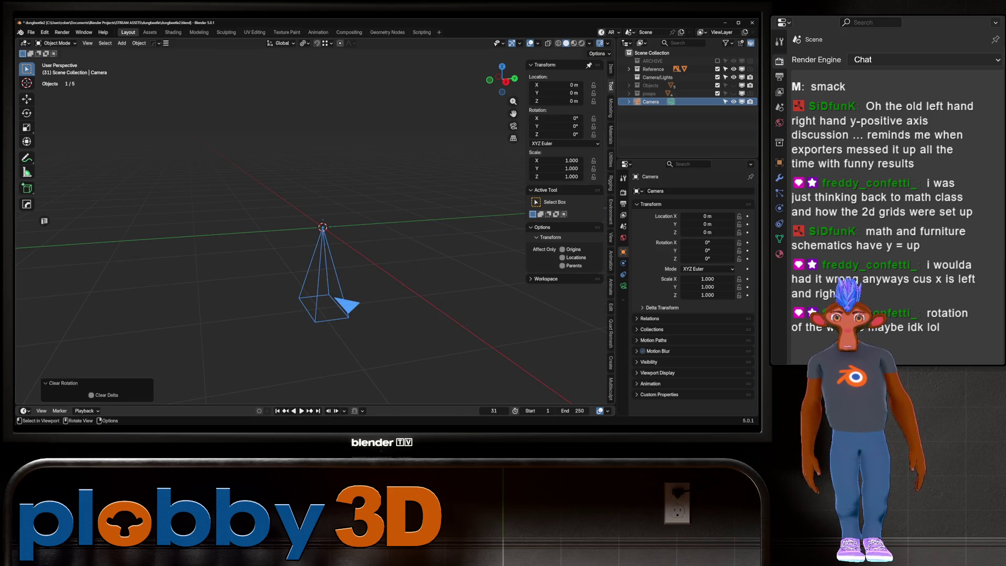
key("g")
key("r")
key("x")
left_click(343, 228)
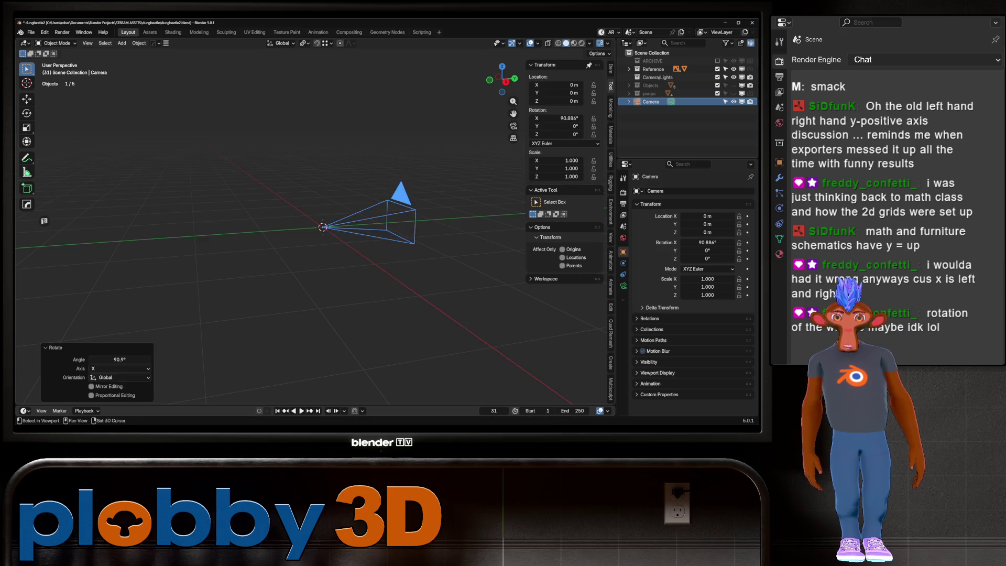
middle_click_drag(343, 228, 315, 251)
Compare global and local Z by starting and cancelling two constrained camera moves.
key("g")
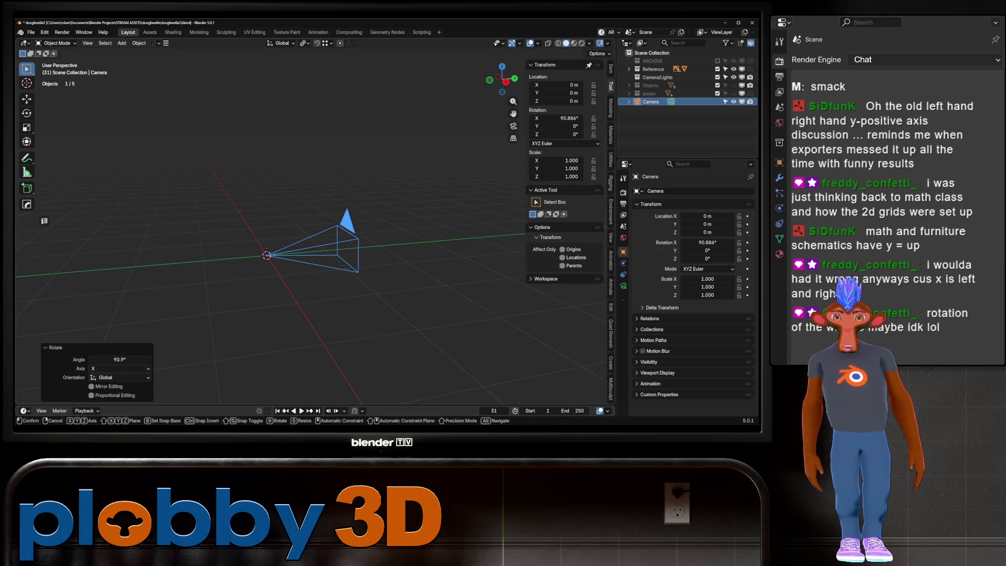
key("z")
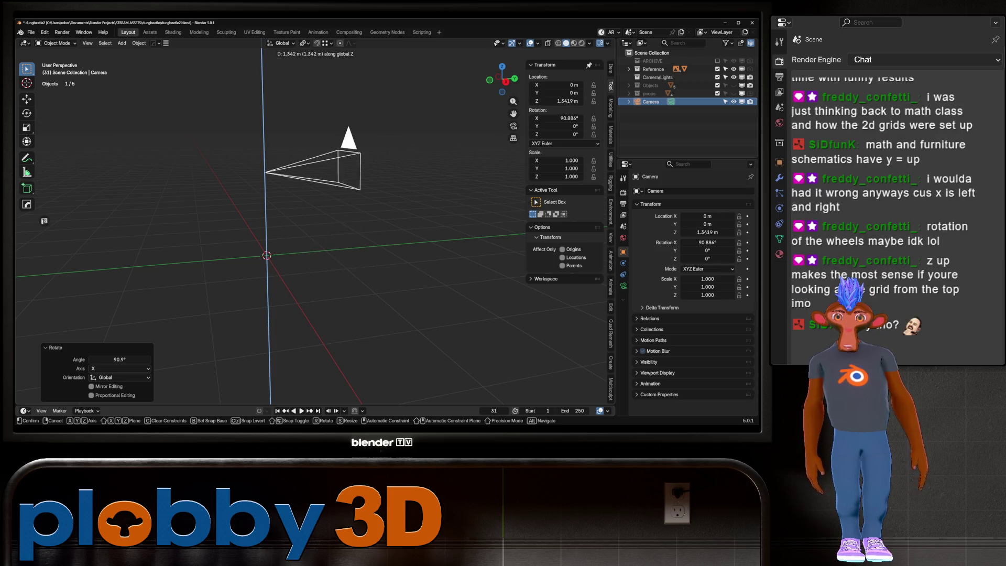
key("Escape")
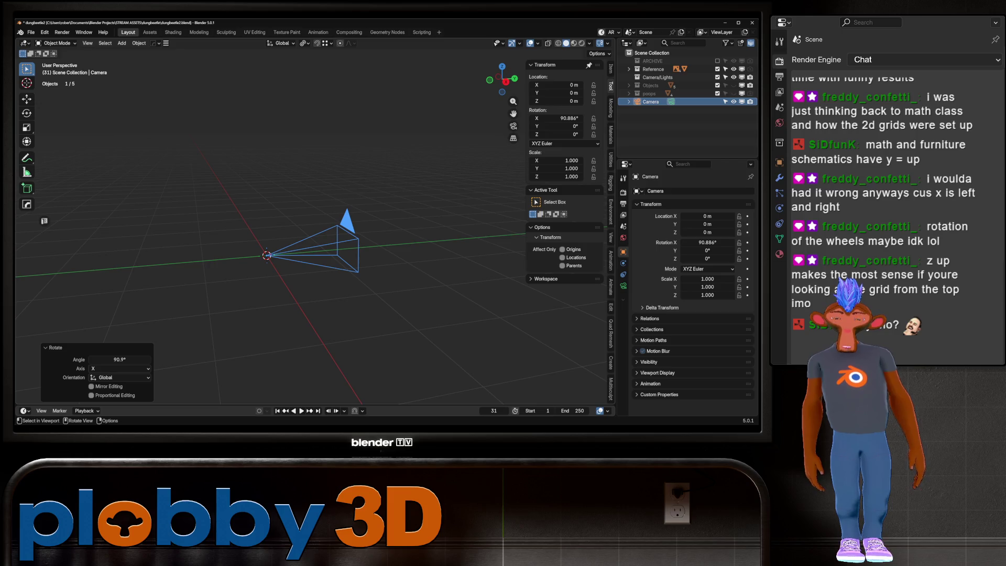
key("g")
key("z")
key("z")
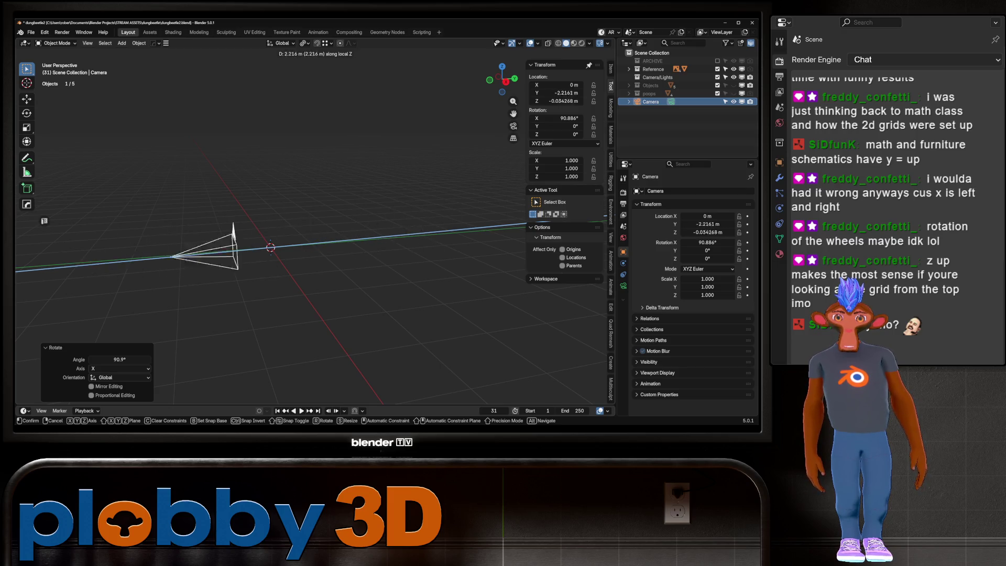
key("Escape")
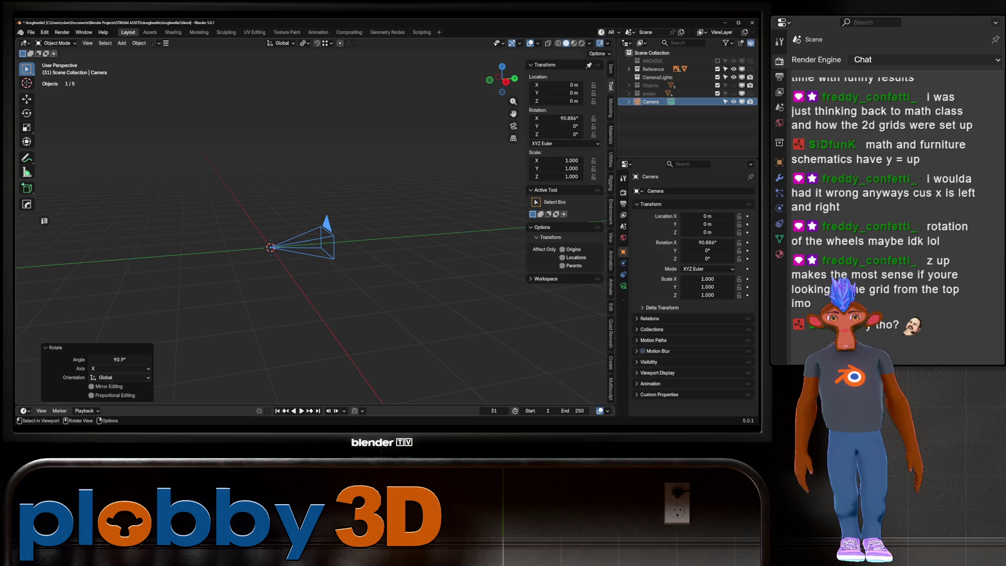
Test Y and local Z move constraints, cancel, and delete the camera again.
key("g")
key("y")
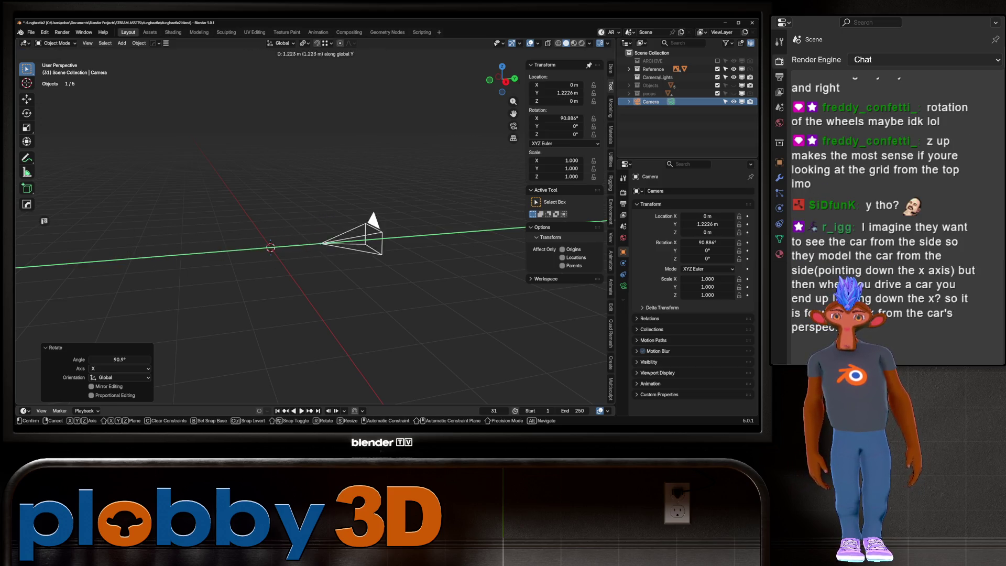
key("y")
key("y")
key("z")
key("z")
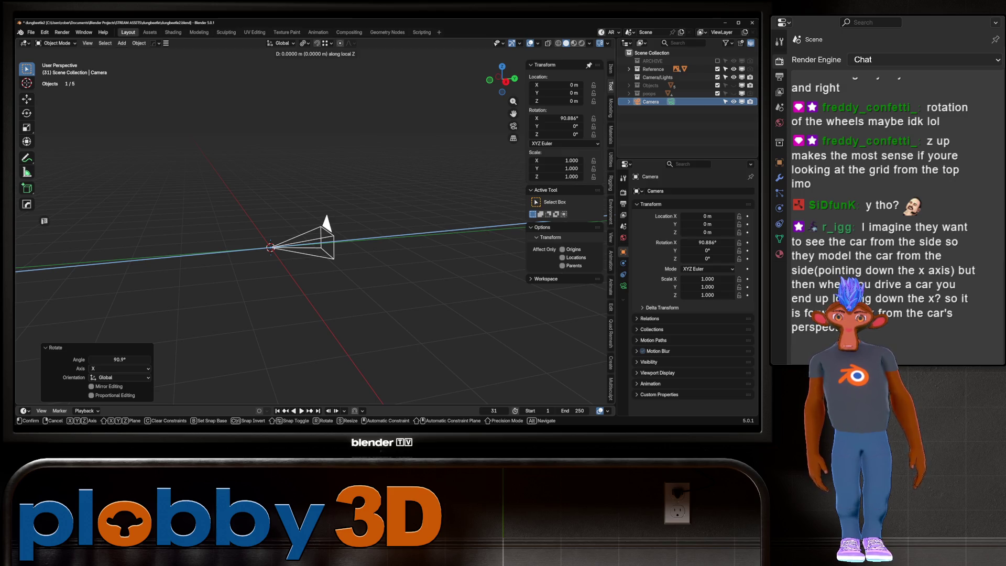
key("Escape")
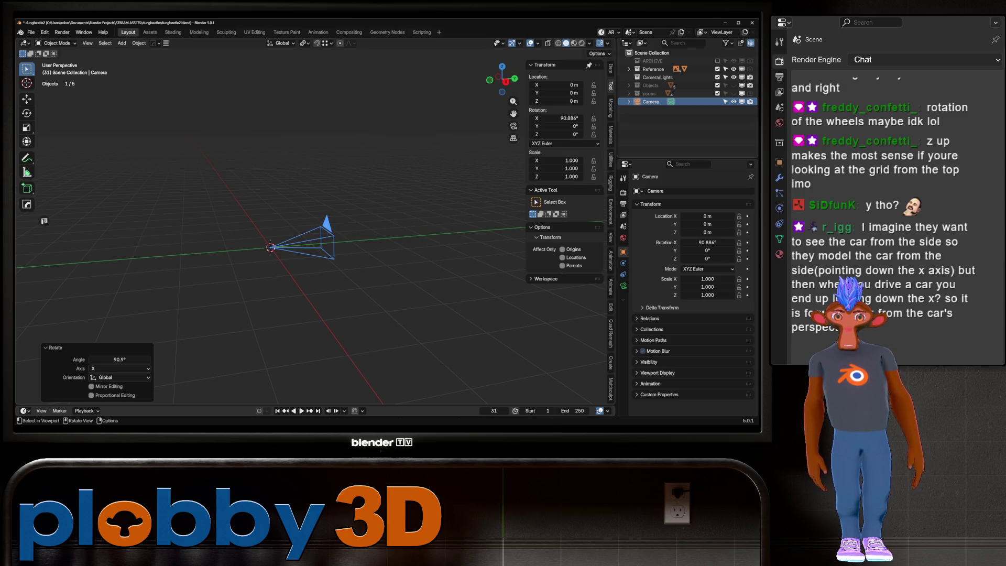
key("Delete")
Orbit the empty scene to a higher, then a new side angle.
mouse_move(315, 236)
middle_mouse_down()
mouse_move(331, 268)
mouse_move(298, 220)
middle_mouse_up()
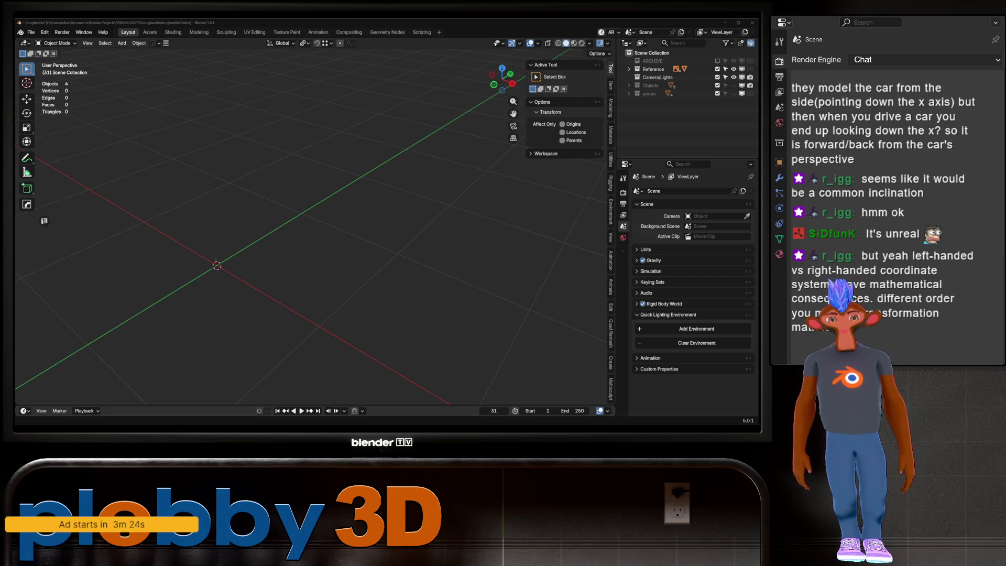
middle_click_drag(314, 236, 362, 236)
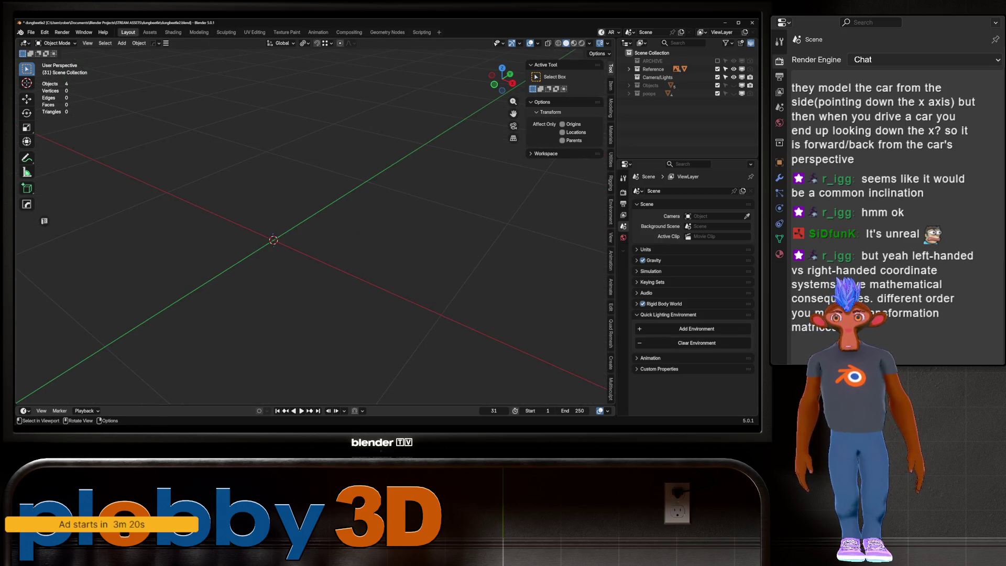
left_click(718, 85)
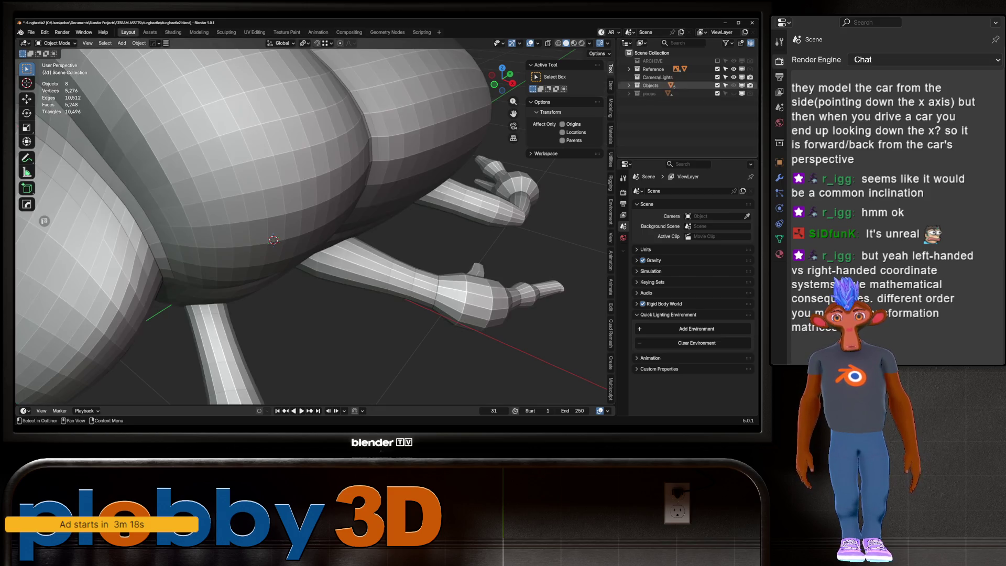
scroll(315, 236, "down", 5)
mouse_move(315, 236)
middle_mouse_down()
mouse_move(210, 250)
mouse_move(206, 228)
middle_mouse_up()
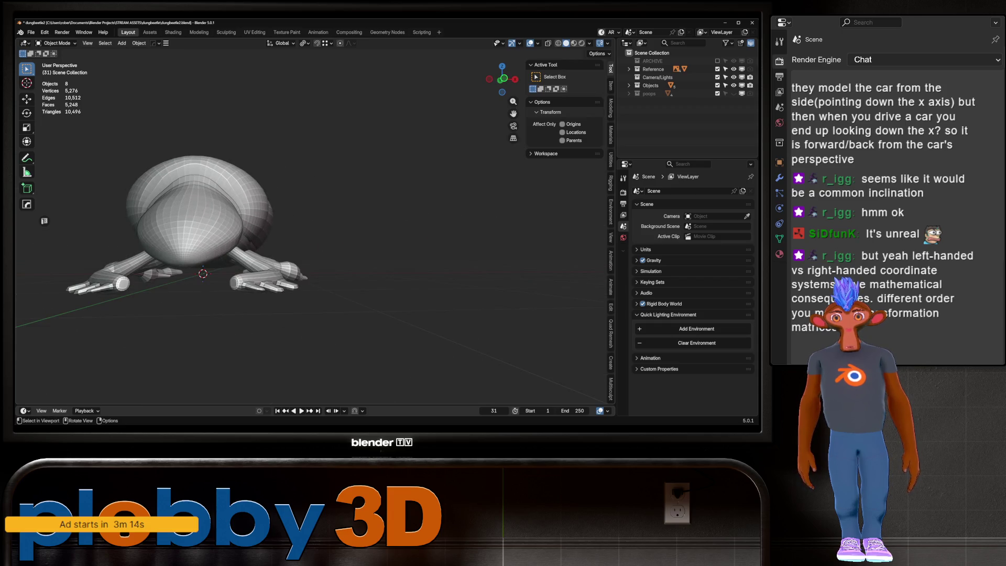
key("KP_1")
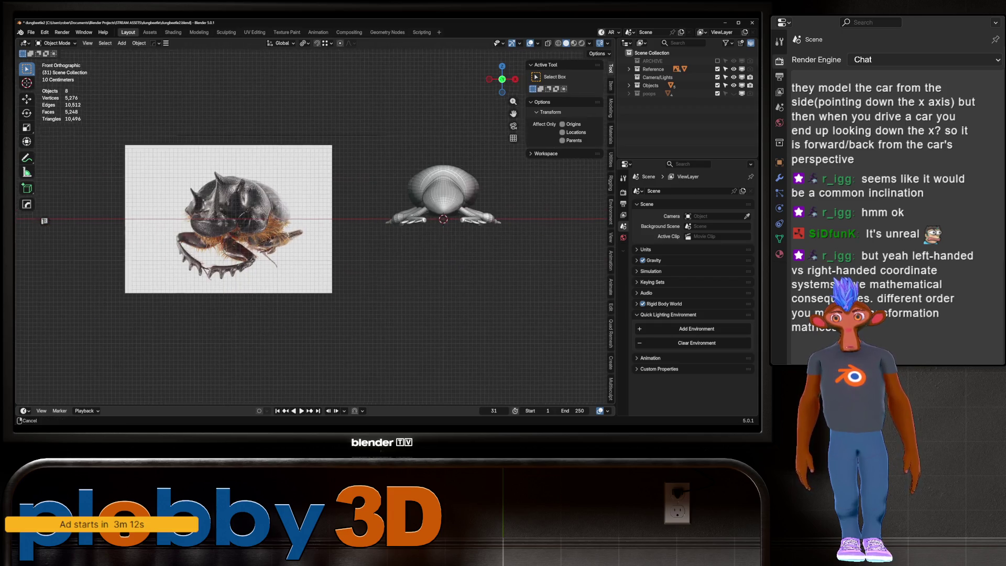
scroll(315, 220, "up", 3)
scroll(314, 220, "up", 3)
scroll(315, 220, "up", 2)
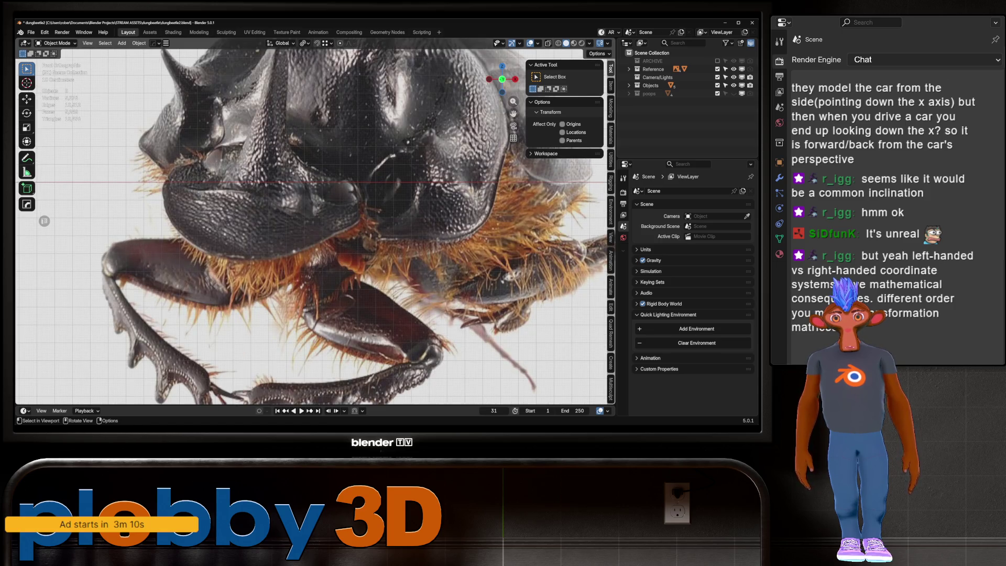
scroll(315, 220, "down", 3)
scroll(314, 221, "down", 3)
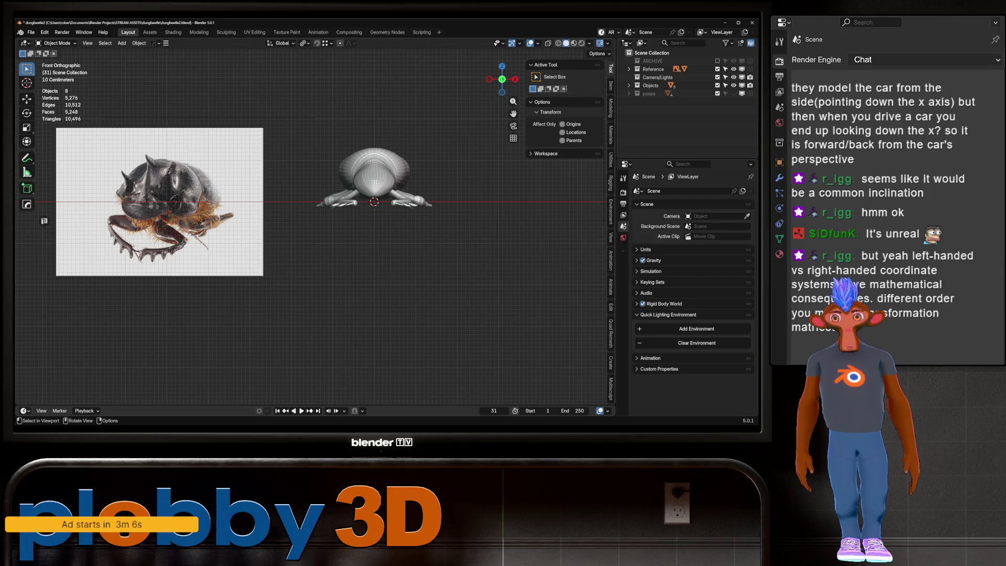
scroll(154, 182, "up", 3)
scroll(153, 181, "up", 1)
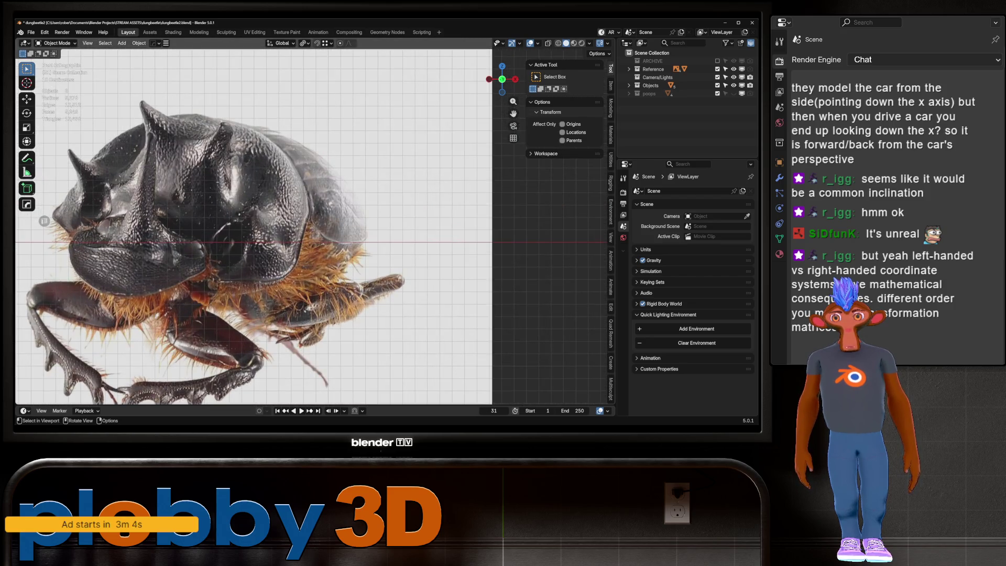
scroll(315, 220, "down", 3)
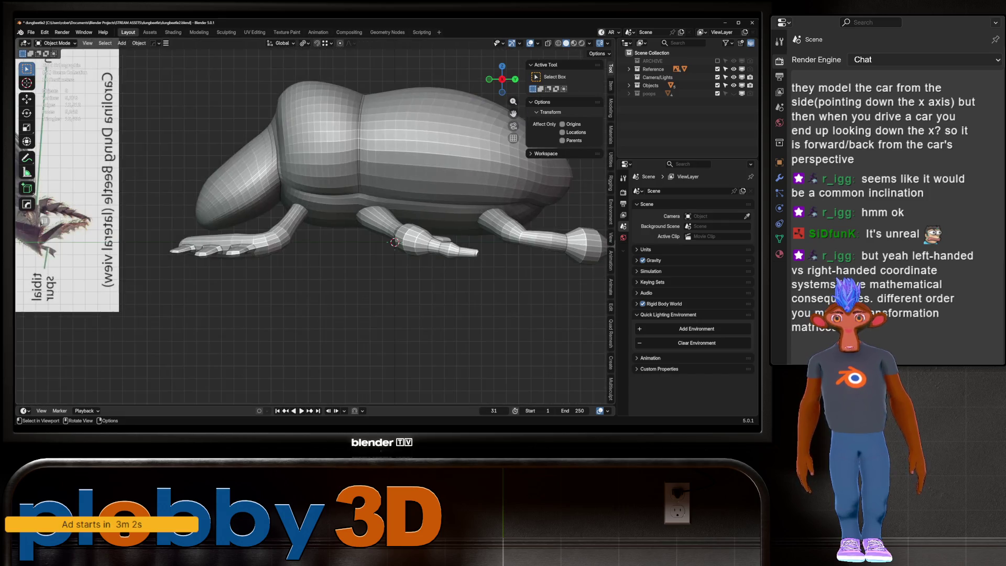
key("KP_3")
scroll(314, 220, "up", 3)
scroll(314, 220, "down", 2)
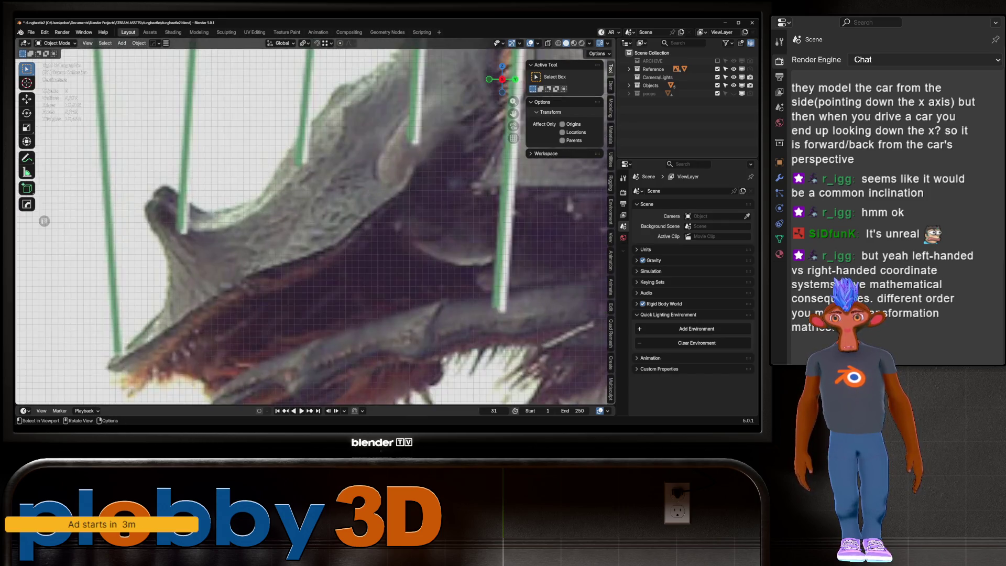
scroll(315, 221, "down", 3)
scroll(314, 220, "down", 3)
scroll(325, 250, "up", 2)
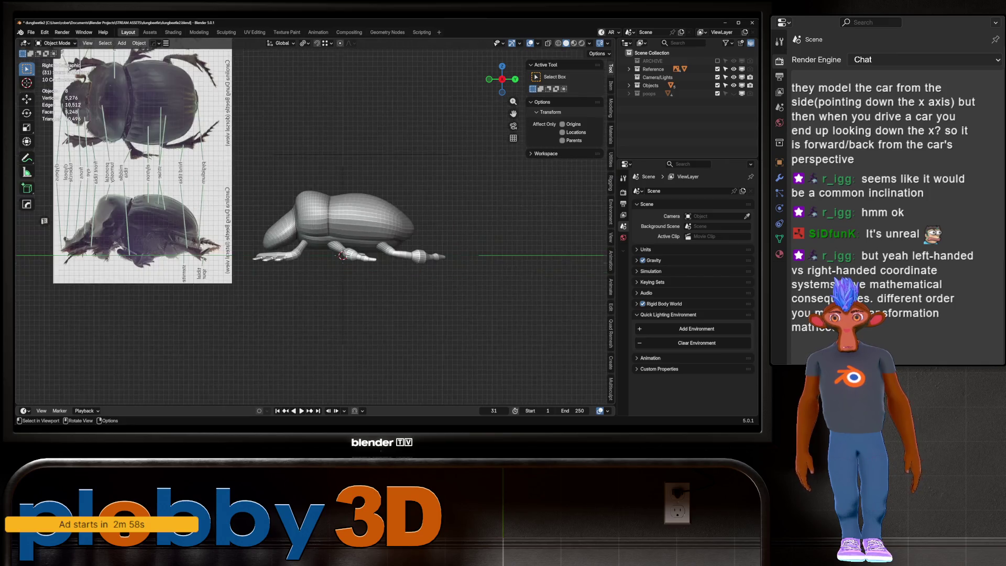
key("KP_7")
scroll(315, 220, "down", 2)
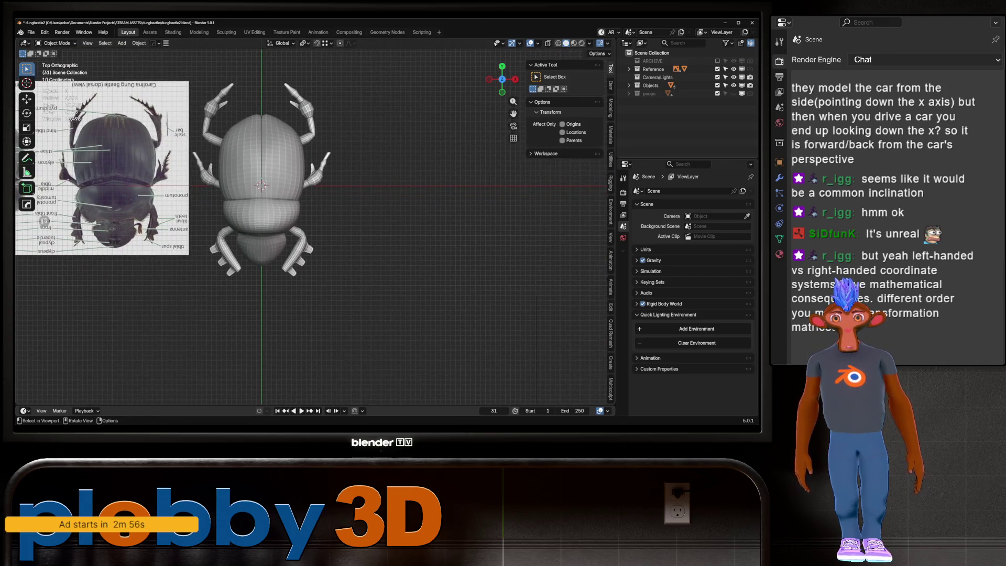
scroll(145, 233, "up", 3)
scroll(315, 225, "up", 3)
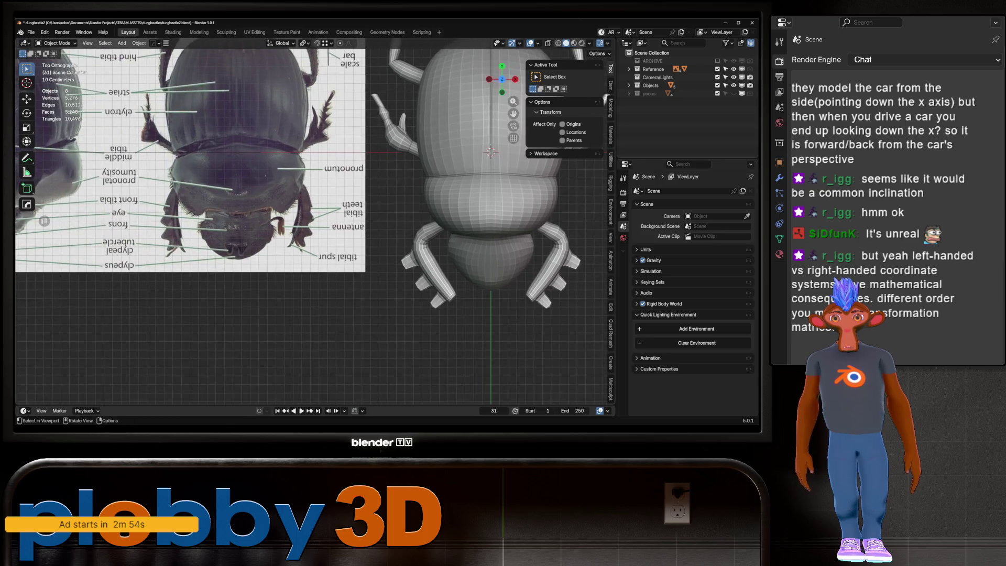
middle_click_drag(315, 236, 511, 182, "shift")
scroll(250, 250, "up", 2)
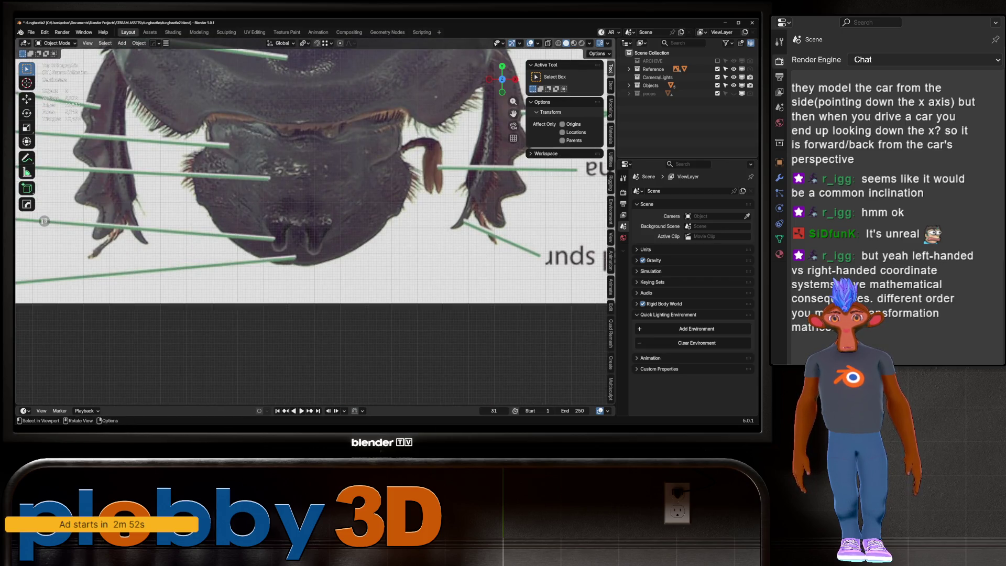
scroll(44, 221, "down", 5)
scroll(44, 221, "up", 3)
scroll(44, 221, "down", 1)
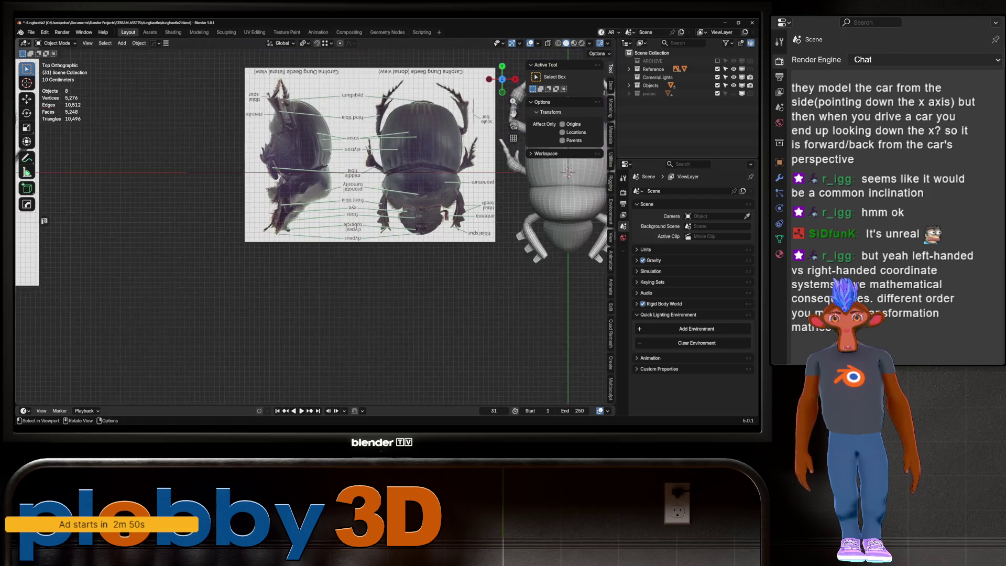
scroll(44, 221, "down", 2)
middle_click_drag(44, 220, 339, 190, "shift")
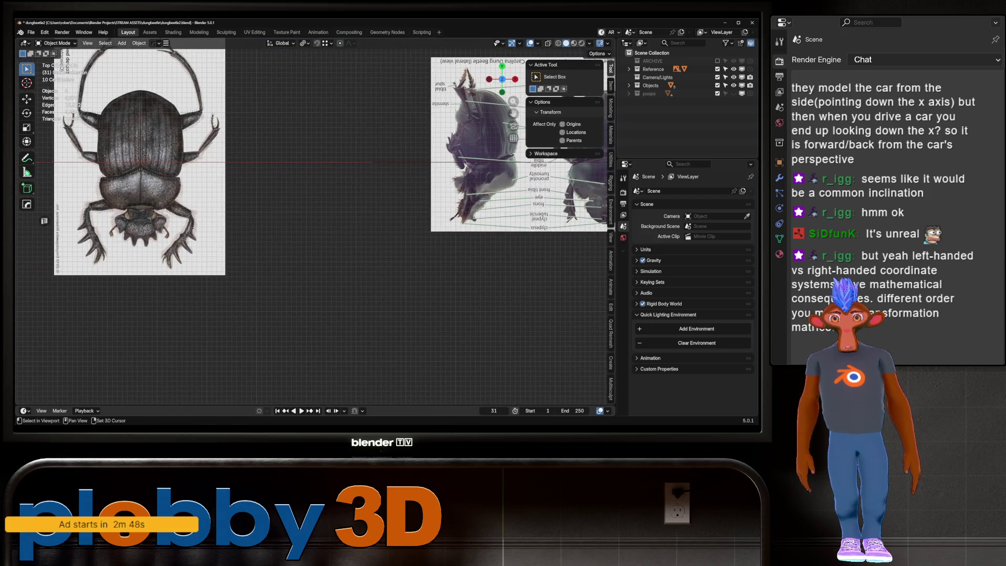
key("ctrl+KP_1")
scroll(44, 220, "up", 3)
scroll(44, 221, "up", 2)
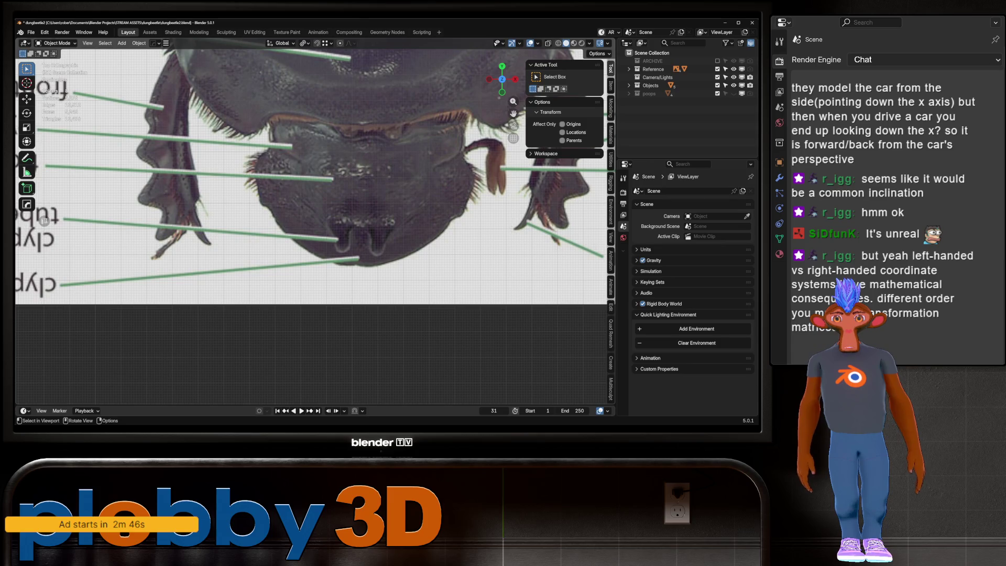
key("KP_7")
scroll(44, 221, "up", 2)
scroll(44, 221, "up", 2)
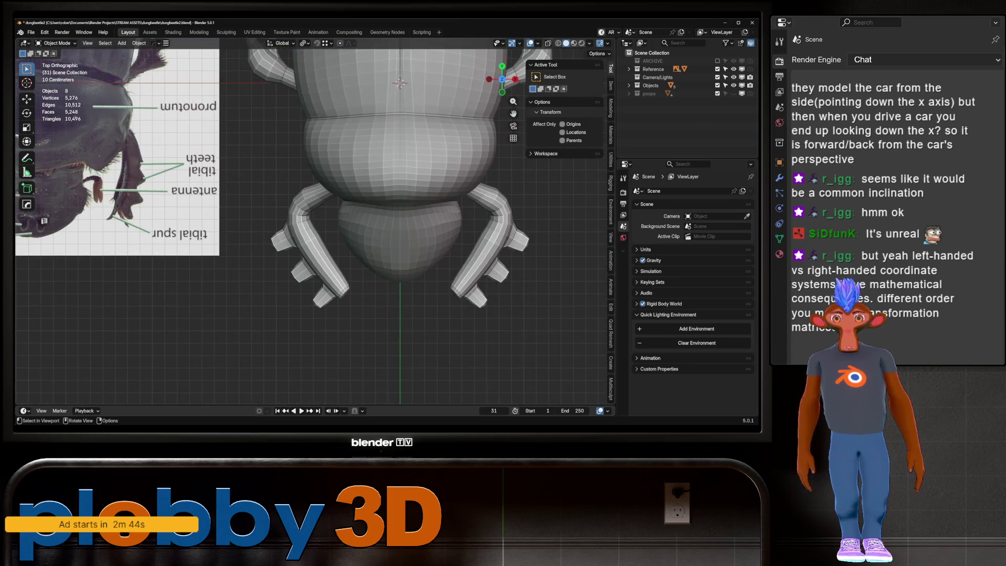
Edit the beetle body mesh and select a square patch of faces on the head.
left_click(413, 251)
key("Tab")
left_click(414, 251)
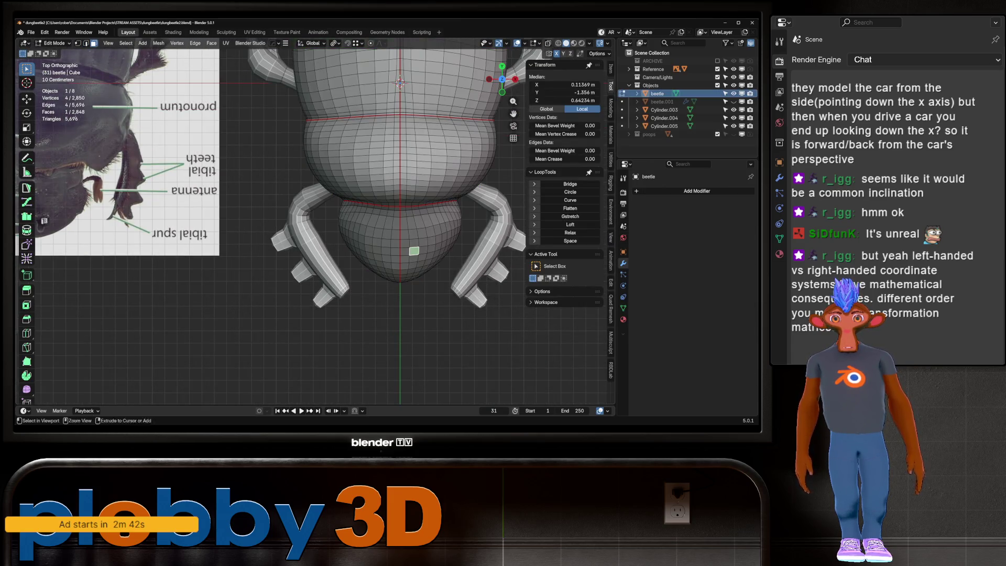
left_click(429, 236, "ctrl+shift")
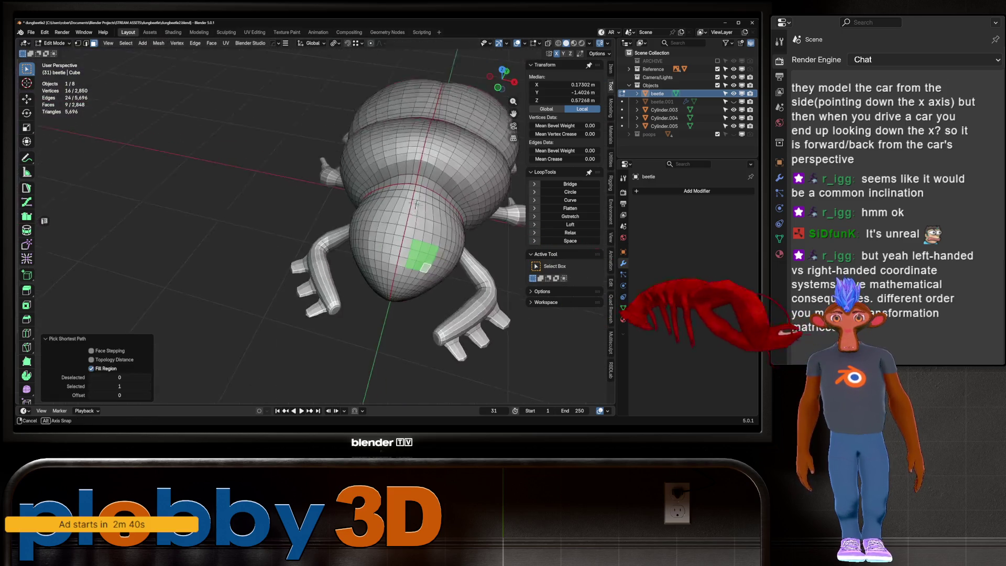
middle_click_drag(431, 236, 418, 268)
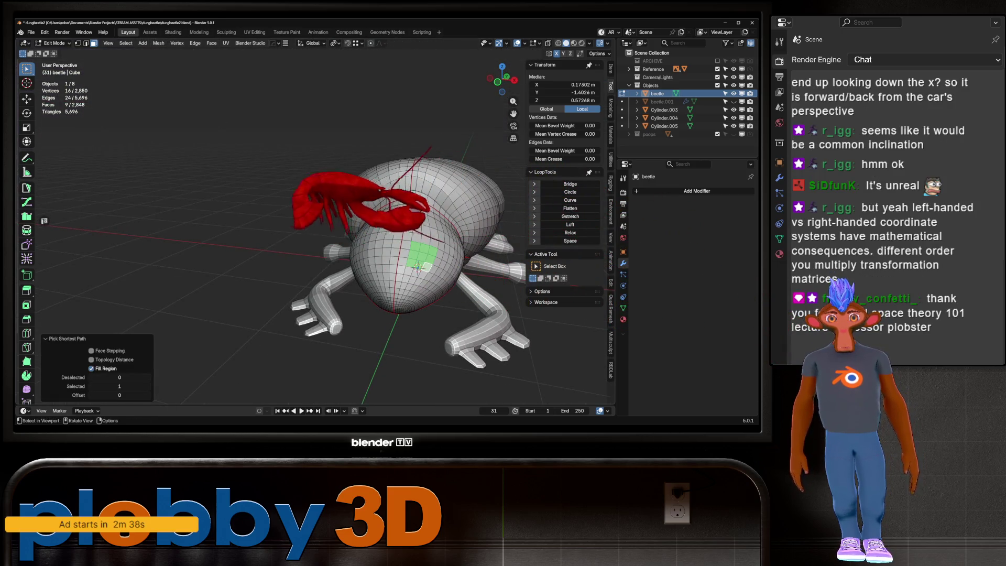
scroll(417, 267, "up", 3)
middle_click_drag(417, 268, 265, 252)
scroll(265, 252, "up", 3)
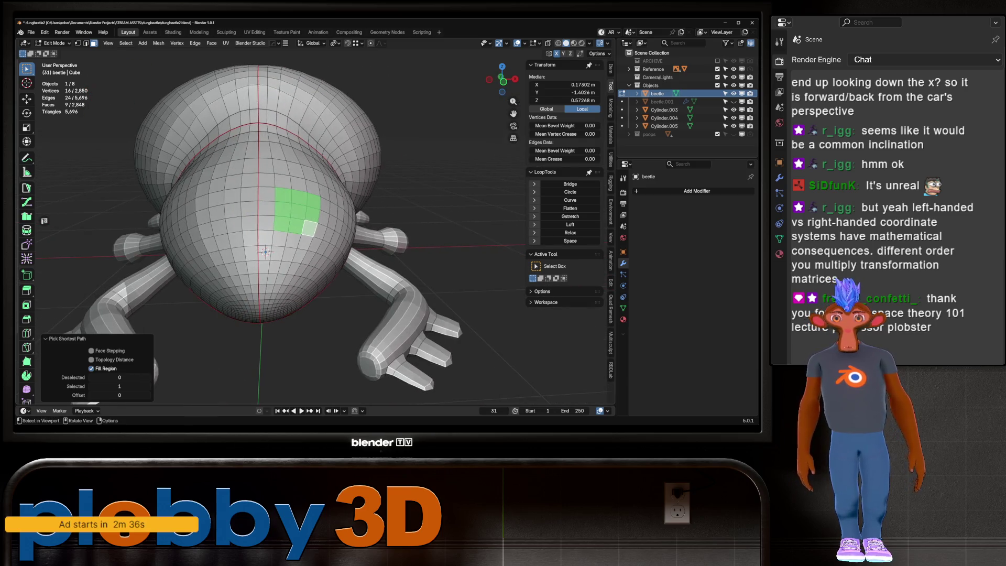
Inset the selected patch and bring up the delete options for its faces.
key("i")
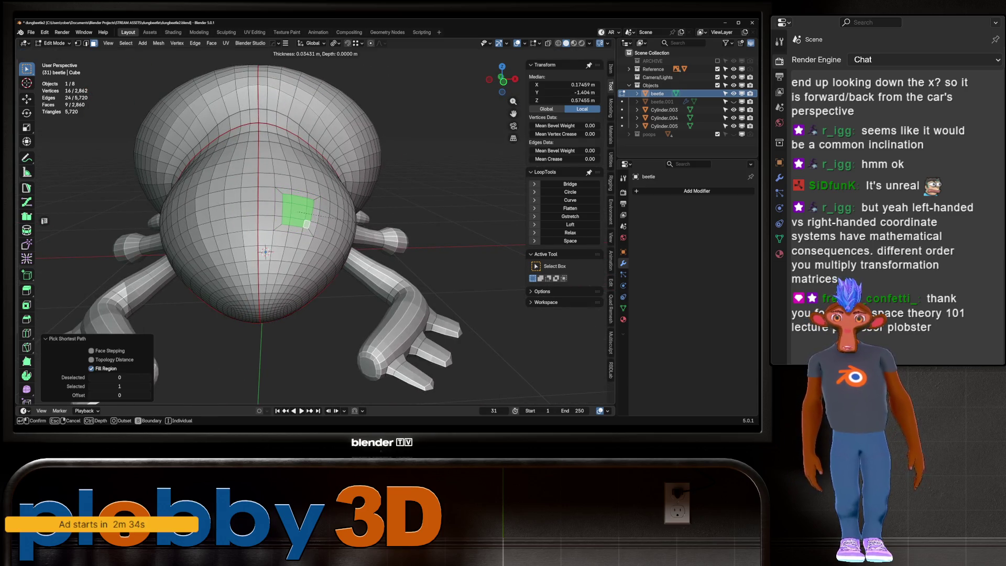
left_click(266, 251)
key("x")
Delete the inset faces, then relax the hole's border loop twice into a smooth circle.
key("f")
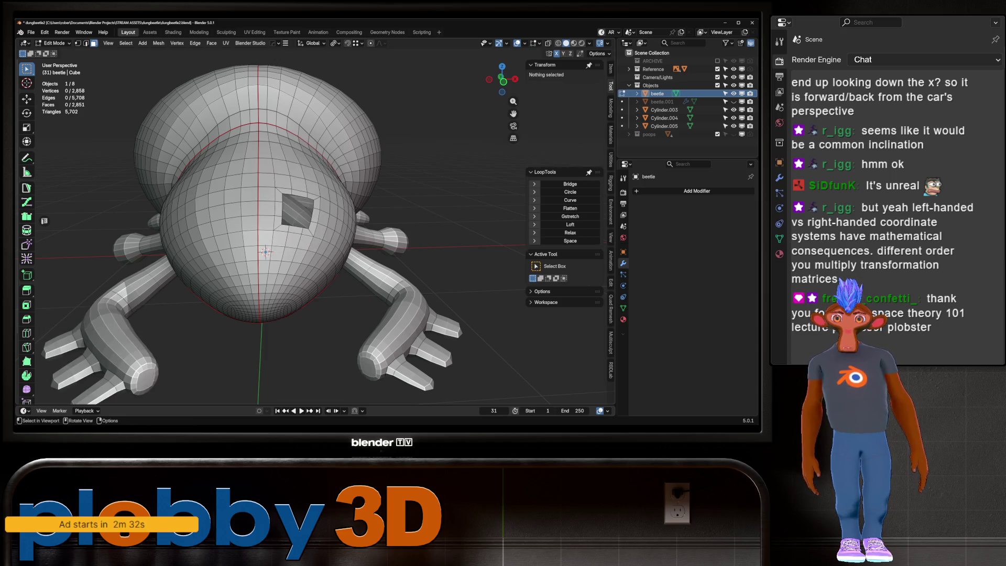
key("shift")
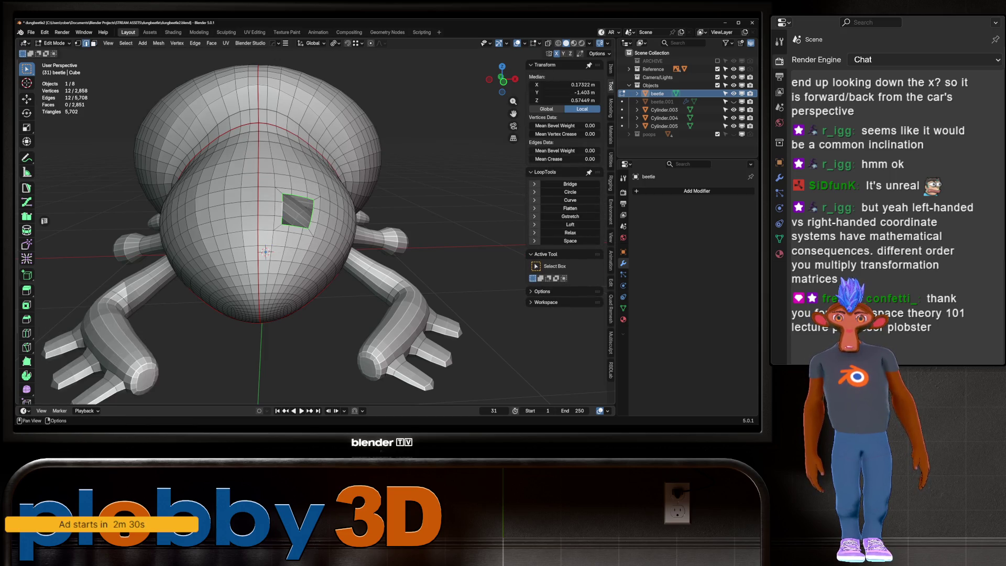
left_click(570, 192)
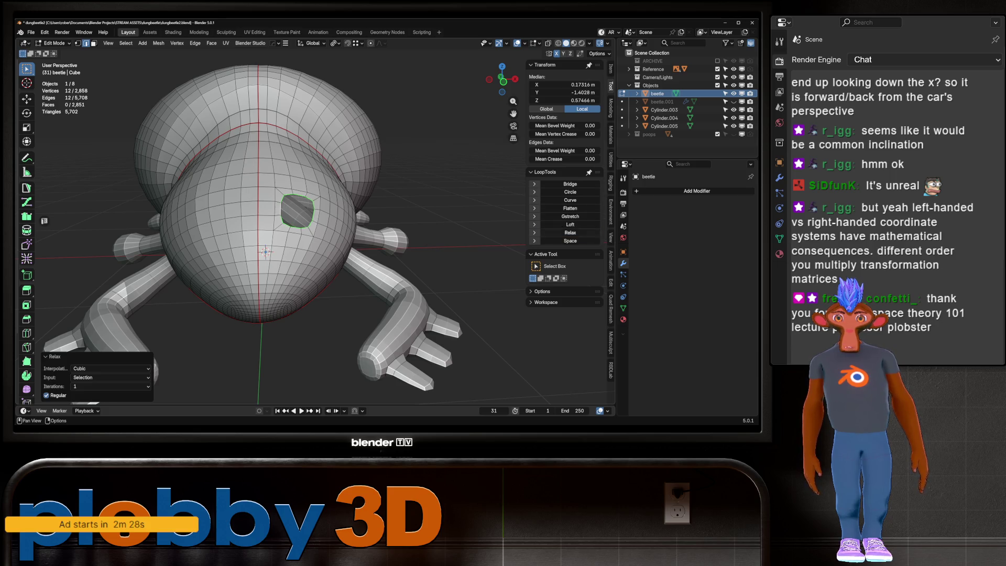
key("ctrl+z")
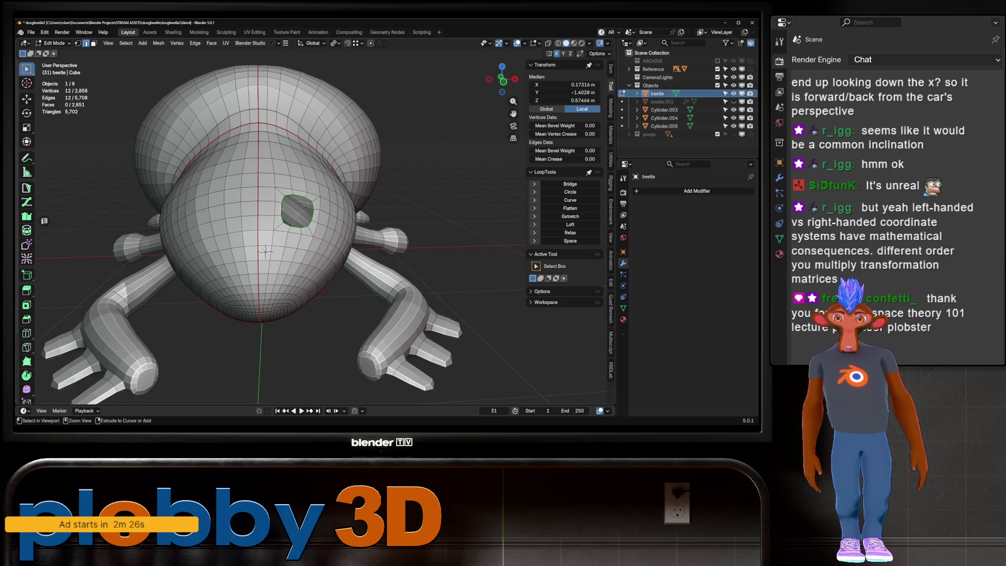
left_click(301, 232, "alt")
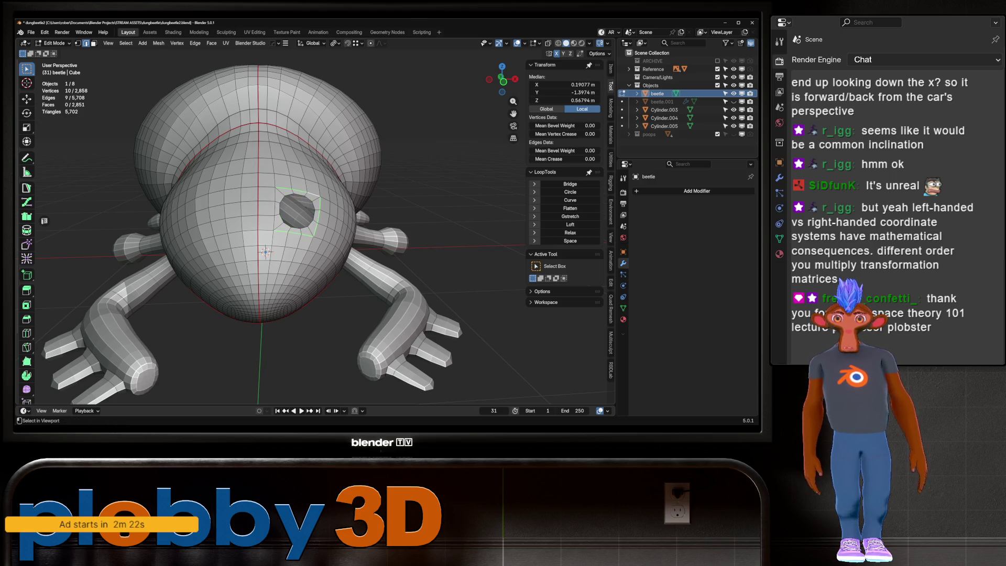
left_click(570, 233)
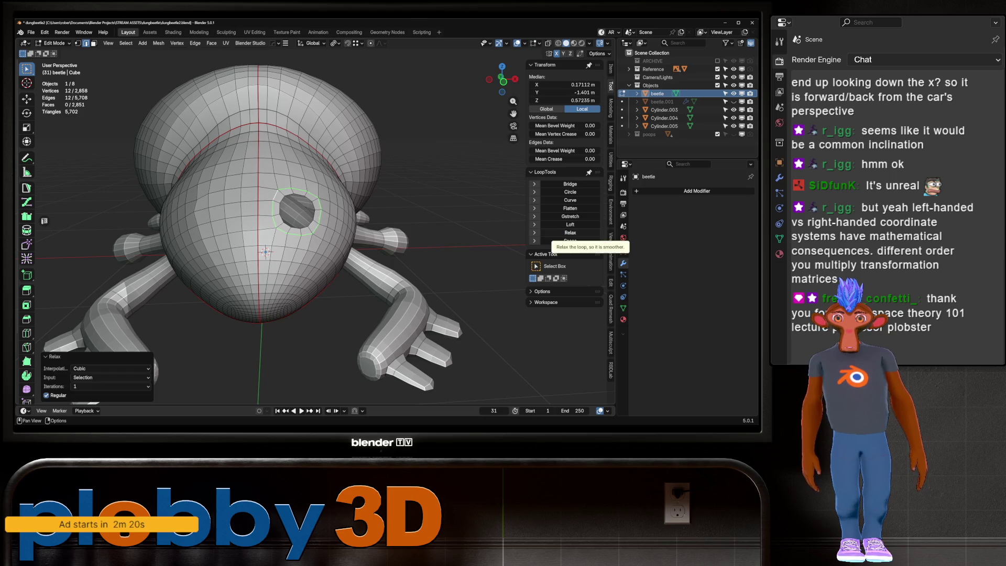
left_click(570, 233)
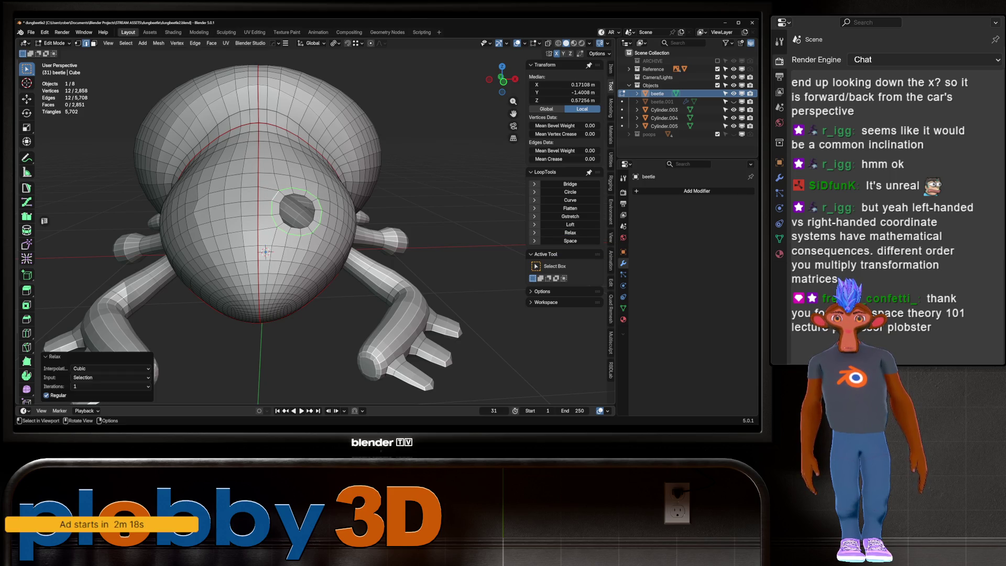
Select the face ring around the hole, inset it, and pick the hole's inner loop.
key("ctrl+KP_Add")
key("ctrl+KP_Add")
key("ctrl+KP_Subtract")
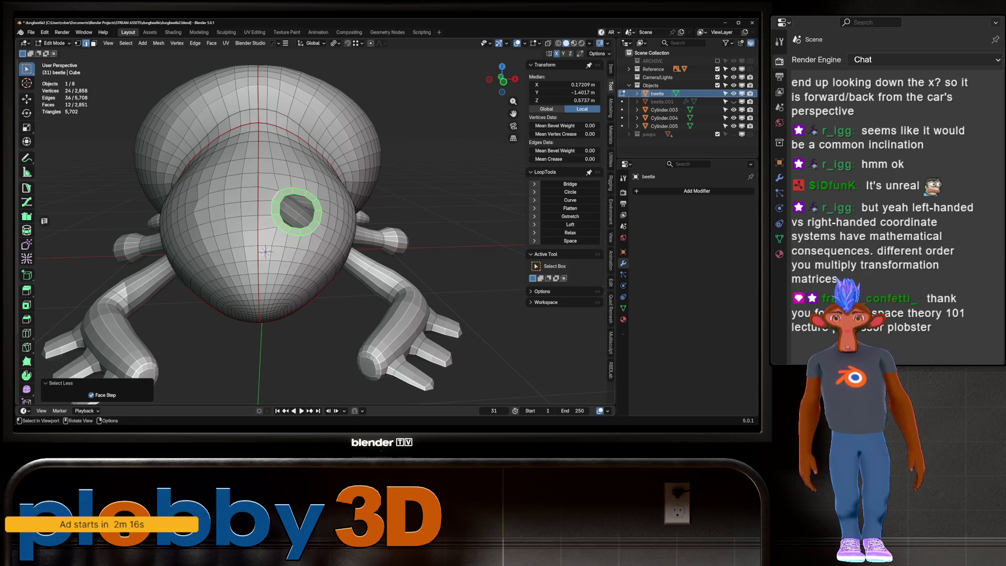
key("i")
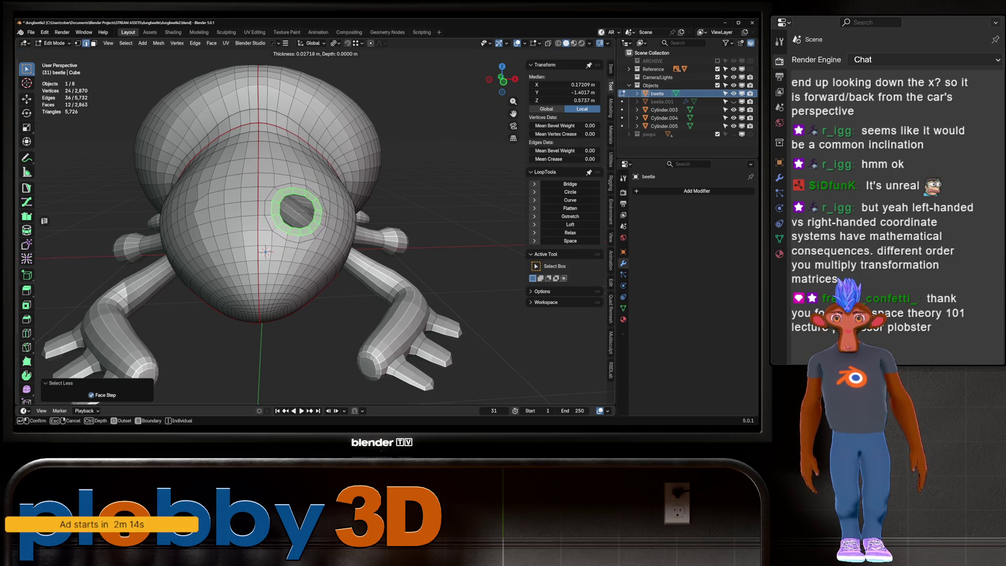
left_click(266, 252)
left_click(292, 206, "alt")
Fill the round hole with a single face and scale it to size.
middle_click_drag(293, 206, 532, 321)
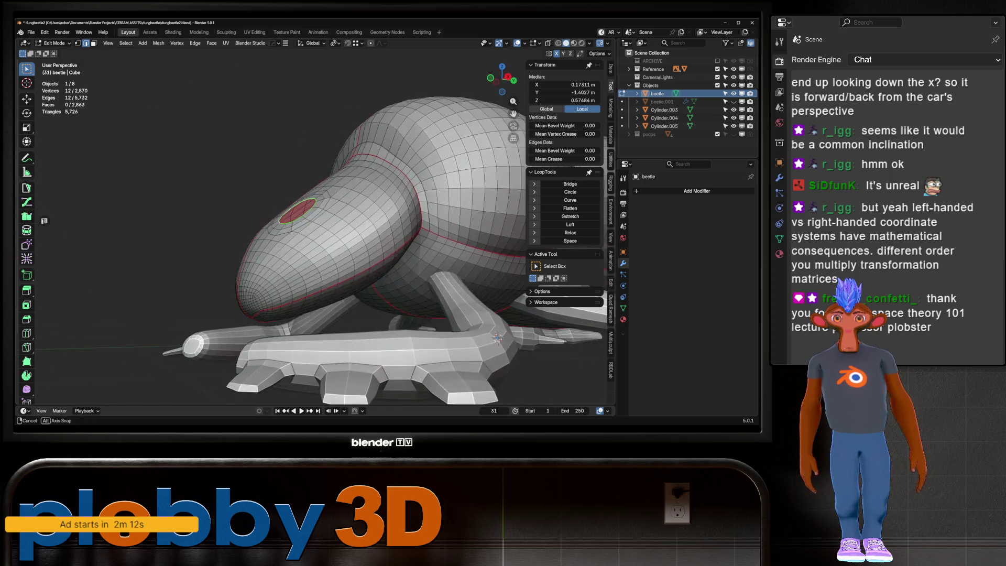
middle_click_drag(298, 211, 297, 210)
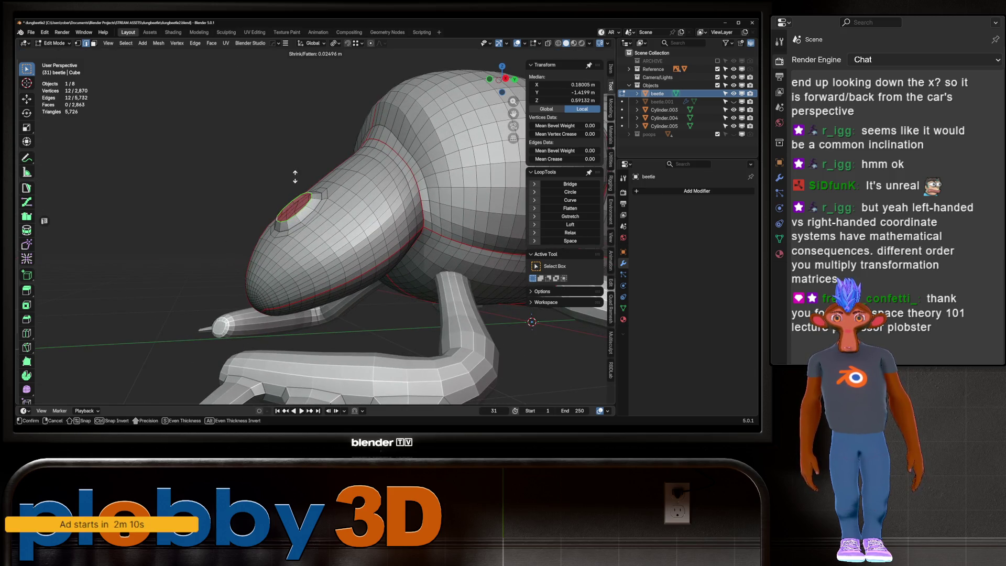
key("f")
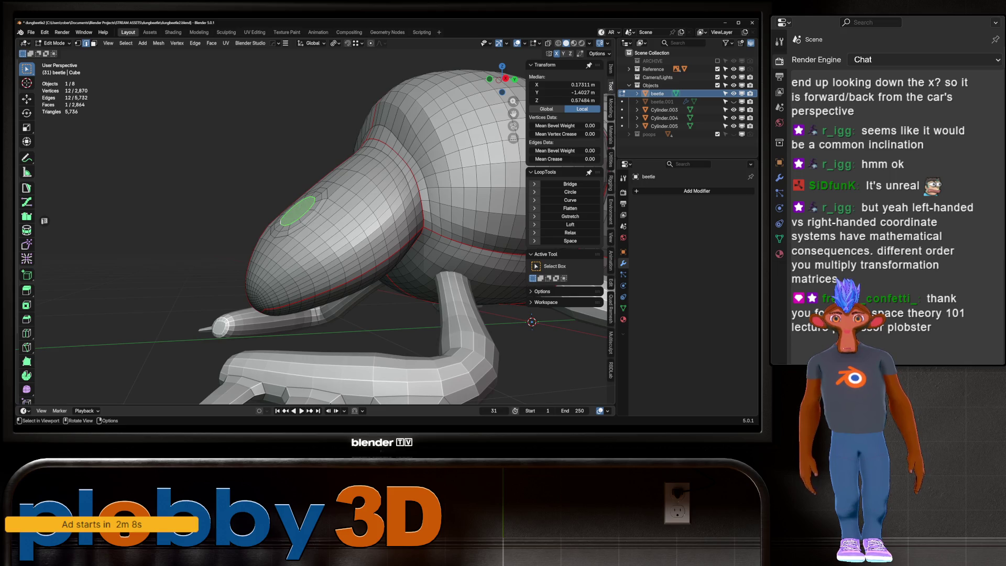
middle_click_drag(297, 211, 196, 216)
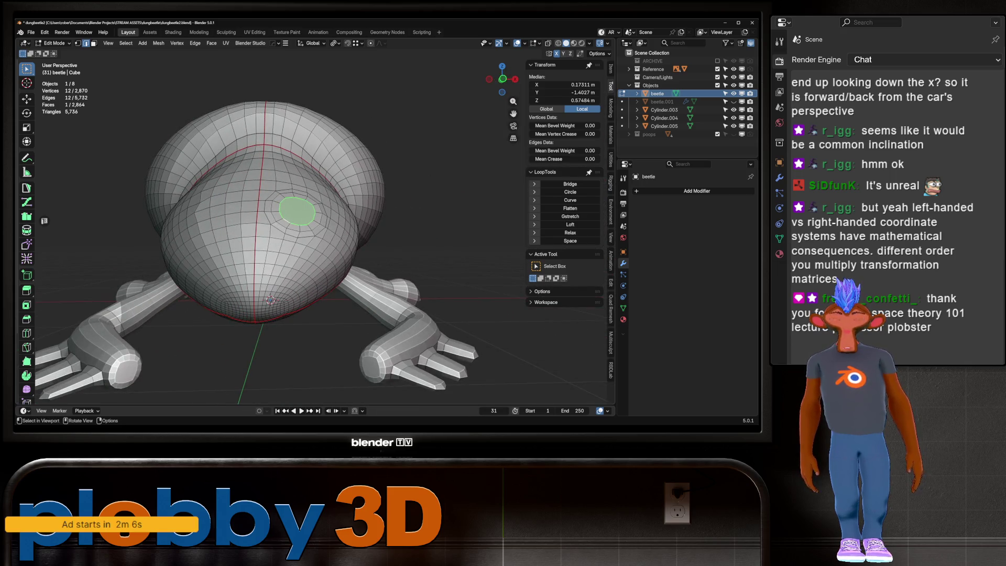
middle_click_drag(197, 217, 197, 314)
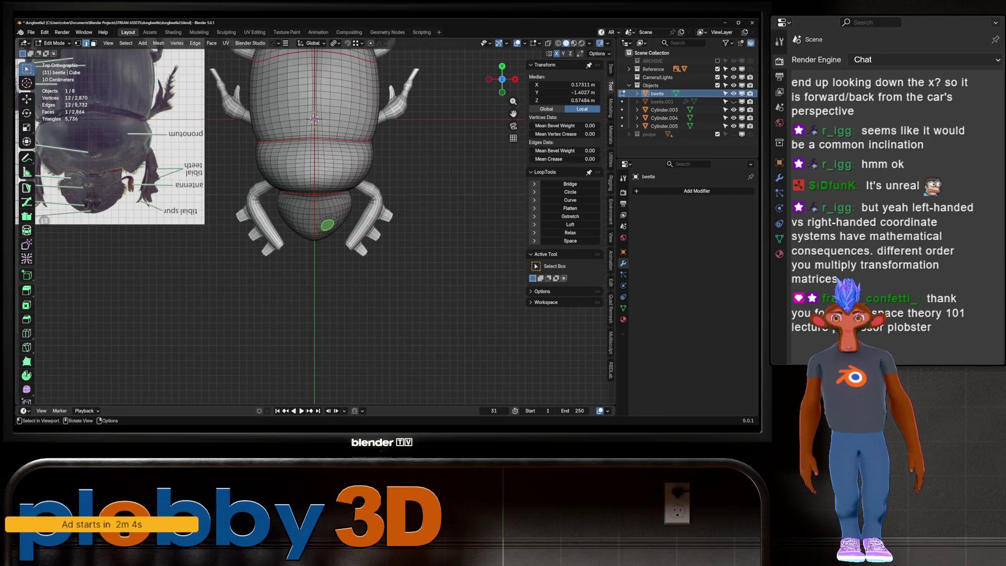
scroll(338, 233, "up", 5)
key("s")
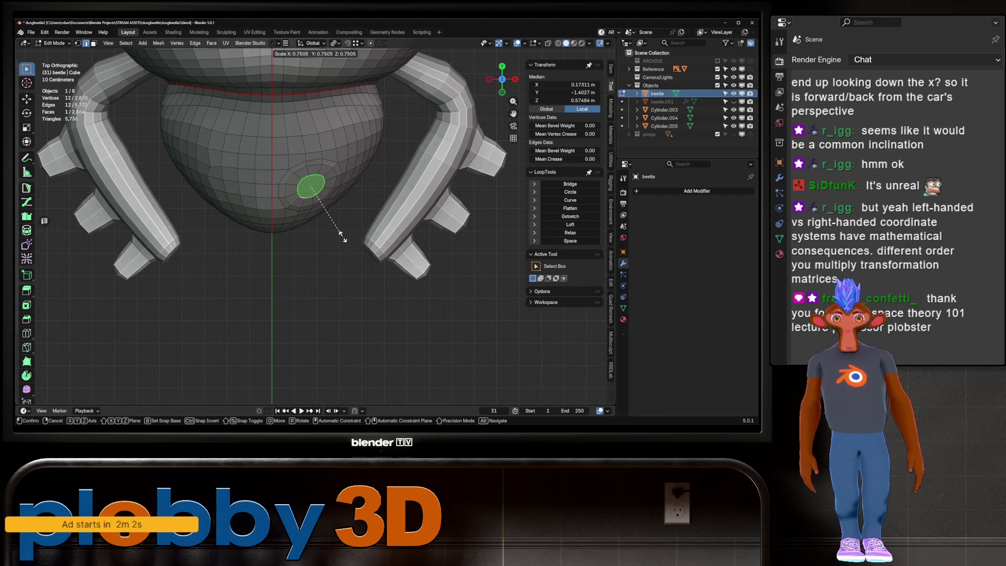
left_click(340, 234)
Space the edge ring around the round face evenly with LoopTools Space.
left_click(282, 176)
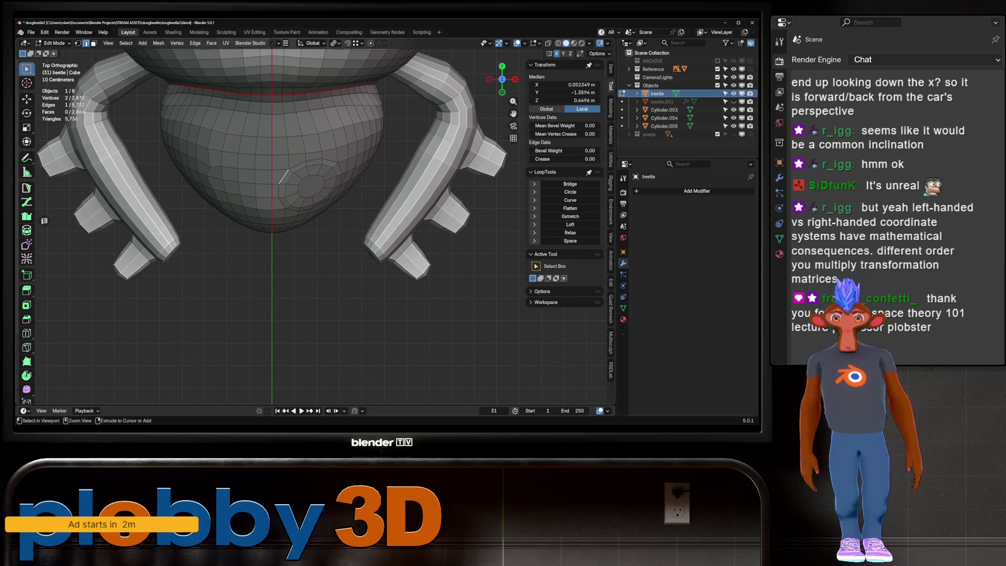
left_click(293, 184, "ctrl")
key("q")
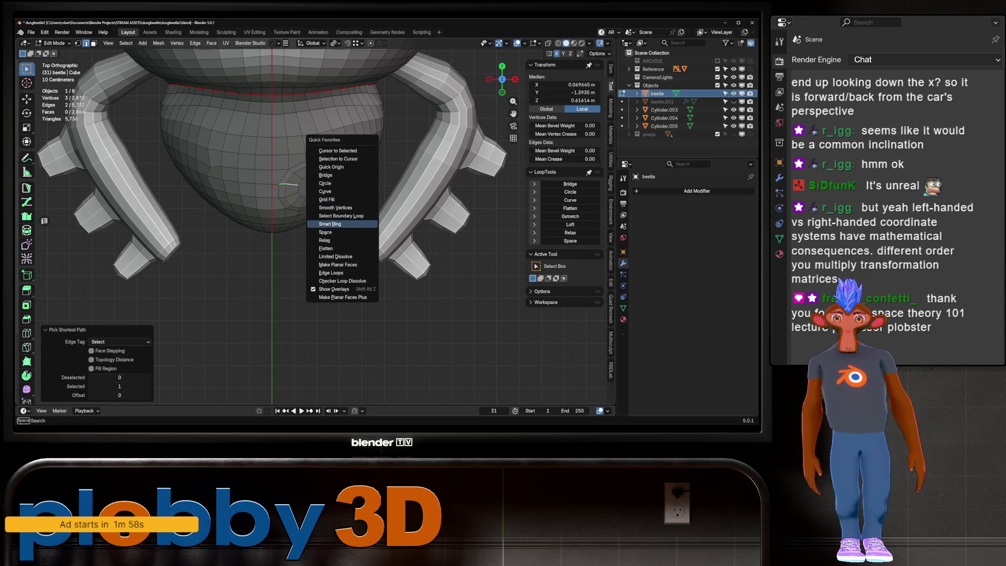
left_click(330, 224)
key("q")
left_click(378, 233)
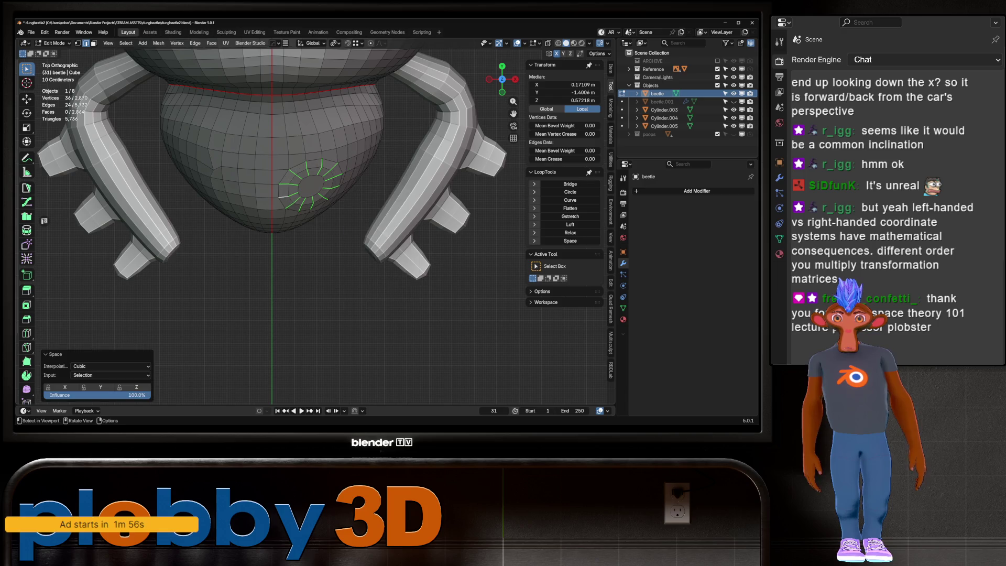
Extrude the round face outward along its normal as a short bump.
left_click(310, 185)
mouse_move(310, 186)
middle_mouse_down("shift")
mouse_move(335, 229)
mouse_move(479, 233)
mouse_move(523, 265)
mouse_move(606, 274)
middle_mouse_up("shift")
key("e")
left_click(338, 230)
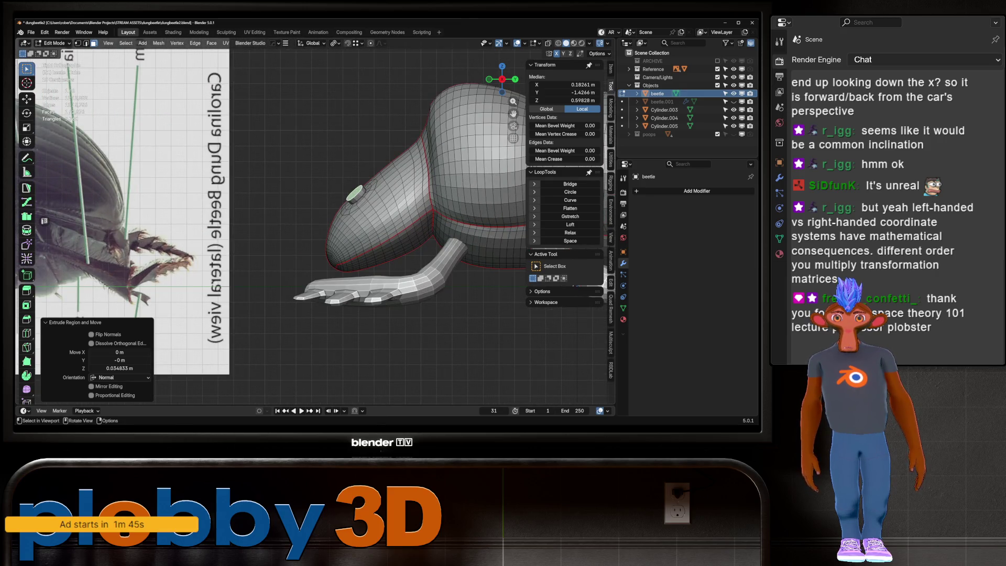
Push the bump's tip along its normals and scale it down into a cone.
key("alt+s")
left_click(368, 190)
key("s")
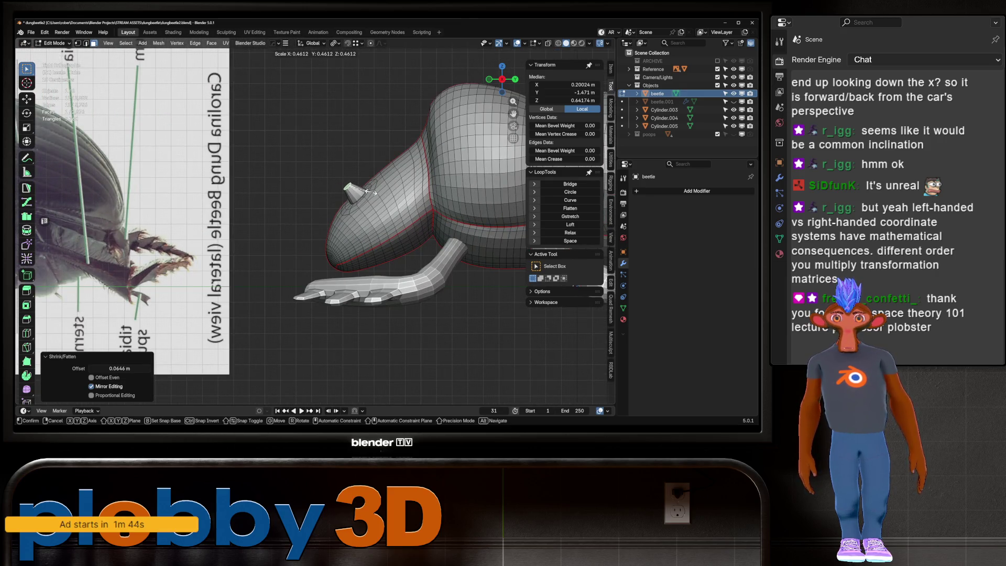
left_click(368, 191)
scroll(369, 192, "up", 3)
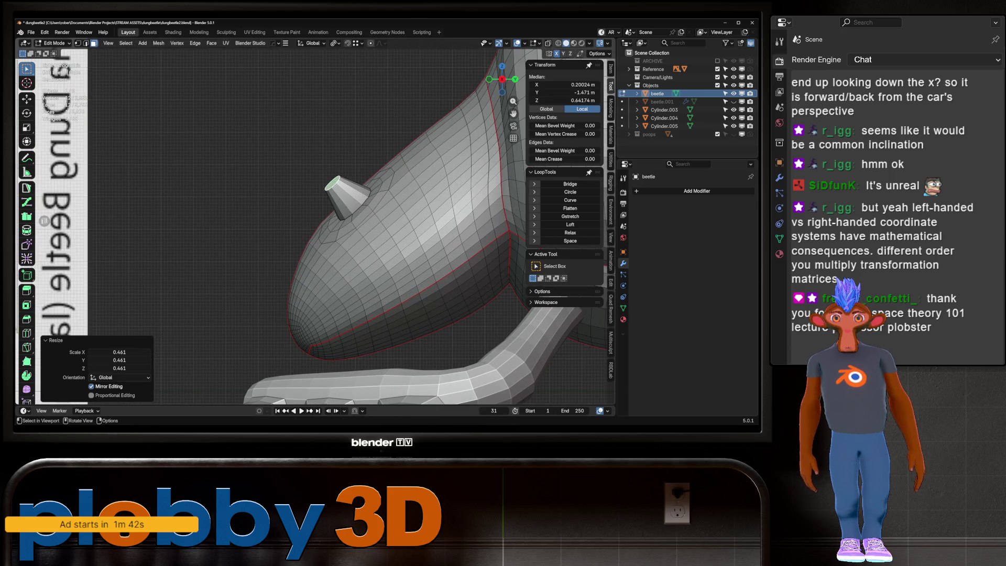
Add a centred edge loop around the cone and select the ring at its tip.
key("ctrl+r")
left_click(352, 189)
right_click(352, 188)
key("alt+a")
right_click(315, 165)
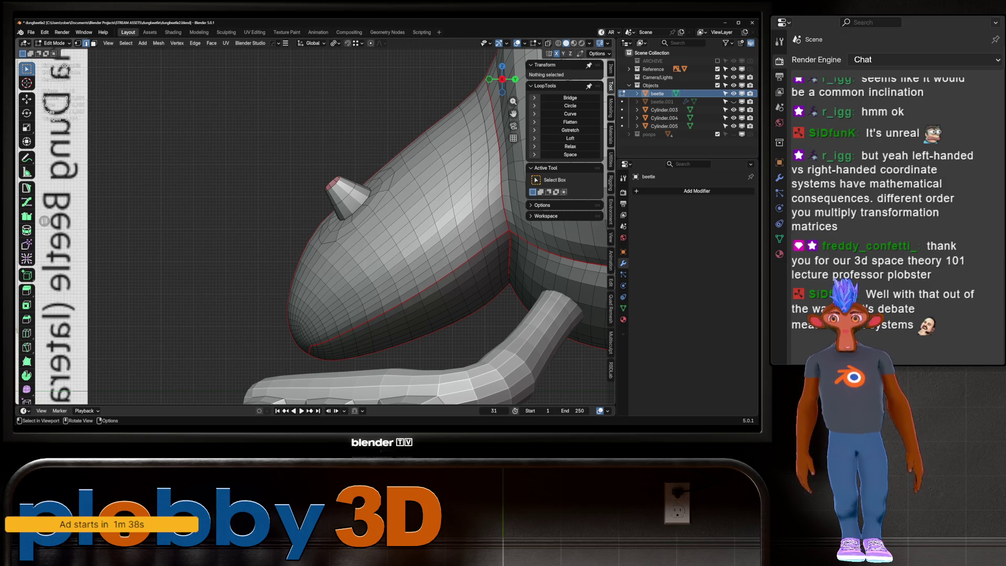
left_click(335, 183, "alt")
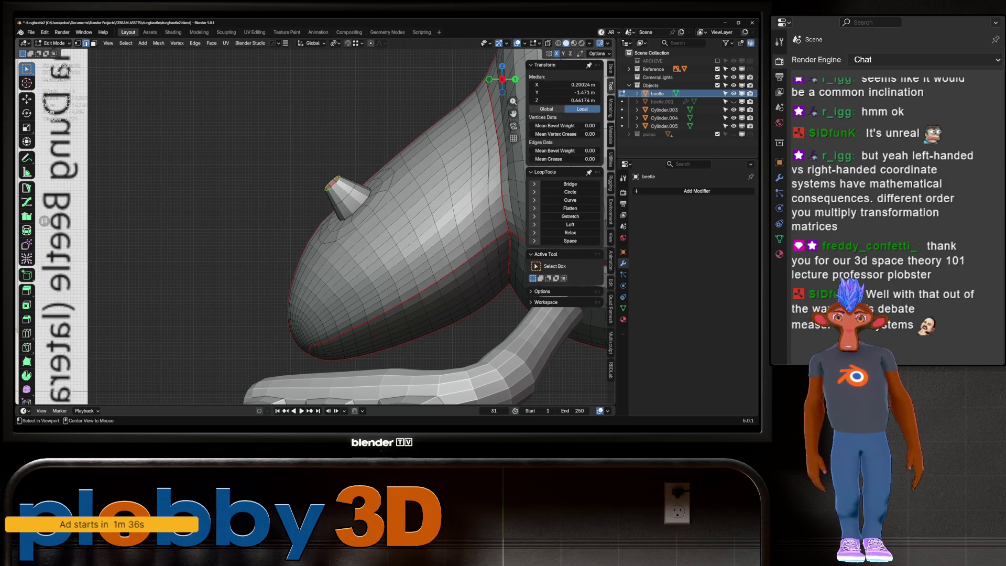
scroll(338, 185, "down", 4)
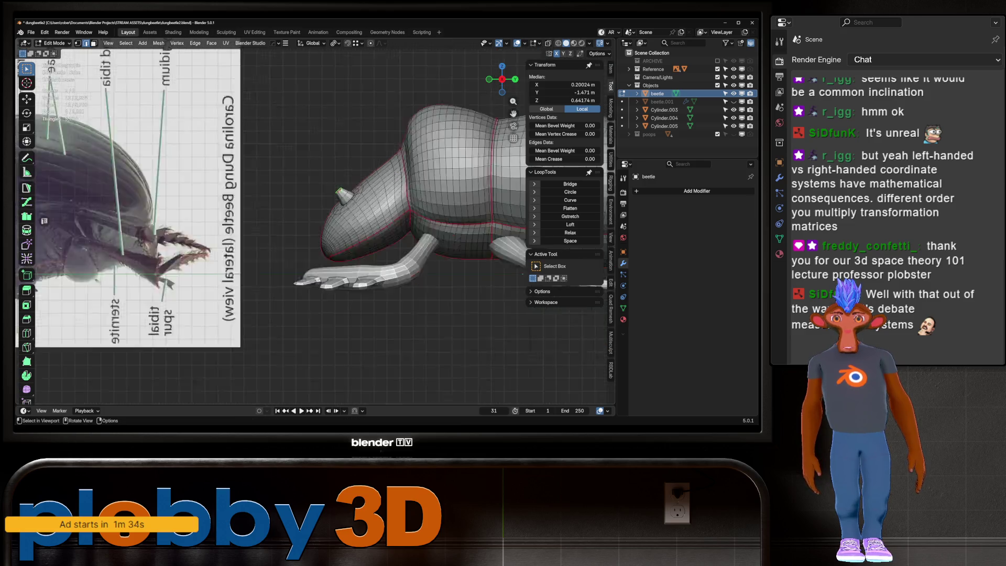
scroll(344, 190, "down", 3)
mouse_move(343, 190)
middle_mouse_down()
mouse_move(314, 189)
mouse_move(329, 169)
middle_mouse_up()
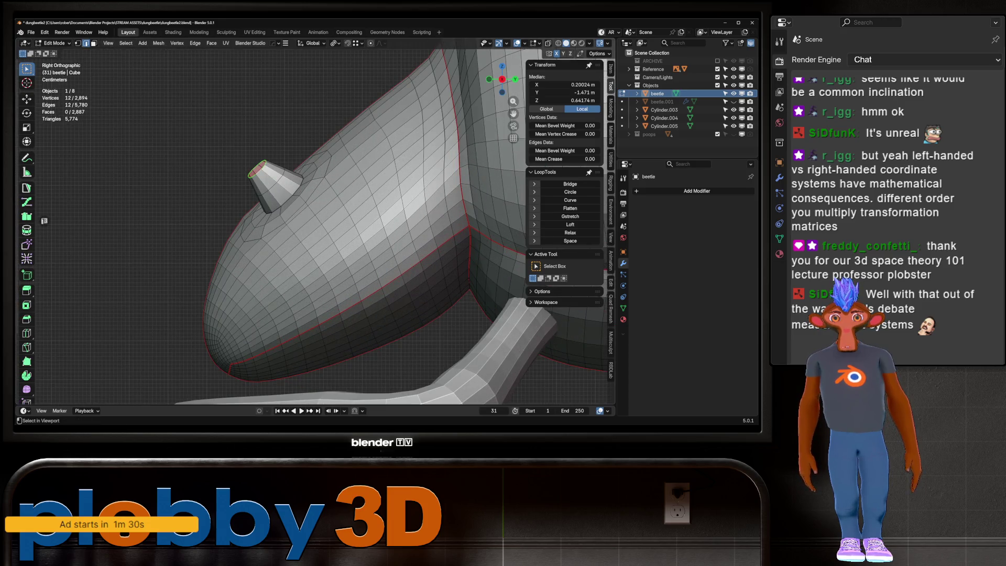
Try LoopTools Curve and Circle on the cone's base loop, undoing both attempts.
key("q")
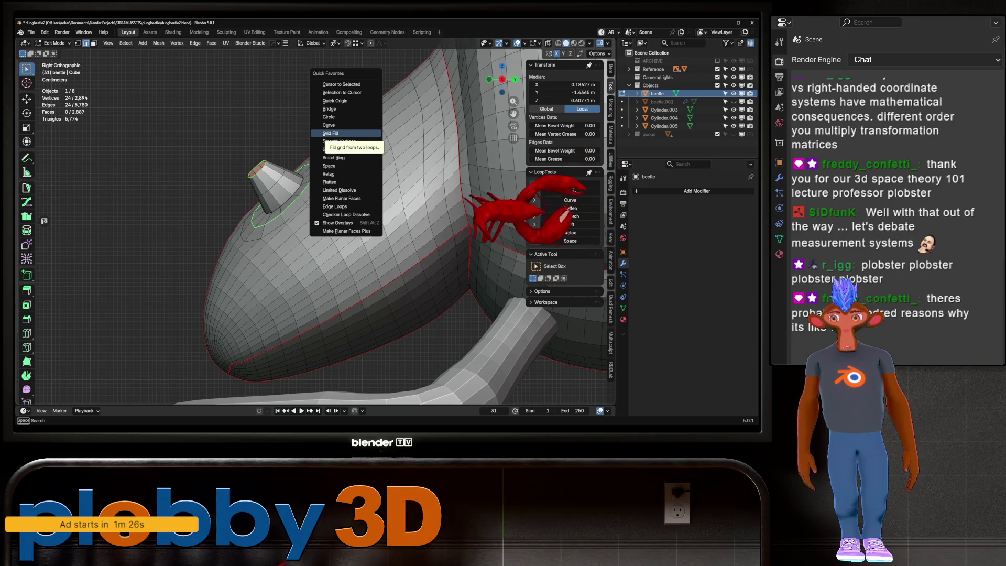
left_click(330, 125)
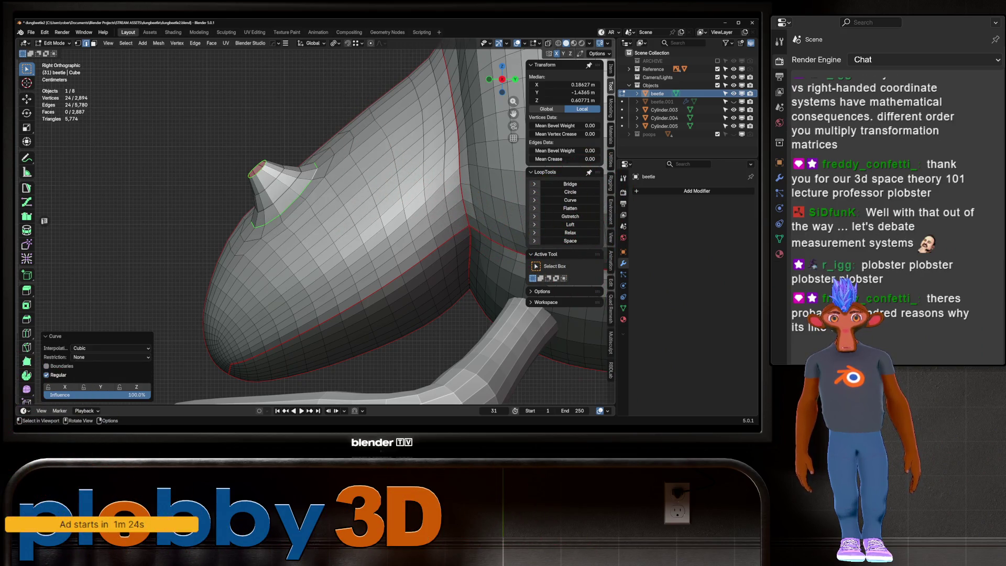
left_click(46, 366)
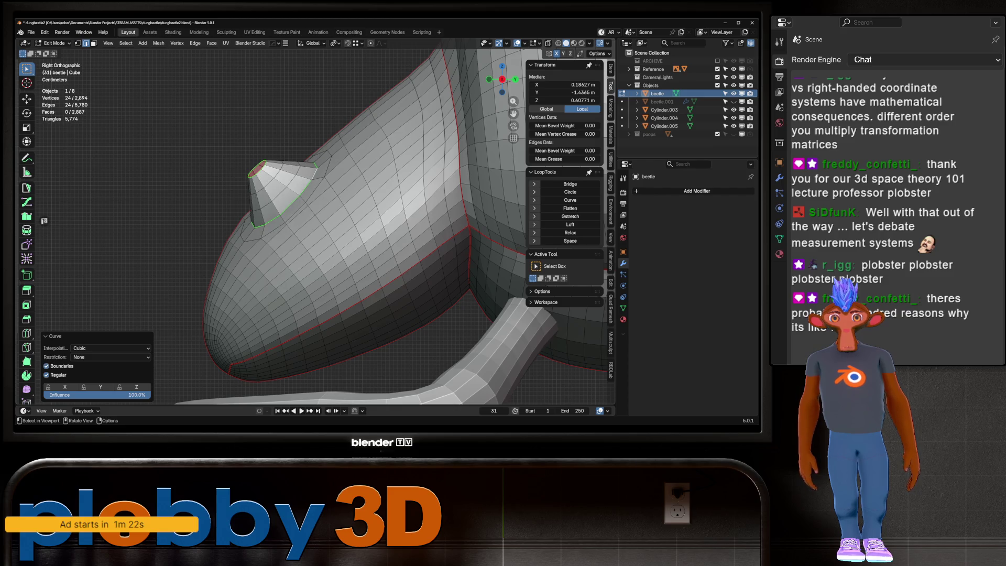
key("ctrl+z")
key("q")
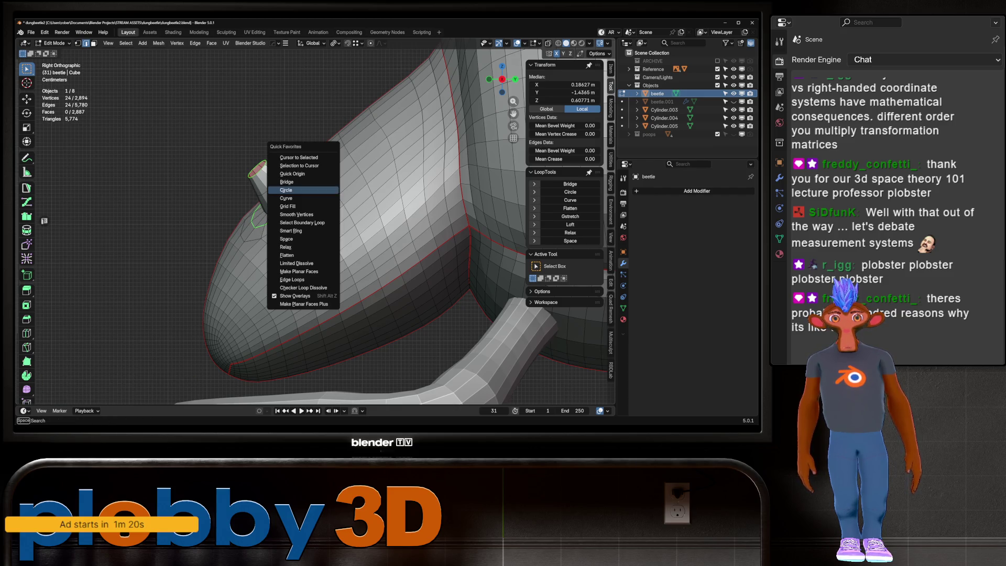
left_click(287, 188)
key("ctrl+z")
Curve the base loop again with Boundaries excluded so it flares into the head.
key("q")
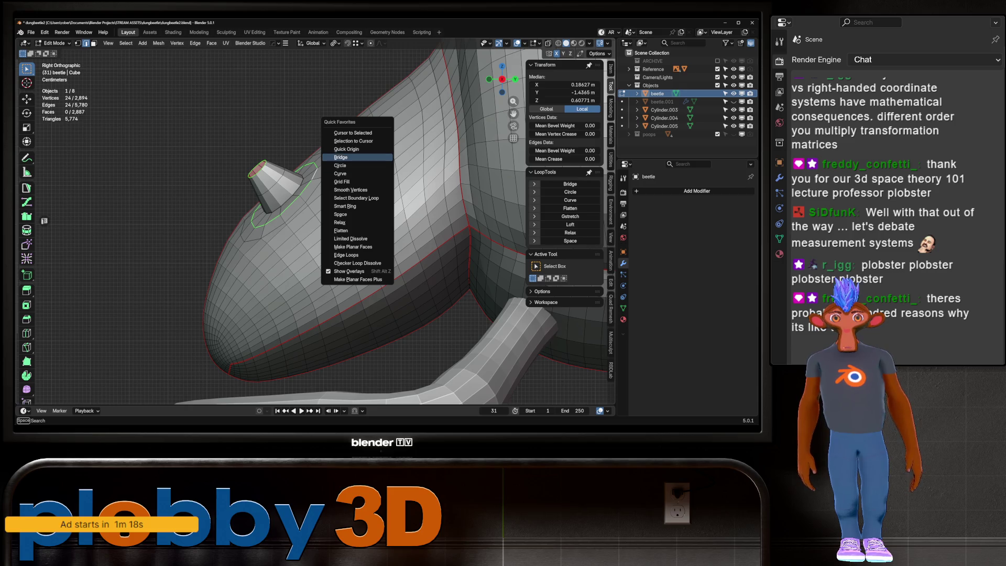
left_click(340, 174)
left_click(46, 366)
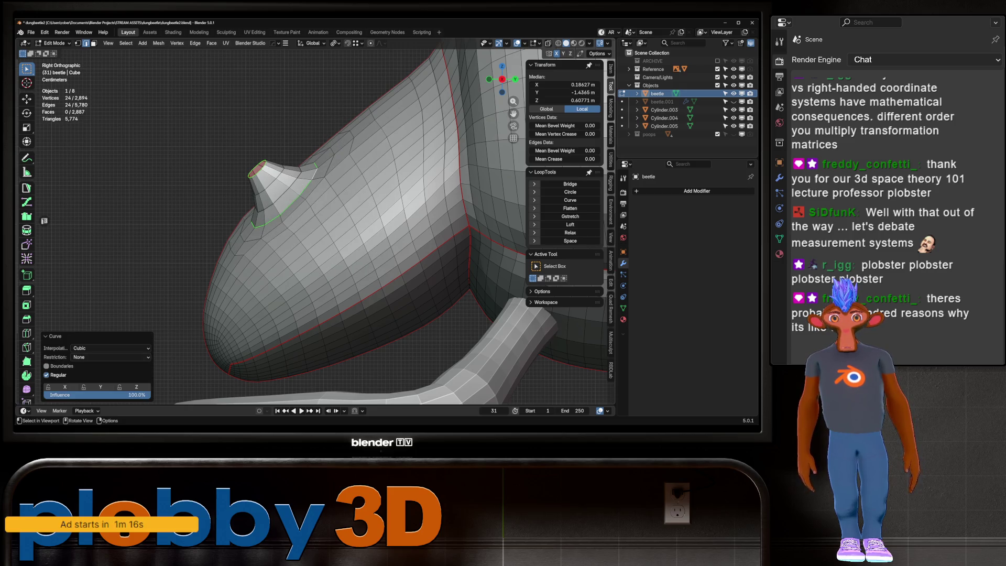
mouse_move(235, 172)
middle_mouse_down()
mouse_move(304, 163)
mouse_move(299, 196)
middle_mouse_up()
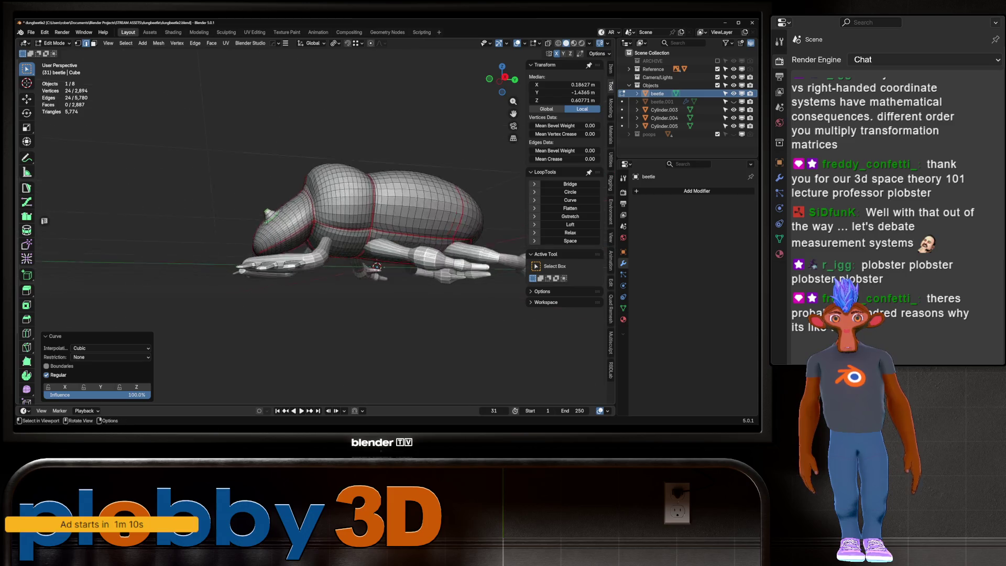
Return to Object Mode and mirror the beetle across X with Hops_Mirror.
middle_click_drag(299, 196, 274, 187)
scroll(274, 187, "up", 5)
scroll(310, 177, "down", 1)
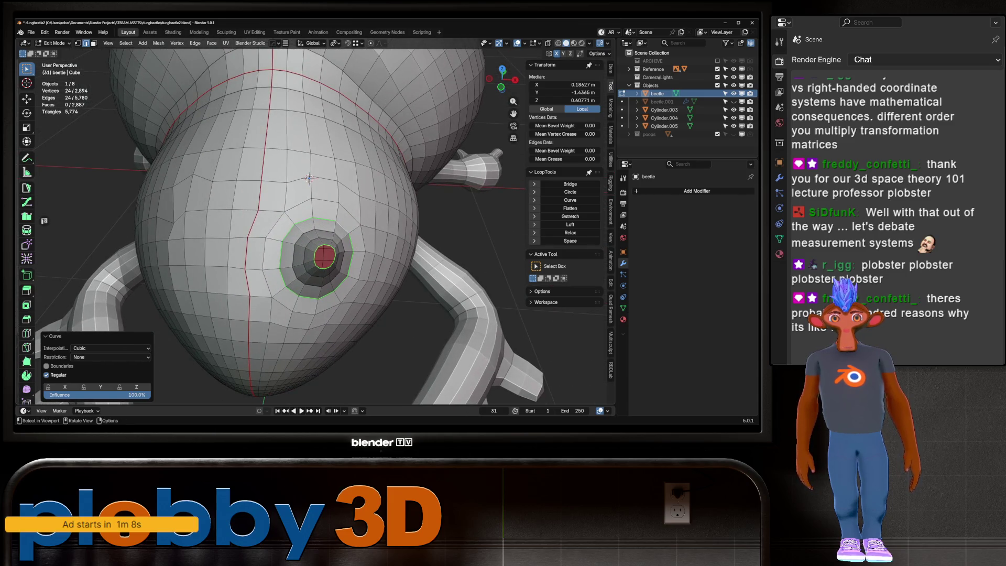
scroll(309, 177, "down", 5)
scroll(308, 179, "up", 1)
key("Tab")
scroll(308, 181, "down", 3)
mouse_move(307, 181)
middle_mouse_down()
mouse_move(377, 212)
mouse_move(303, 213)
mouse_move(330, 216)
mouse_move(380, 252)
mouse_move(330, 236)
middle_mouse_up()
key("alt+x")
scroll(330, 216, "up", 3)
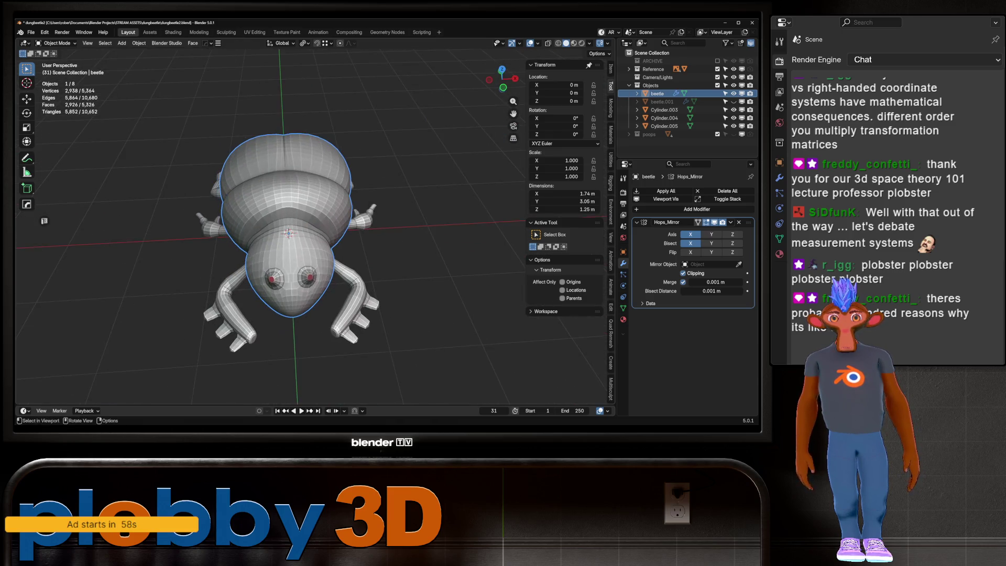
From Top view, select the eye stalk and move it sideways along X.
key("KP_1")
key("KP_7")
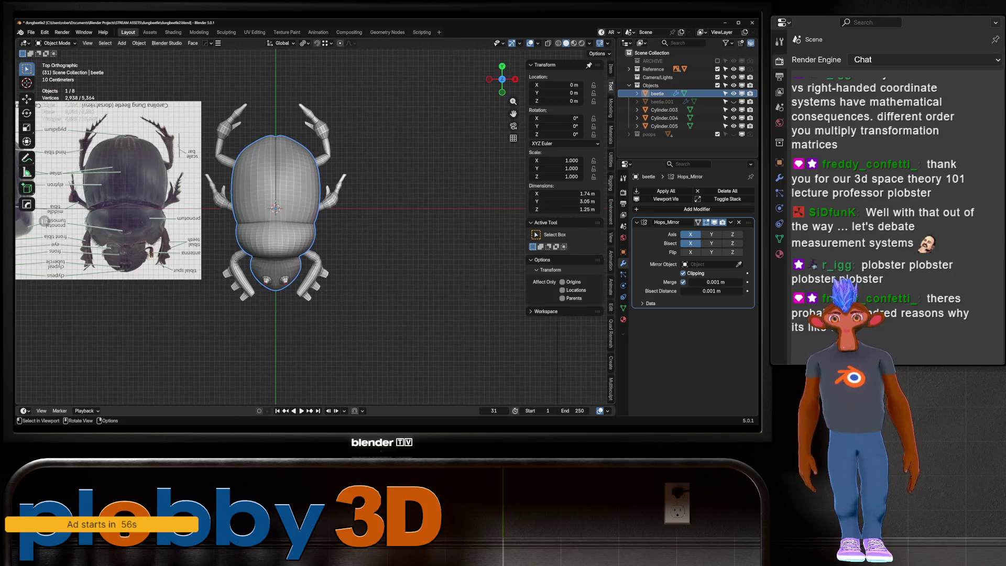
scroll(285, 286, "up", 7)
key("Tab")
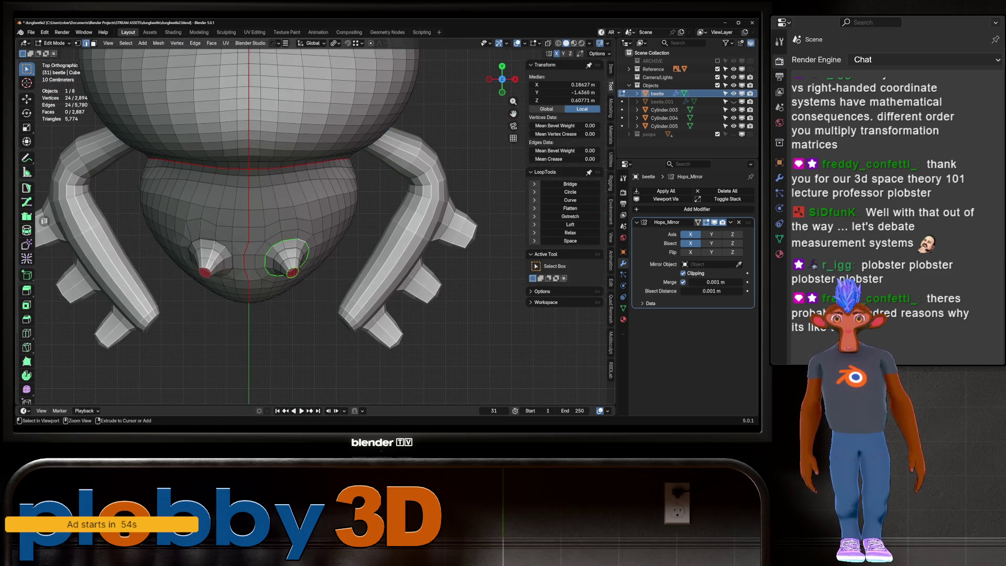
key("ctrl+KP_Add")
key("ctrl+KP_Subtract")
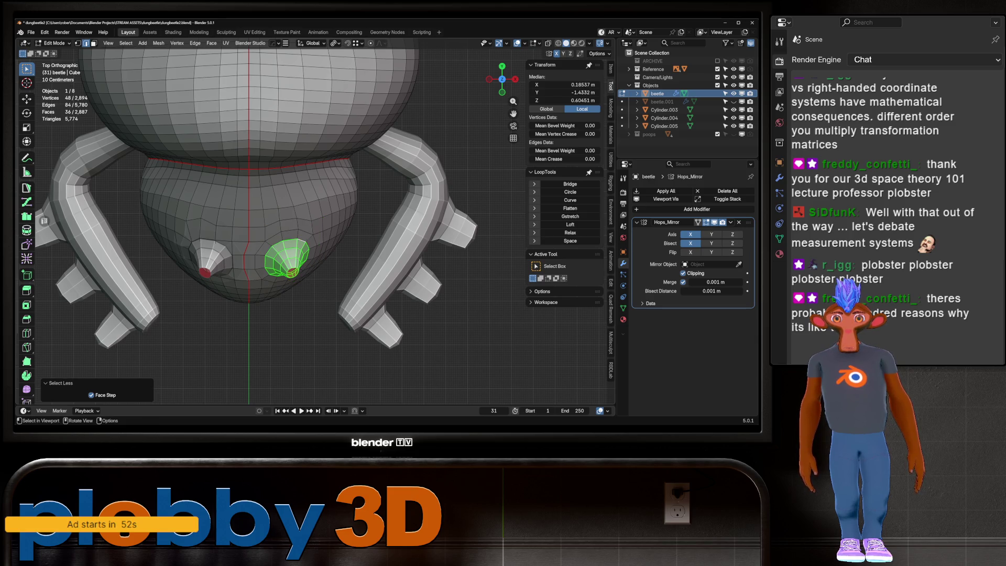
key("g")
key("x")
key("Return")
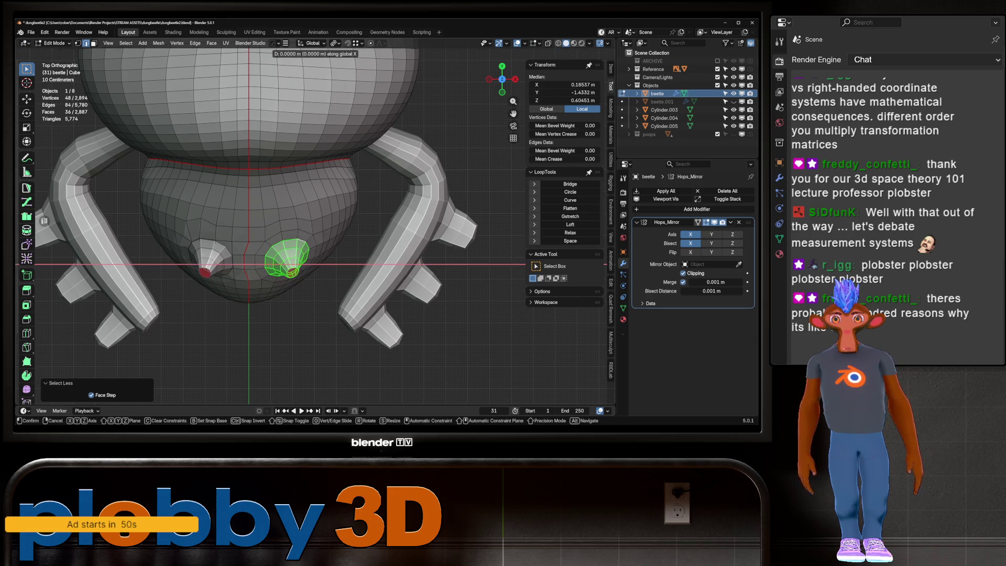
Nudge the stalk's position freely and tilt it slightly around Y.
middle_click_drag(237, 252, 244, 197)
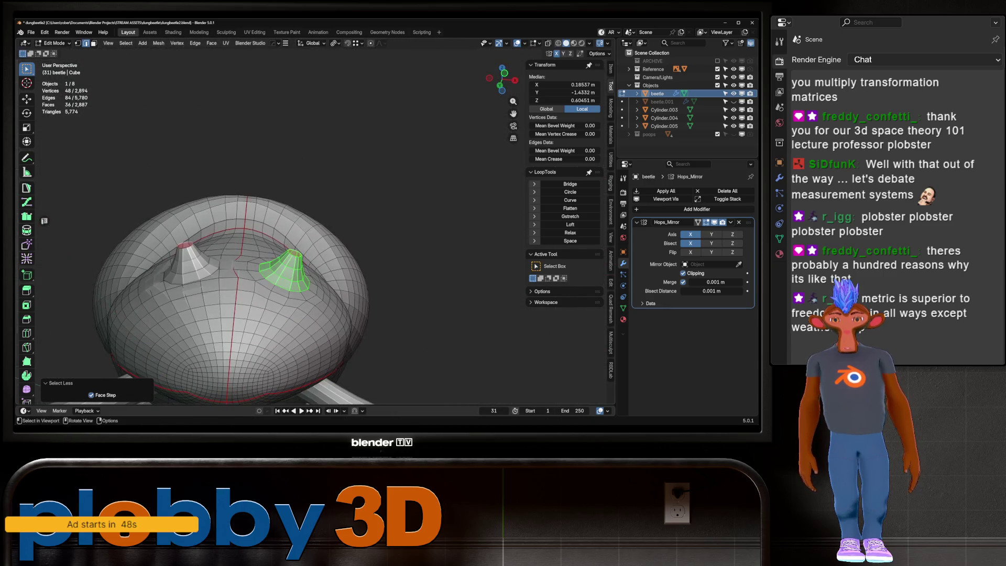
key("g")
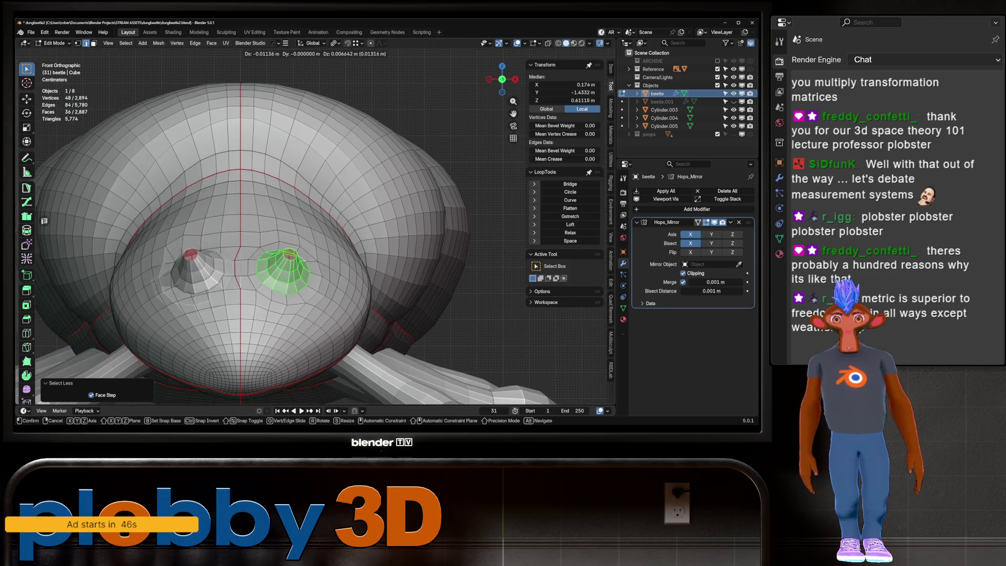
left_click(317, 232)
key("r")
key("y")
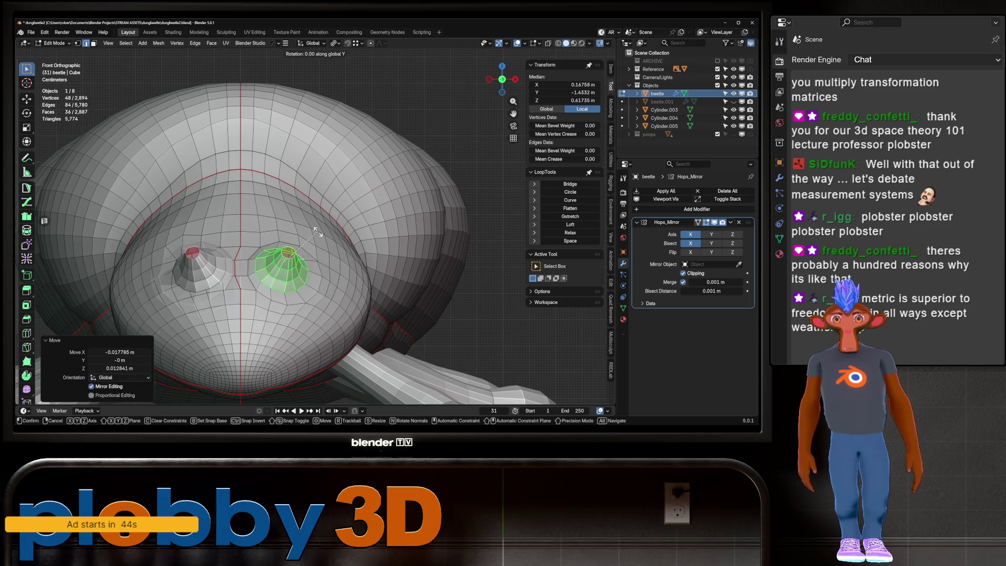
left_click(293, 197)
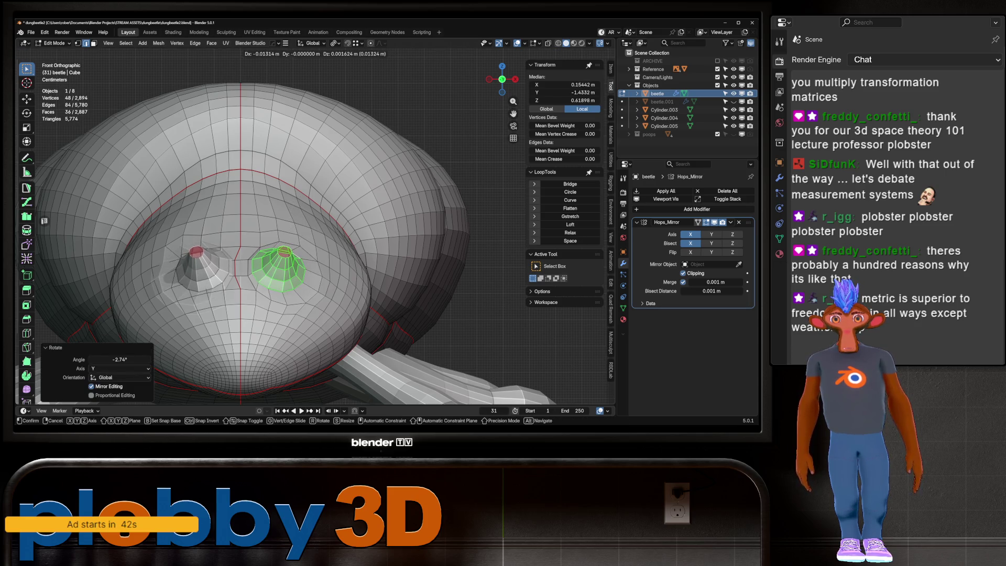
Apply the Hops_Mirror modifier to make both eye stalks permanent geometry.
key("Tab")
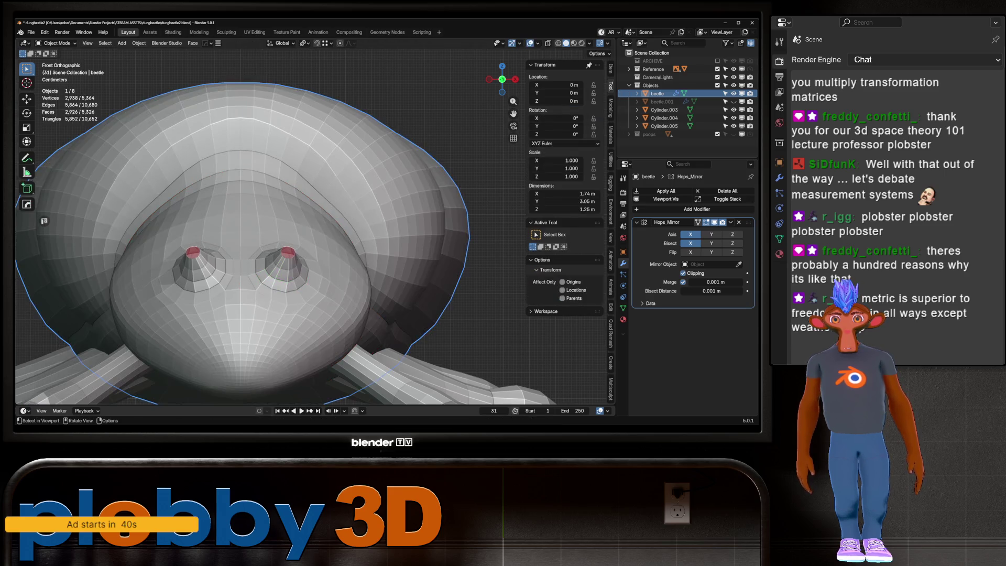
scroll(268, 237, "down", 4)
key("ctrl+a")
key("Tab")
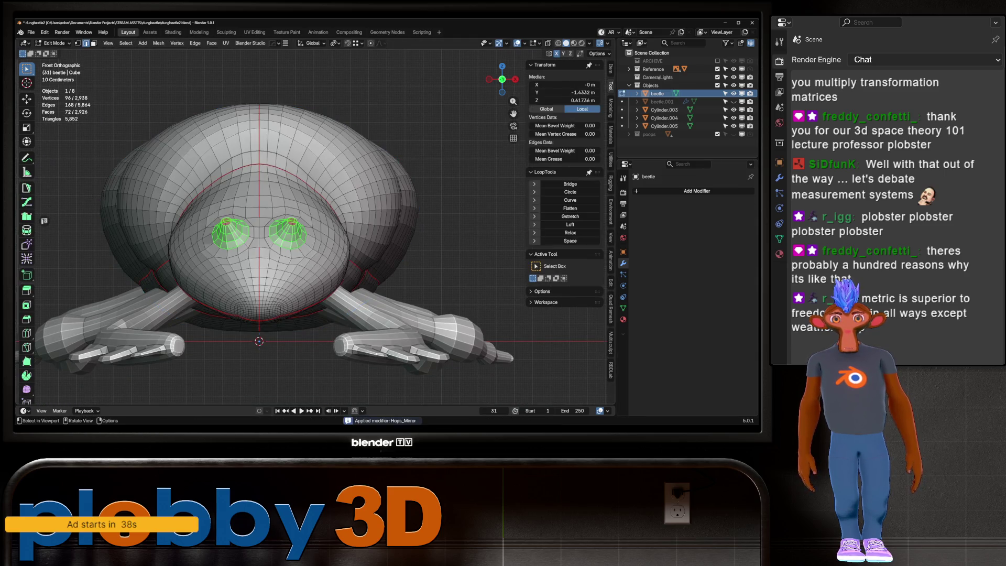
scroll(259, 227, "up", 3)
Select a short edge path on the head and mark it as a UV seam.
left_click(246, 237)
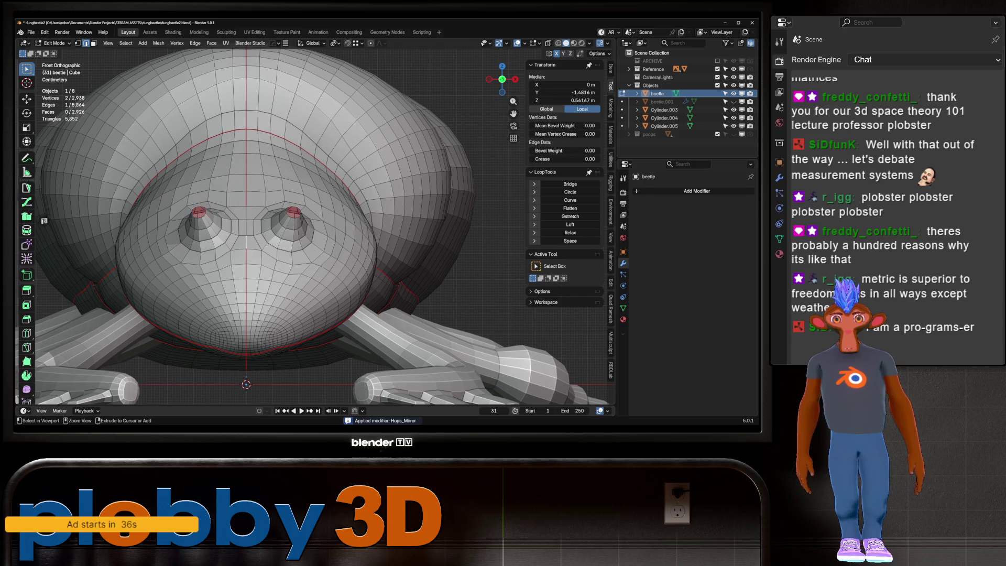
left_click(246, 210, "ctrl")
key("u")
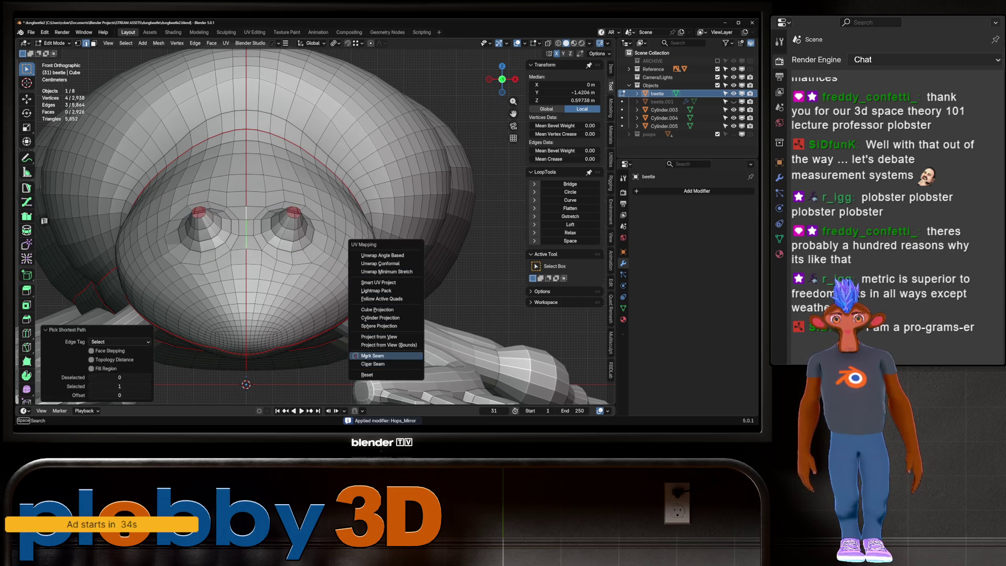
left_click(369, 355)
scroll(369, 355, "down", 4)
mouse_move(370, 355)
middle_mouse_down()
mouse_move(392, 330)
mouse_move(369, 347)
middle_mouse_up()
scroll(369, 346, "up", 3)
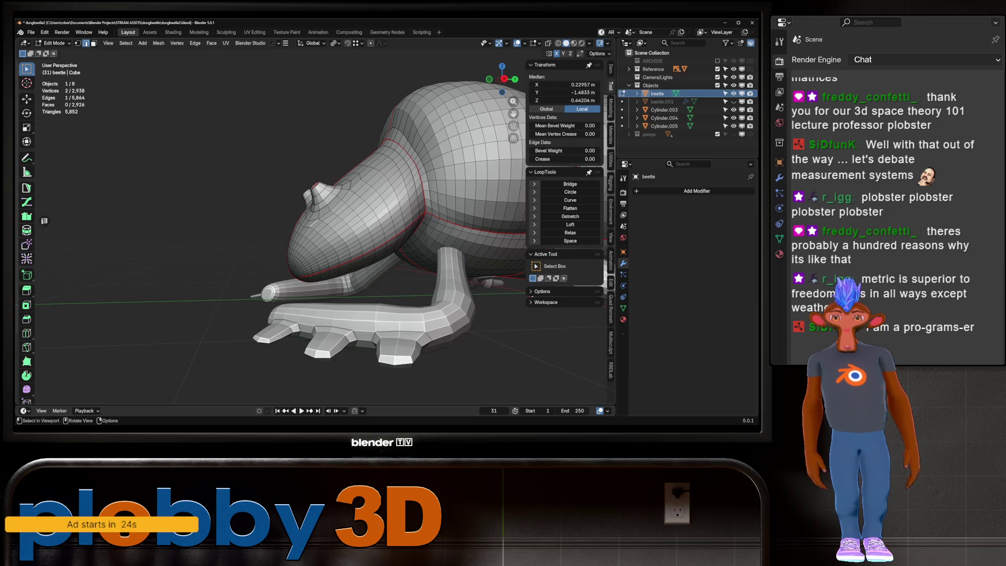
scroll(315, 228, "up", 2)
scroll(315, 228, "up", 2)
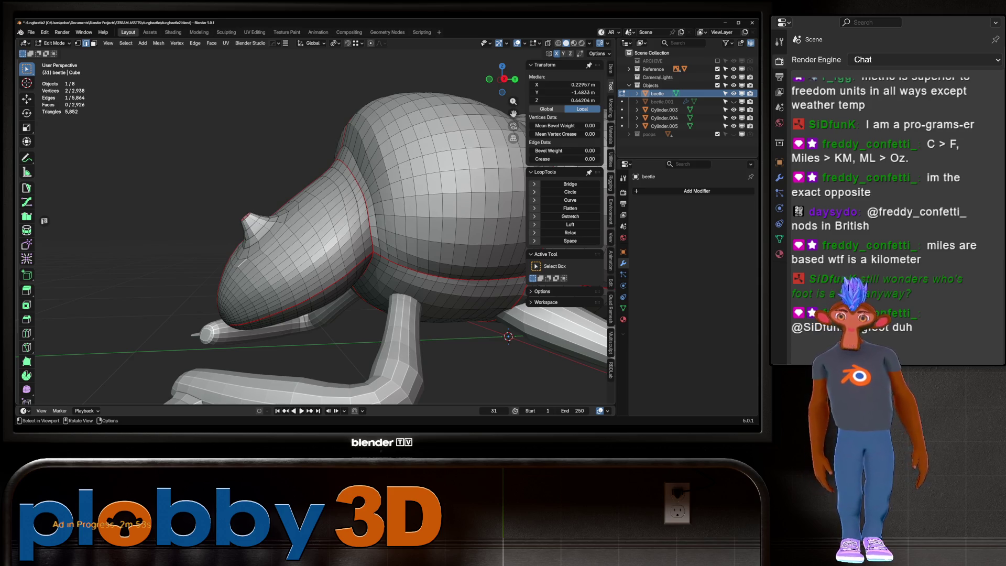
key("Tab")
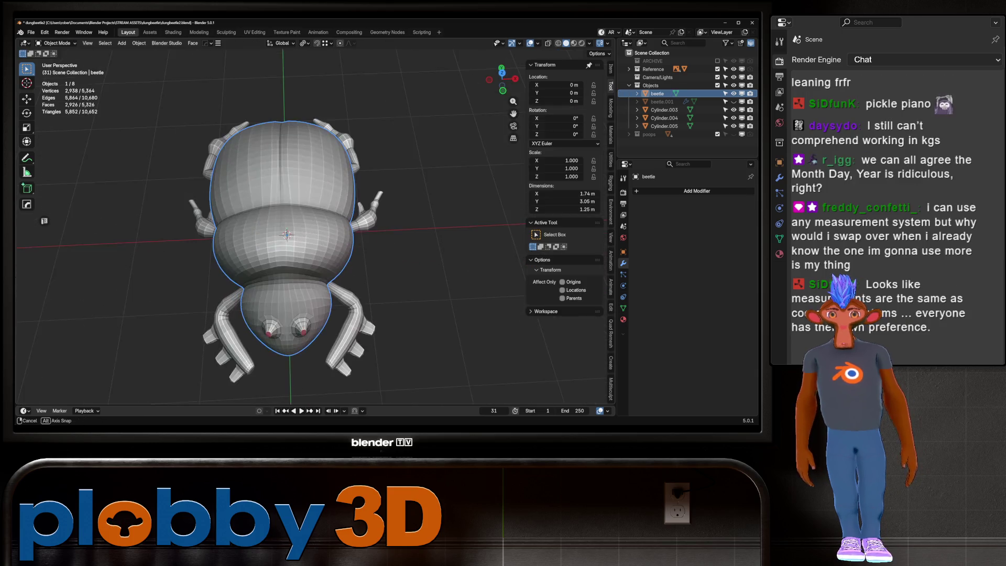
middle_click_drag(283, 299, 283, 197)
mouse_move(283, 236)
middle_mouse_down()
mouse_move(228, 235)
mouse_move(260, 228)
middle_mouse_up()
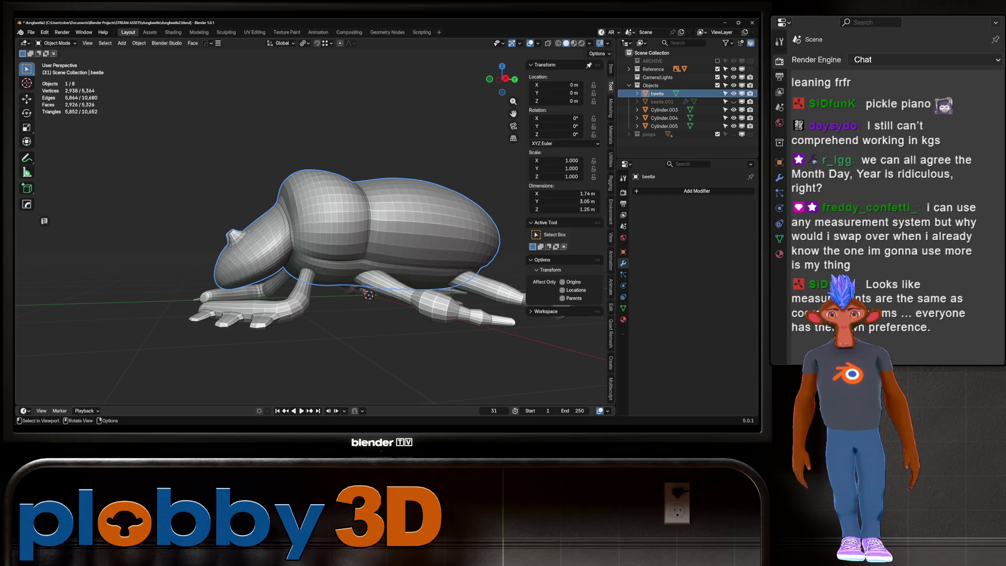
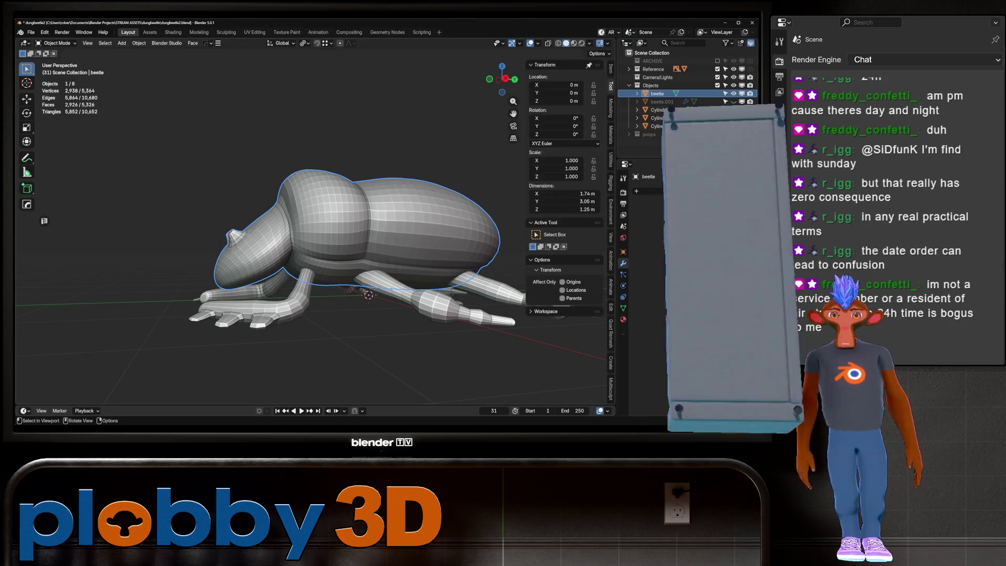
Inspect the beetle from several angles and enter Edit Mode in Right Ortho view on the head cone.
middle_click_drag(355, 236, 433, 244)
middle_click_drag(315, 235, 283, 235)
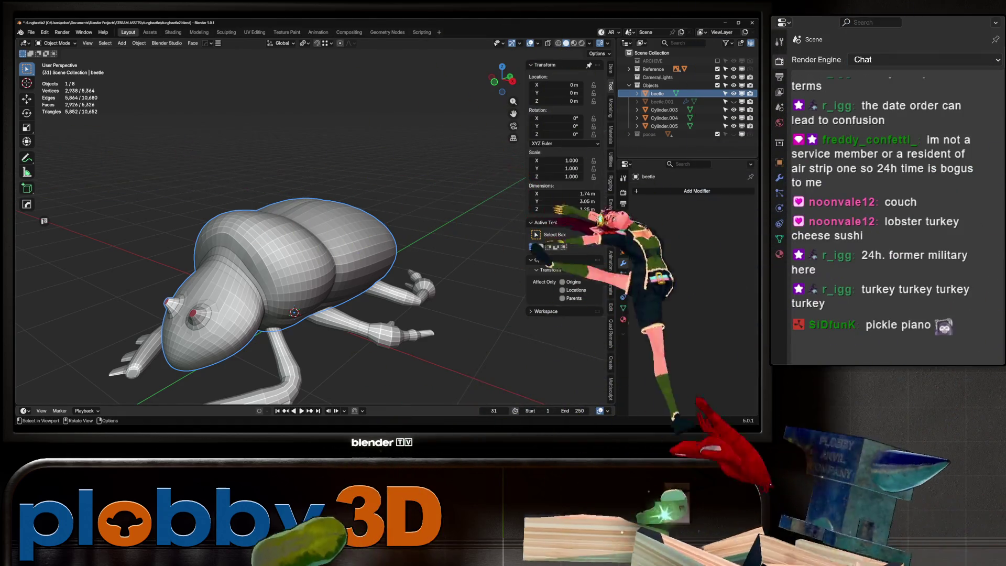
middle_click_drag(315, 275, 417, 268)
mouse_move(315, 236)
middle_mouse_down()
mouse_move(440, 236)
mouse_move(346, 236)
middle_mouse_up()
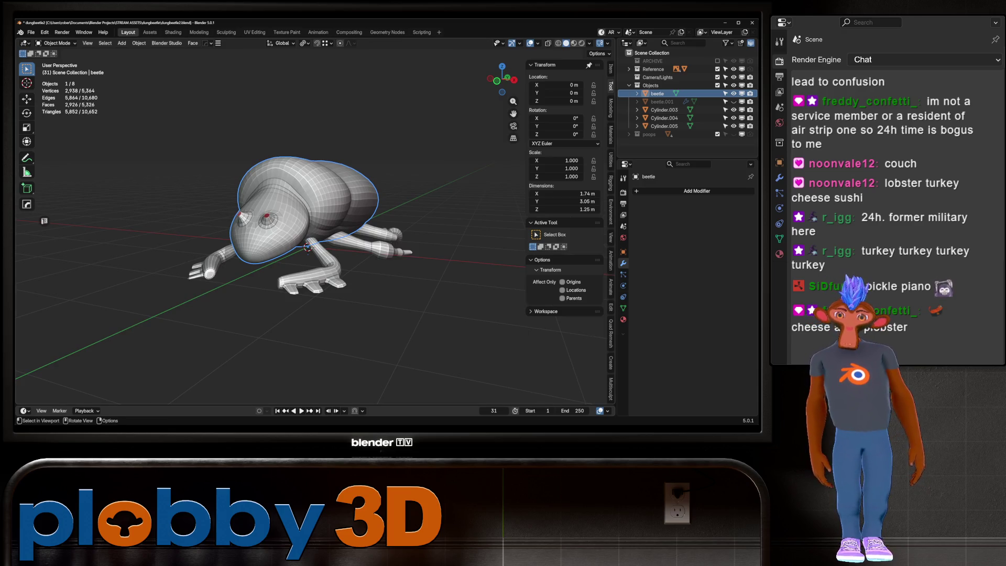
scroll(307, 236, "up", 2)
scroll(306, 235, "up", 3)
key("KP_3")
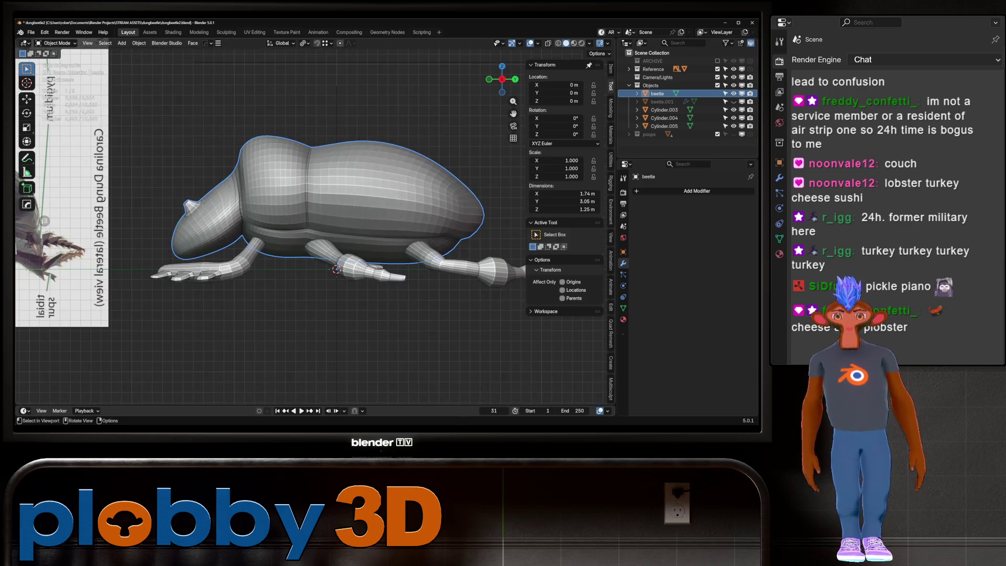
key("Tab")
scroll(315, 235, "up", 2)
scroll(458, 264, "up", 2)
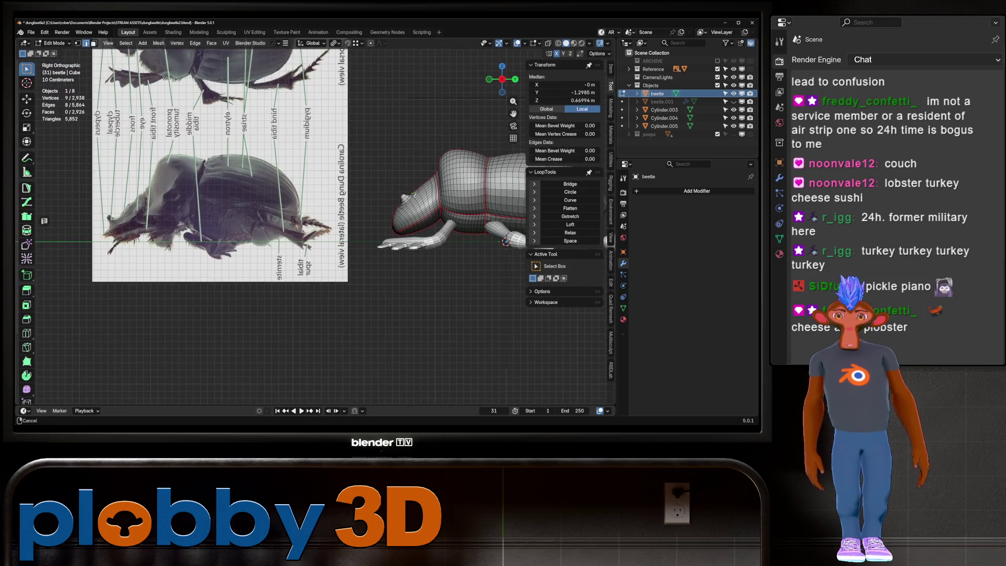
scroll(458, 263, "up", 2)
scroll(463, 209, "up", 3)
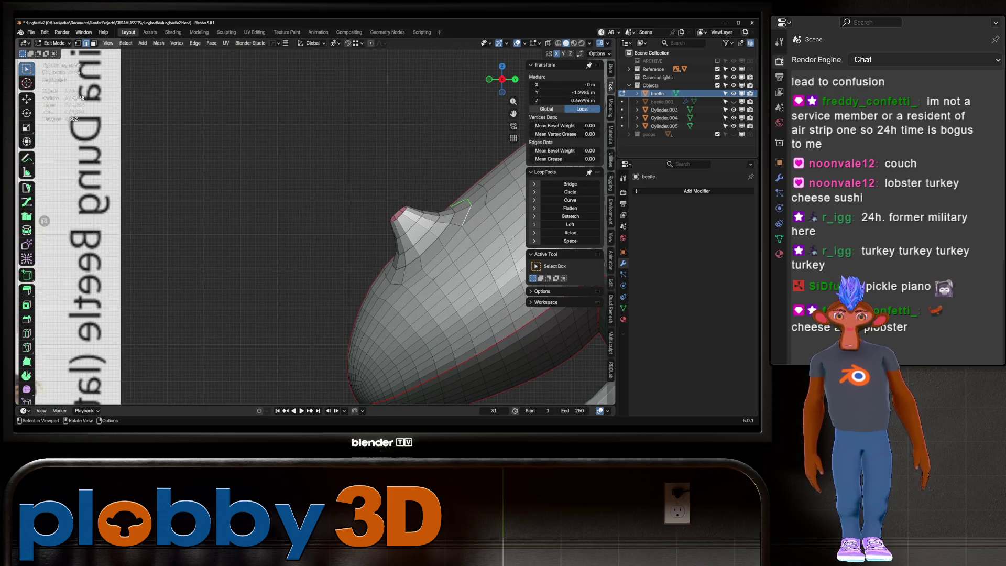
middle_click_drag(464, 211, 409, 196)
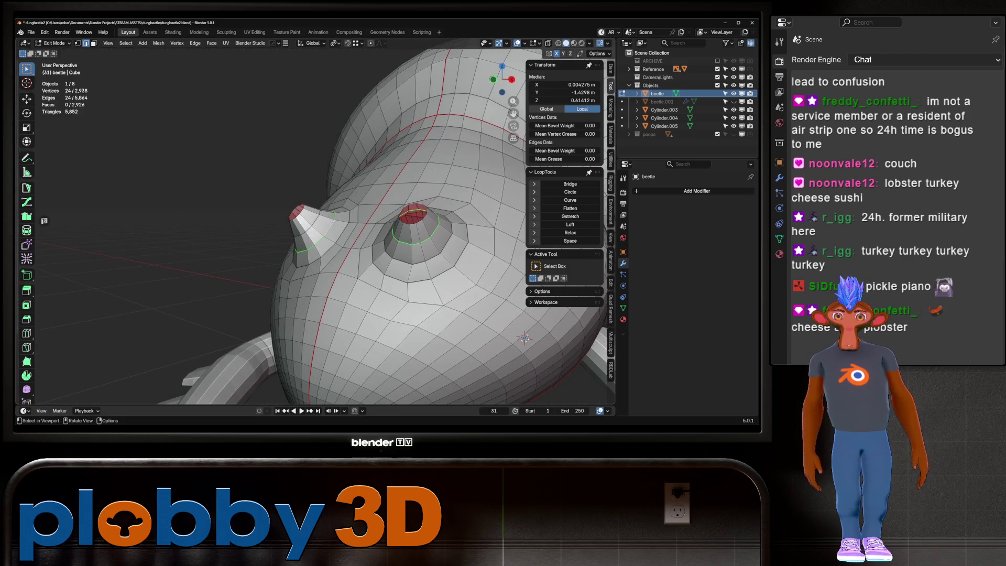
key("KP_3")
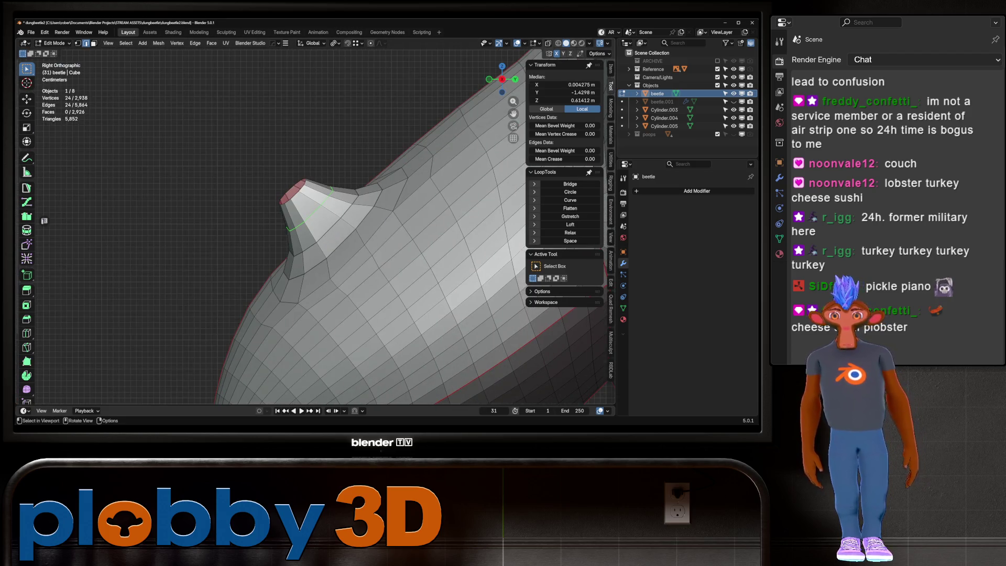
scroll(315, 224, "down", 2)
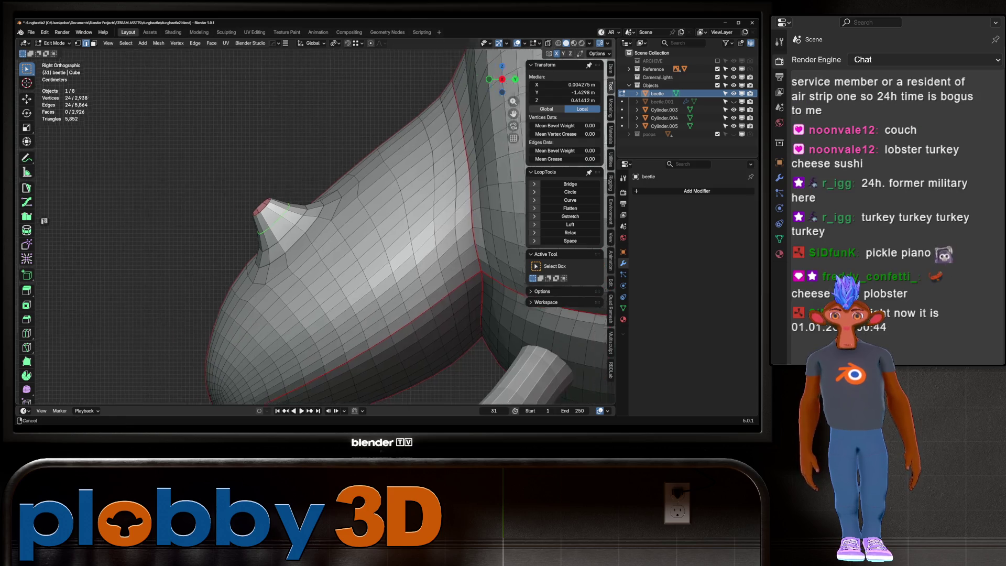
scroll(315, 224, "down", 1)
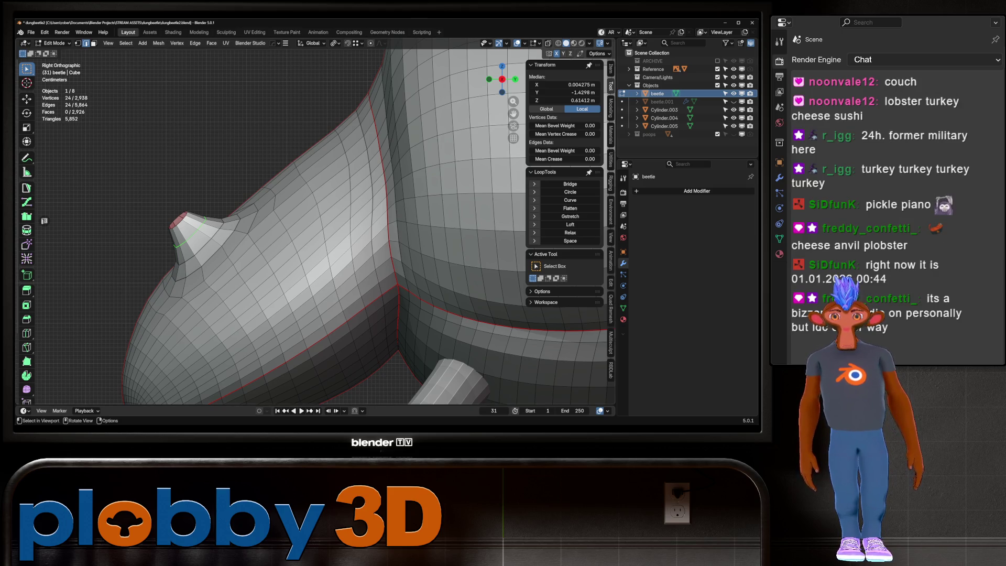
Scale down one cone tip loop, then both antenna tip loops together so they end narrower.
key("s")
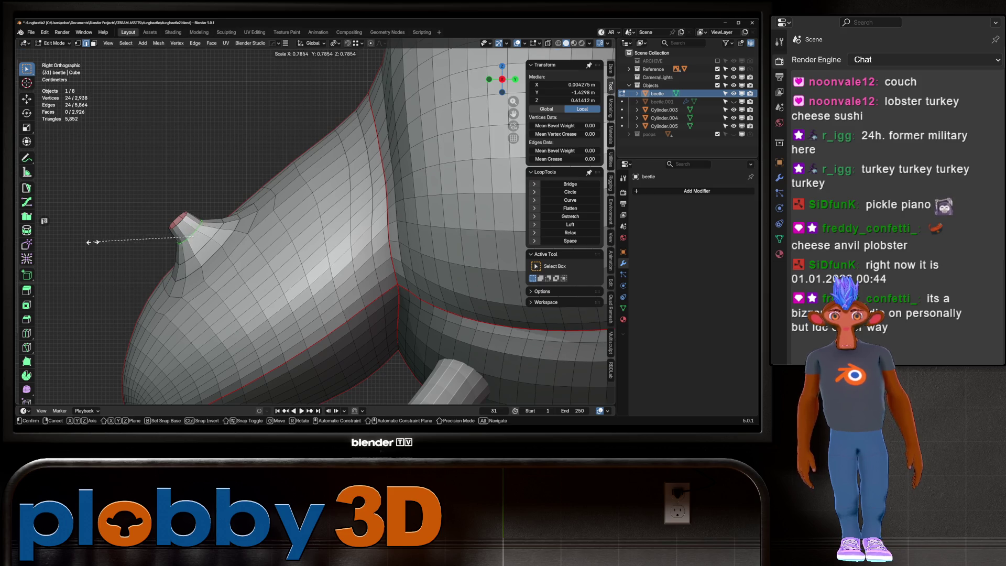
left_click(87, 242)
left_click(182, 223, "alt")
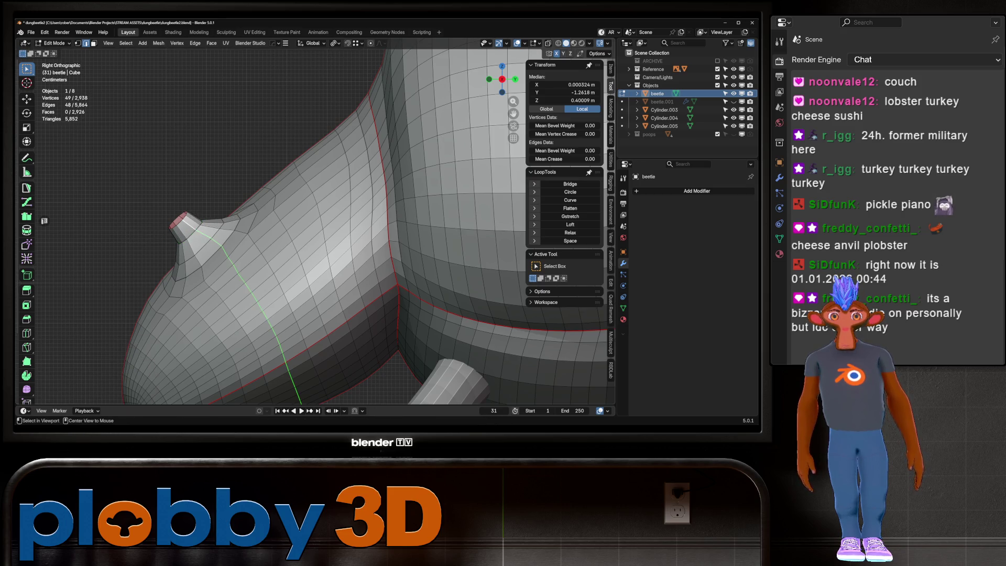
middle_click_drag(237, 236, 330, 260)
left_click(79, 224, "alt+shift")
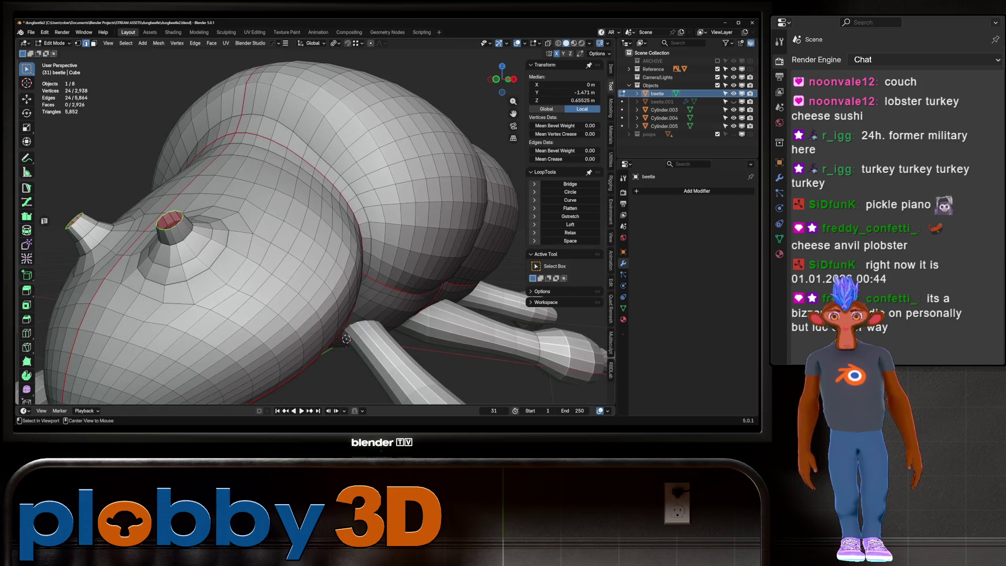
key("s")
left_click(123, 212)
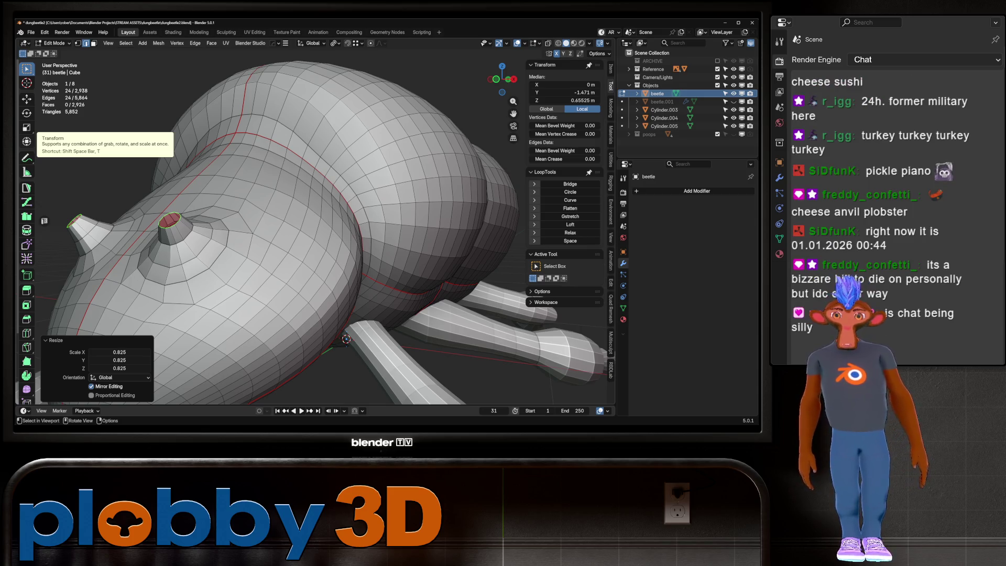
key("KP_3")
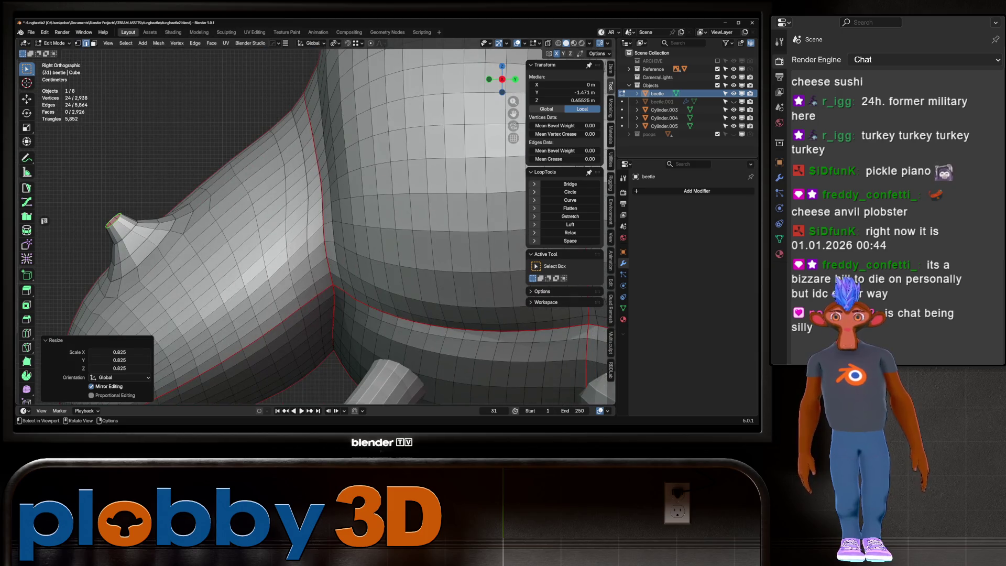
scroll(410, 318, "down", 2)
scroll(412, 318, "down", 2)
scroll(411, 318, "down", 1)
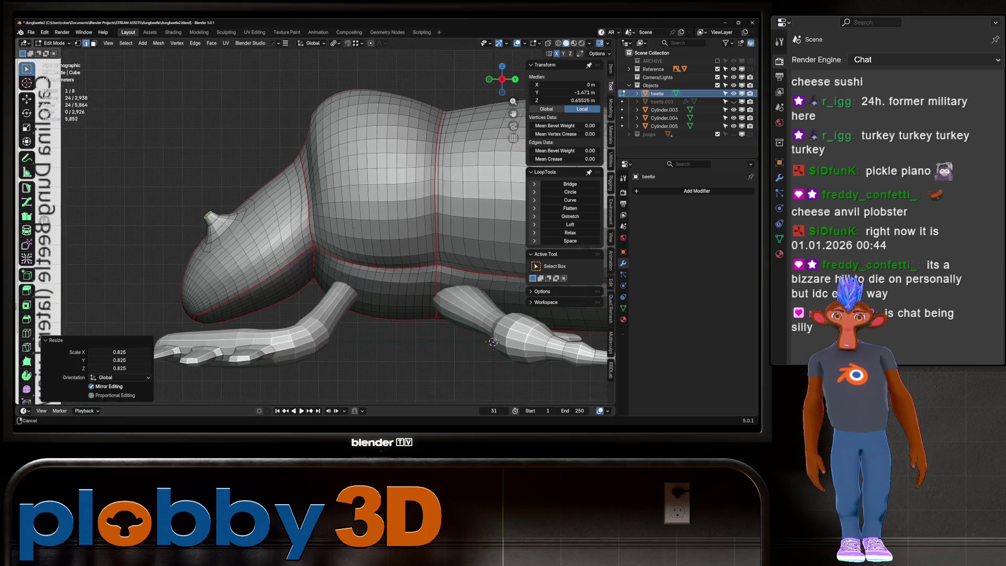
scroll(411, 318, "down", 2)
scroll(411, 318, "down", 1)
mouse_move(393, 220)
middle_mouse_down()
mouse_move(424, 205)
mouse_move(370, 235)
middle_mouse_up()
scroll(393, 221, "up", 5)
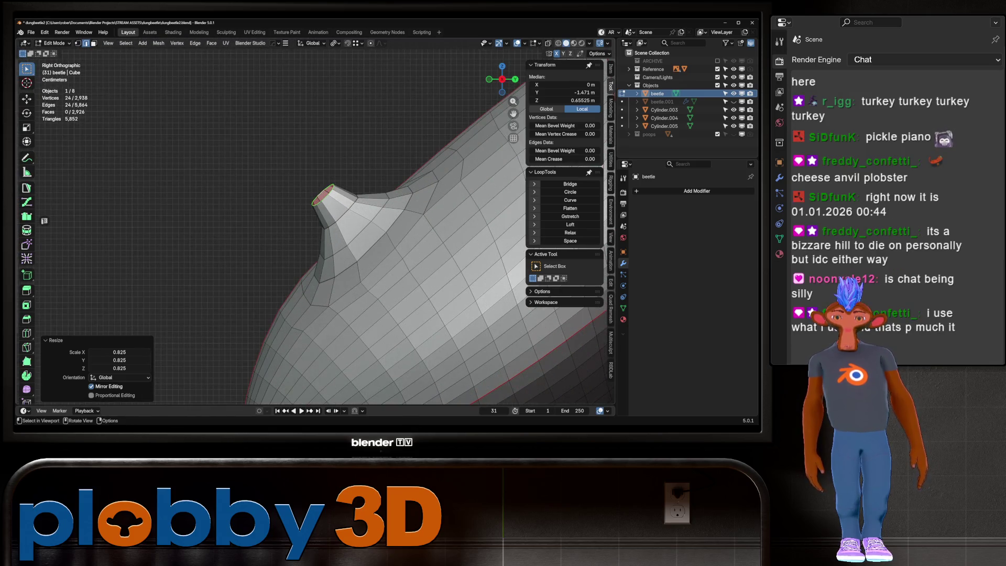
Fill the open antenna tip loops with faces and extrude the new caps outward, cancelling a bevel.
key("f")
key("e")
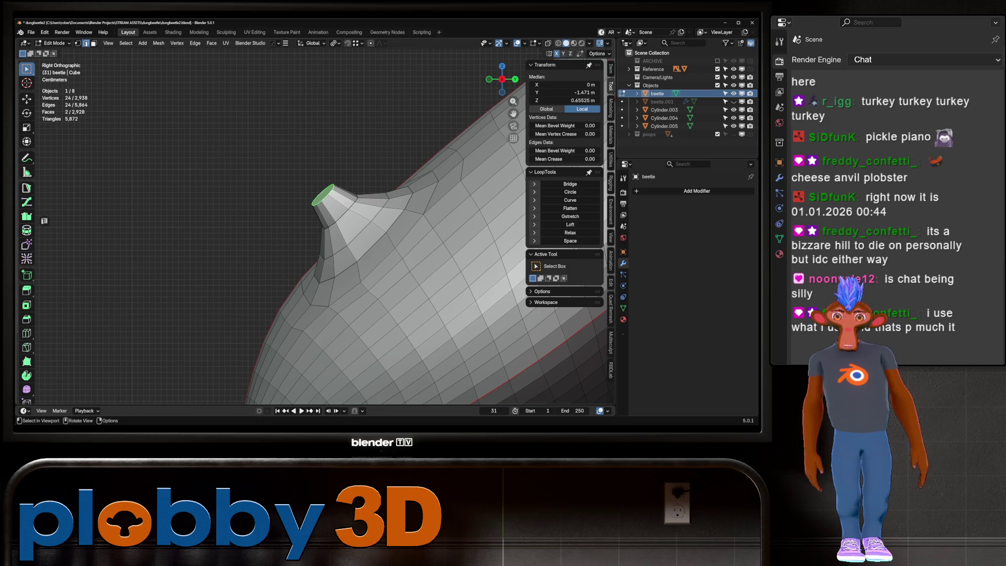
key("Return")
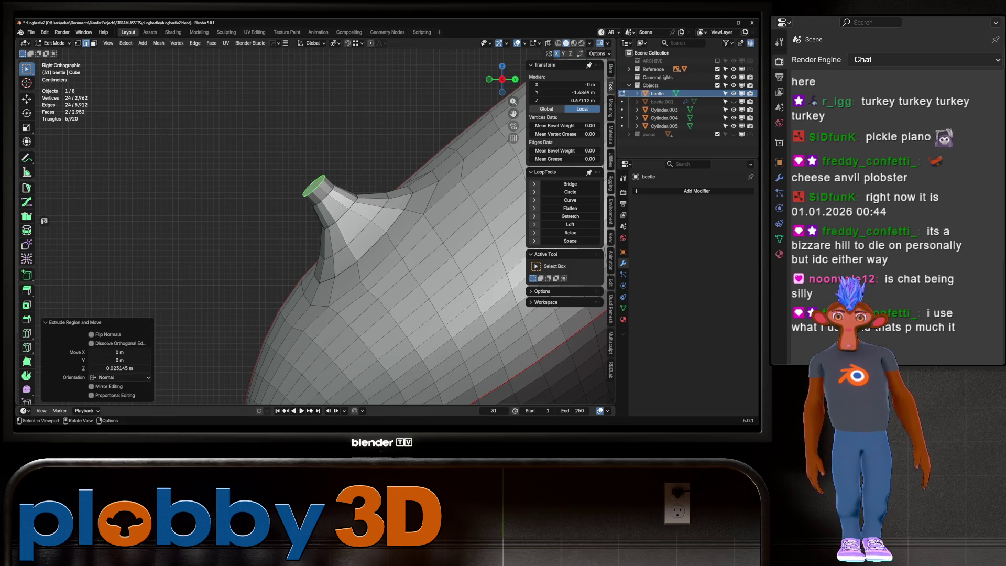
key("ctrl+b")
key("Escape")
middle_click_drag(316, 189, 329, 332)
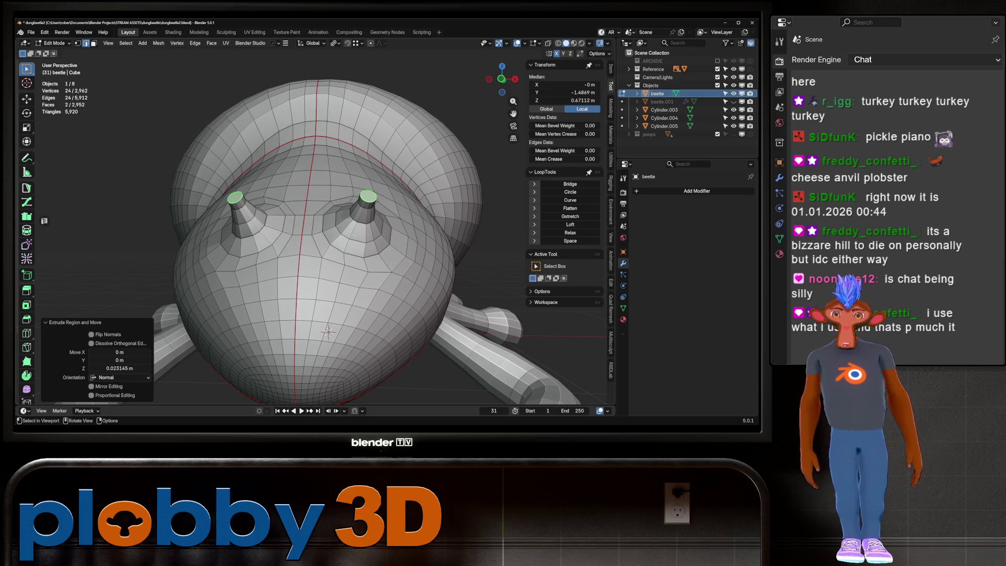
Resize the caps, extrude them again and scale the new ends inward to a narrower point.
key("s")
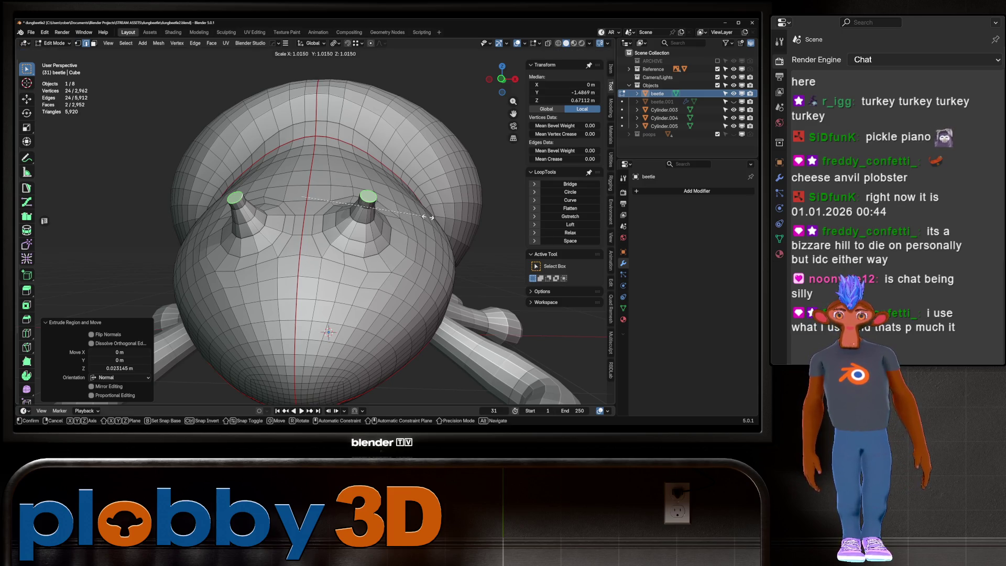
key("Return")
key("e")
key("s")
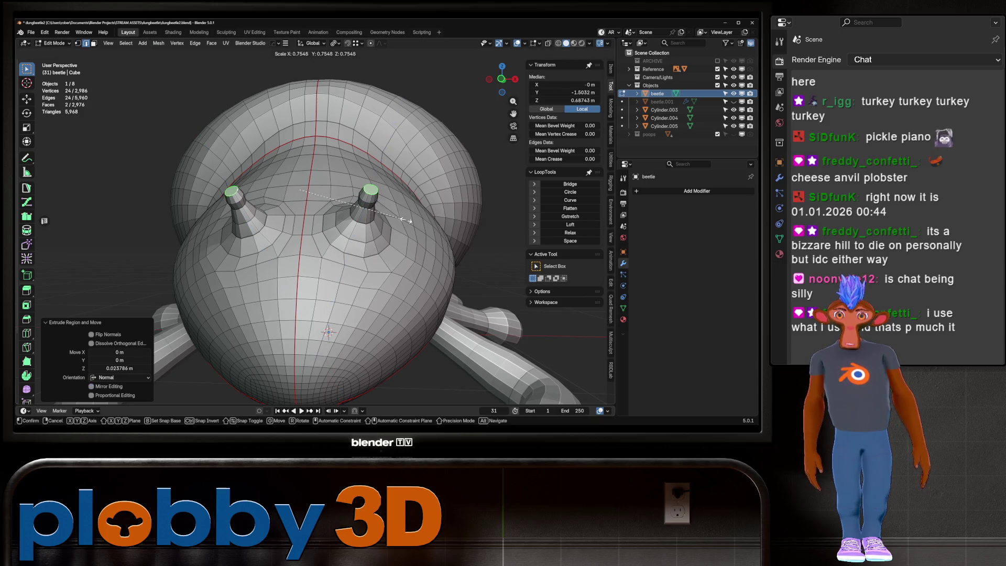
key("Return")
Inset the right antenna cap face and Grid Fill its opening.
key("ctrl+e")
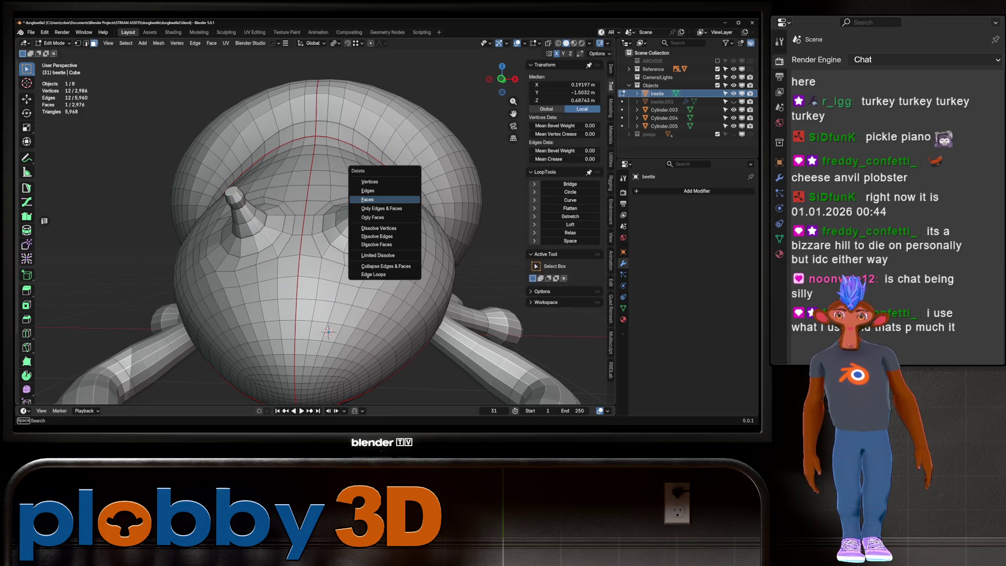
left_click(385, 200)
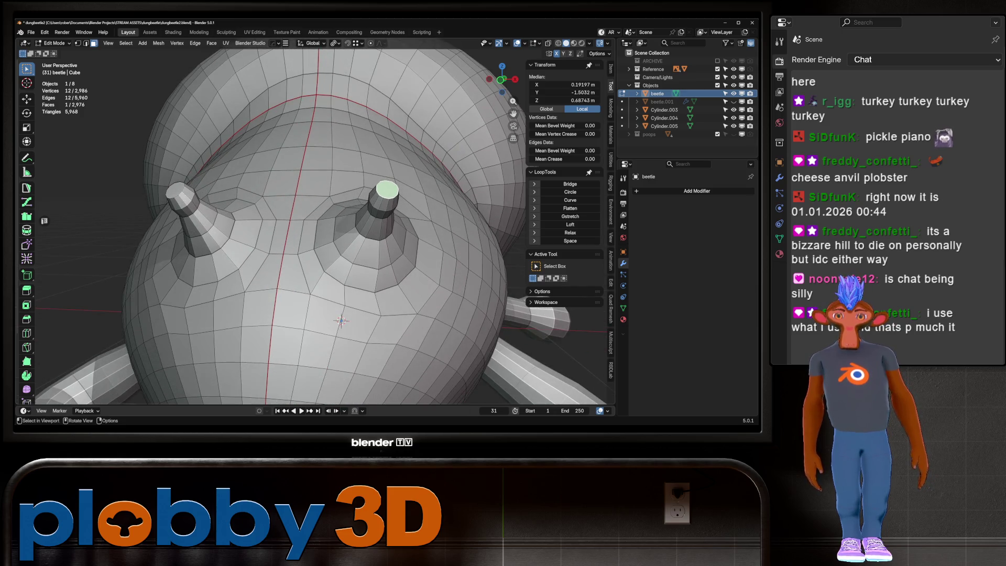
right_click(401, 196)
key("Escape")
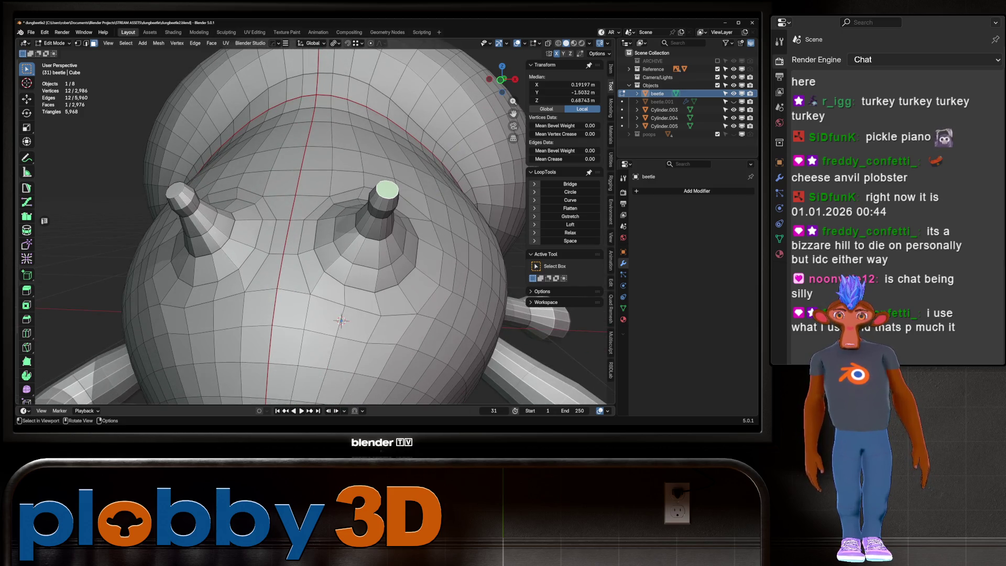
key("i")
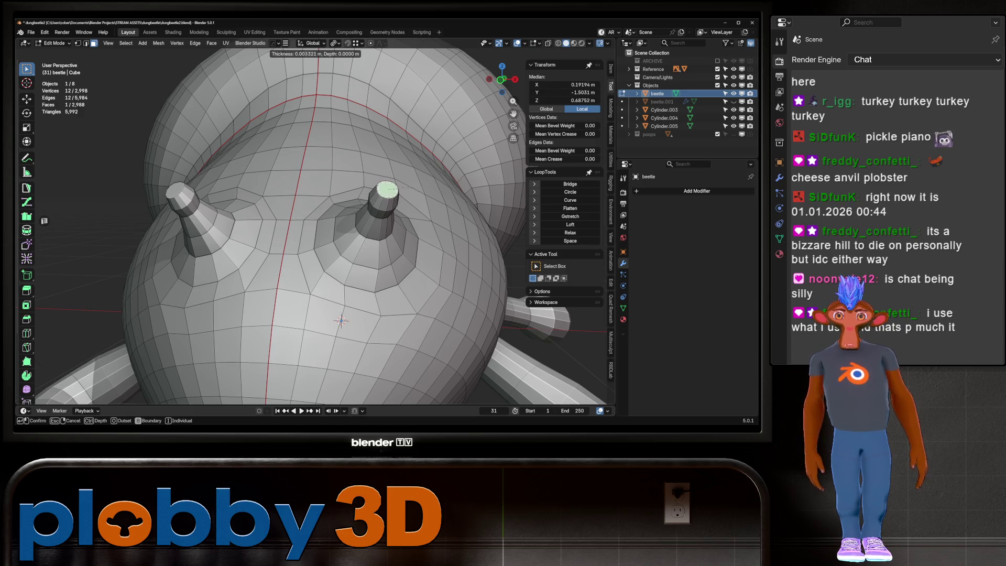
left_click(405, 183)
right_click(394, 181)
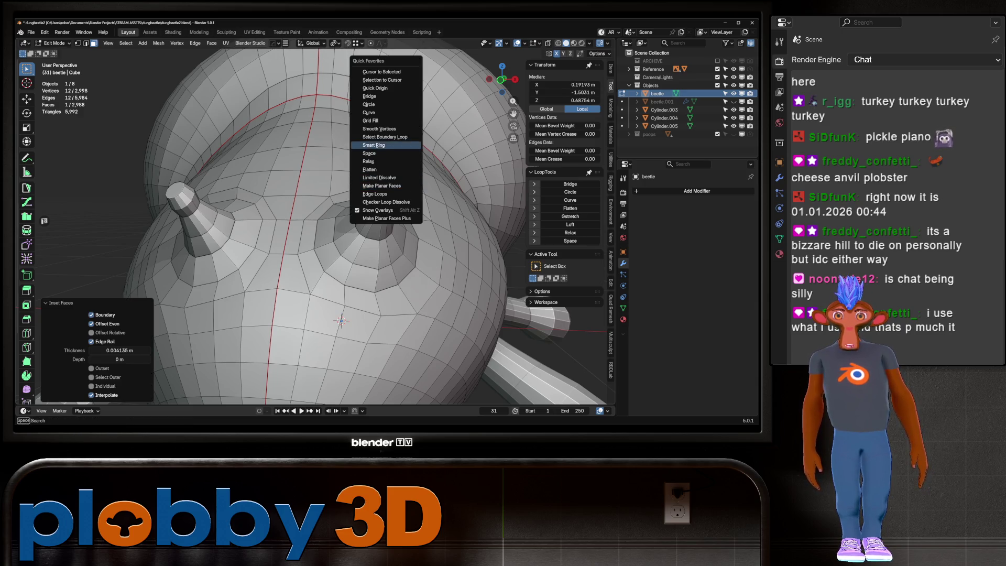
left_click(389, 121)
Return to Object Mode with the whole beetle selected and in view.
key("Tab")
scroll(338, 236, "down", 5)
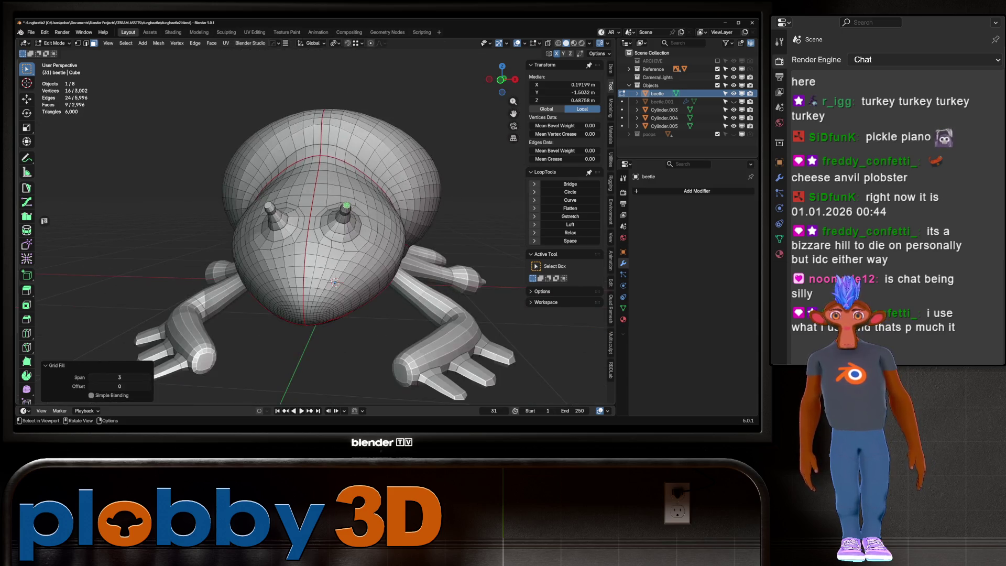
left_click(330, 204)
middle_click_drag(338, 237, 369, 220)
Add a mirror modifier to the beetle and orbit to a low front view.
key("alt+x")
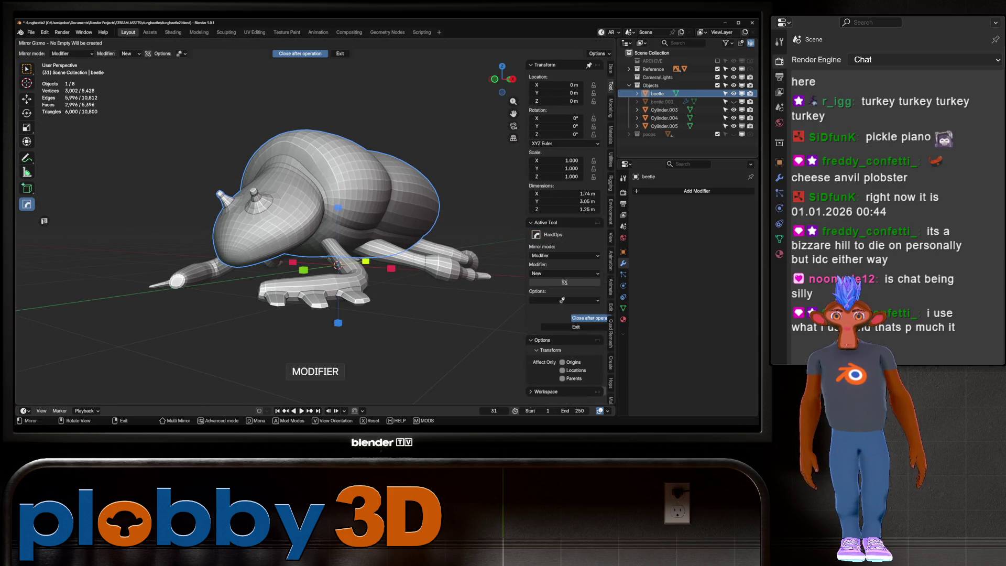
left_click(391, 268)
middle_click_drag(392, 268, 331, 259)
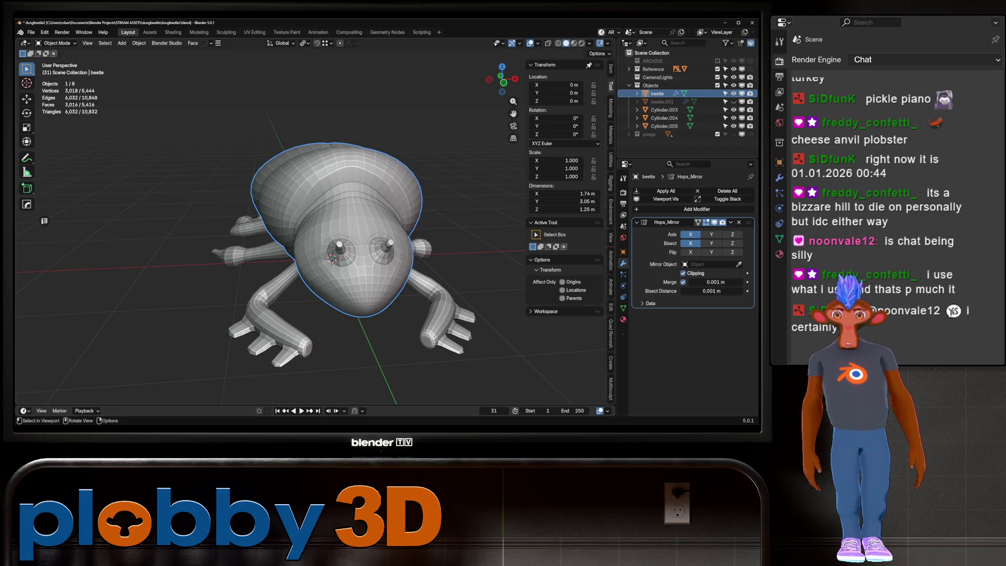
mouse_move(338, 259)
middle_mouse_down()
mouse_move(338, 228)
mouse_move(315, 204)
middle_mouse_up()
Grow the selection around the eye stalk tip, Smooth Vertices via Quick Favorites, and return to Object Mode.
key("Tab")
key("ctrl+KP_Add")
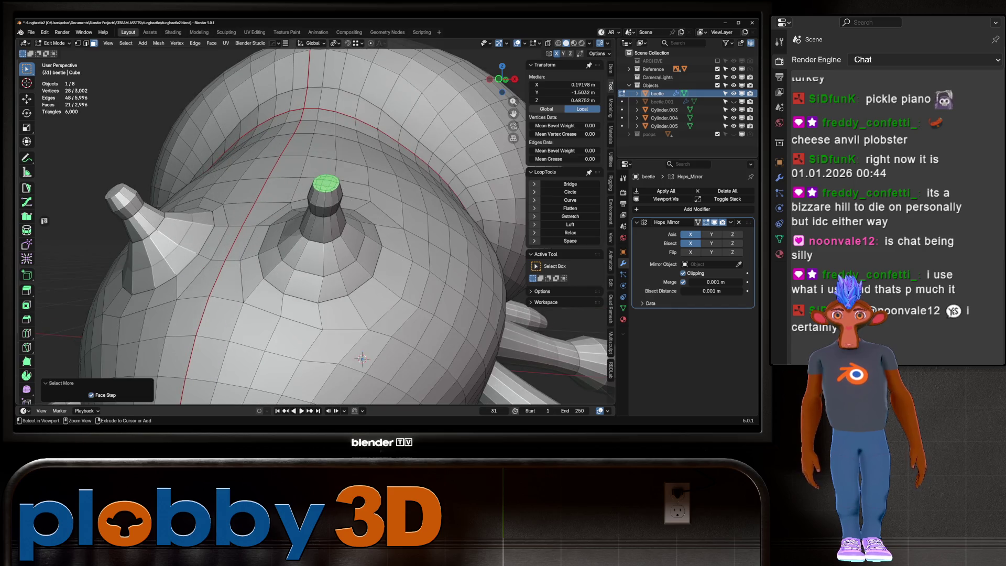
key("q")
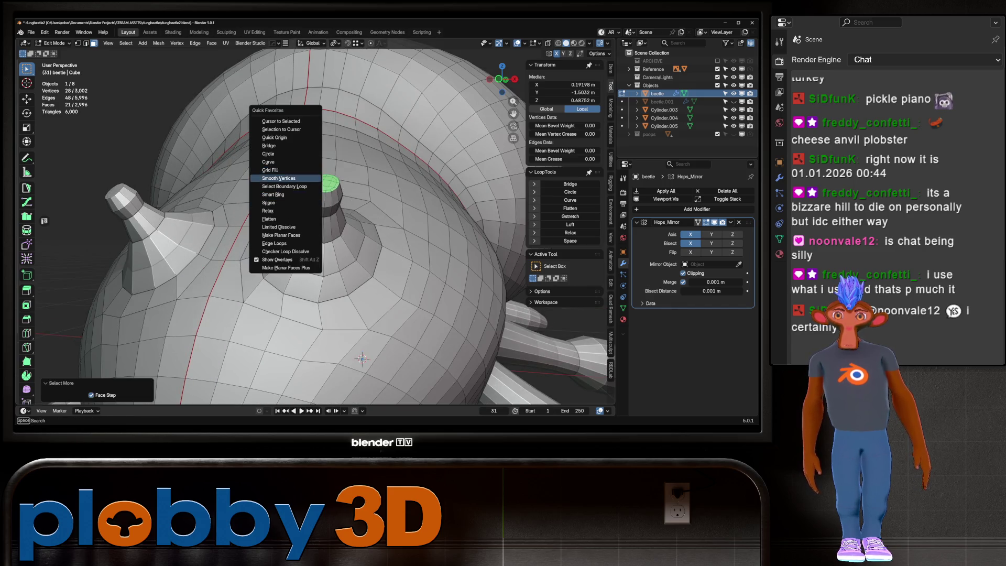
left_click(279, 179)
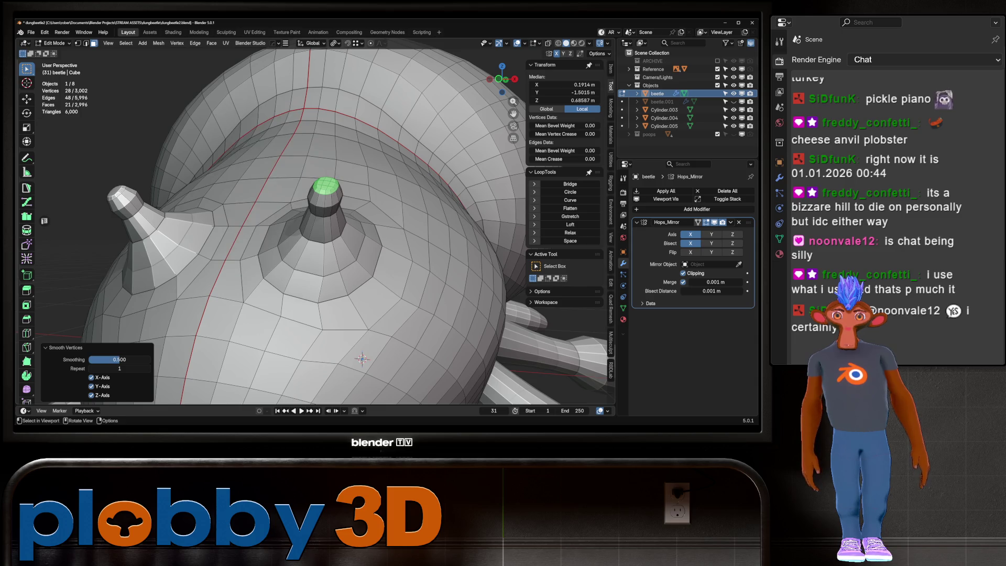
key("Tab")
scroll(314, 224, "down", 5)
middle_click_drag(314, 236, 377, 235)
scroll(314, 236, "down", 3)
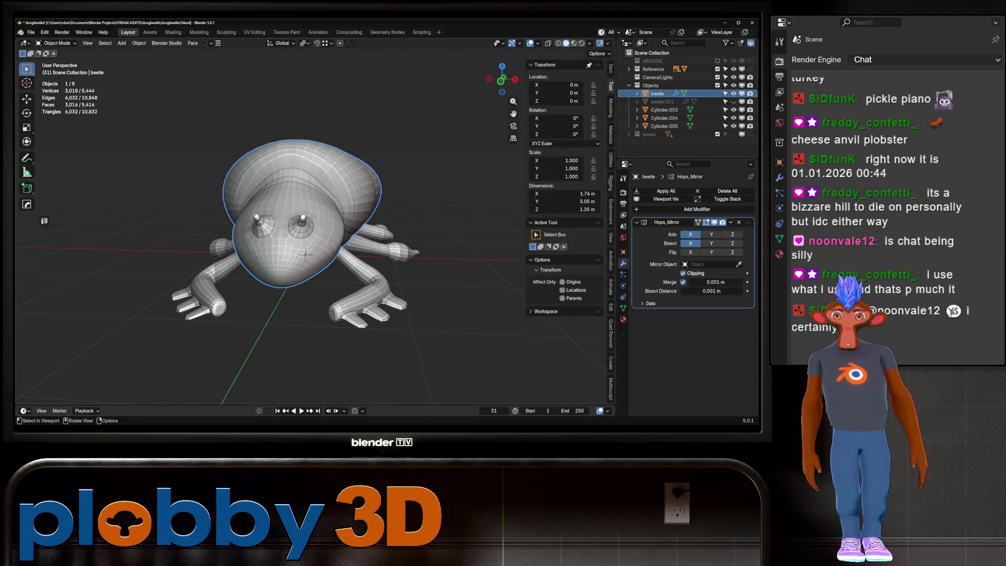
middle_click_drag(314, 235, 409, 236)
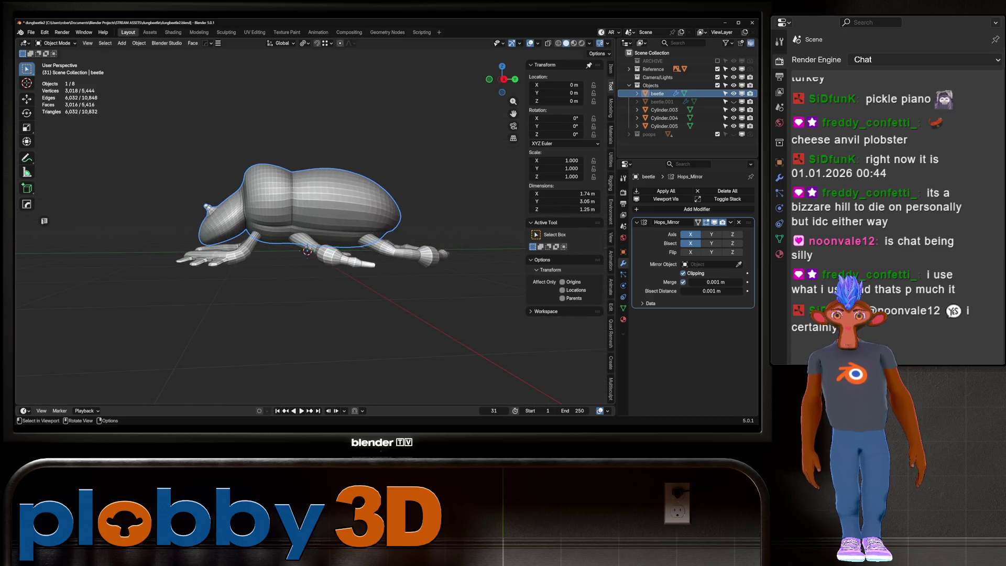
Enter Edit Mode from the front view and fill a first region of faces on the head.
middle_click_drag(315, 236, 440, 236)
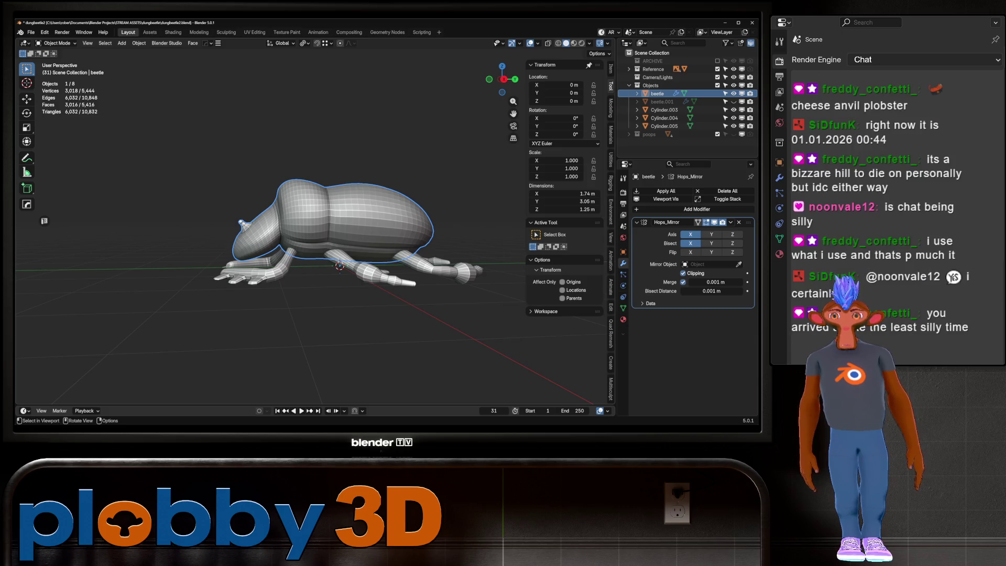
key("KP_1")
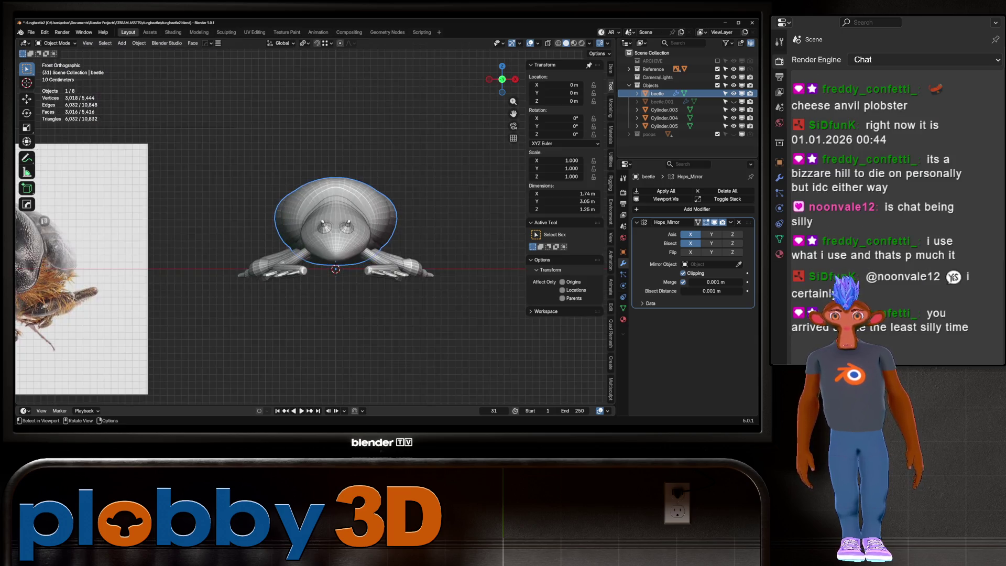
scroll(157, 236, "up", 2)
scroll(158, 237, "up", 2)
scroll(157, 236, "up", 4)
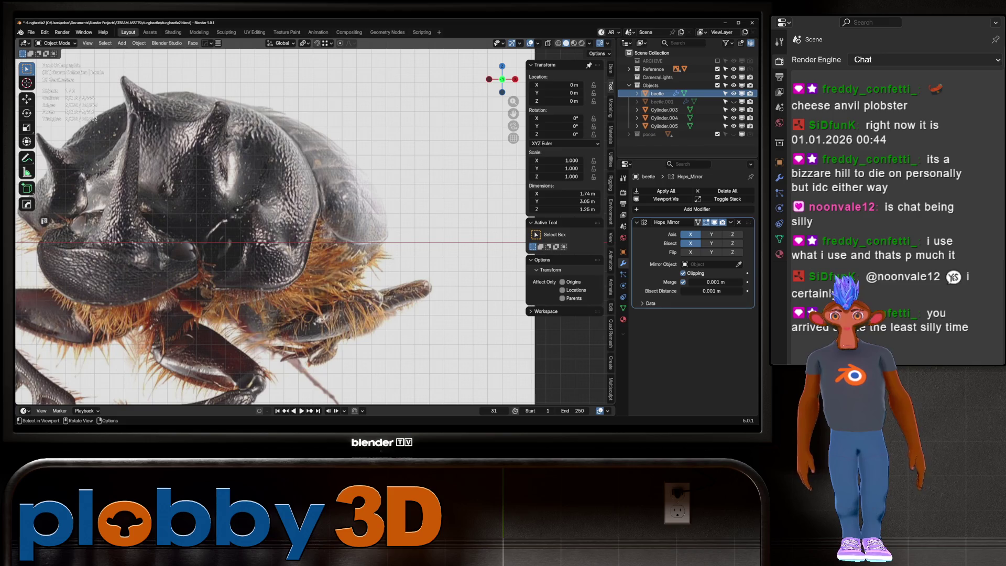
scroll(275, 236, "down", 5)
scroll(501, 214, "up", 2)
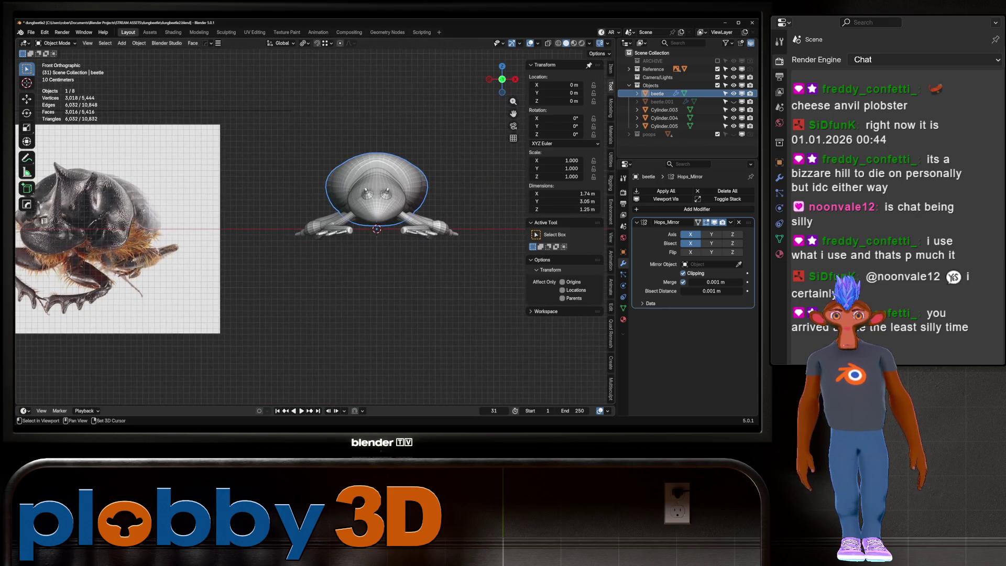
key("Tab")
scroll(501, 214, "up", 3)
scroll(500, 214, "up", 2)
scroll(500, 214, "up", 1)
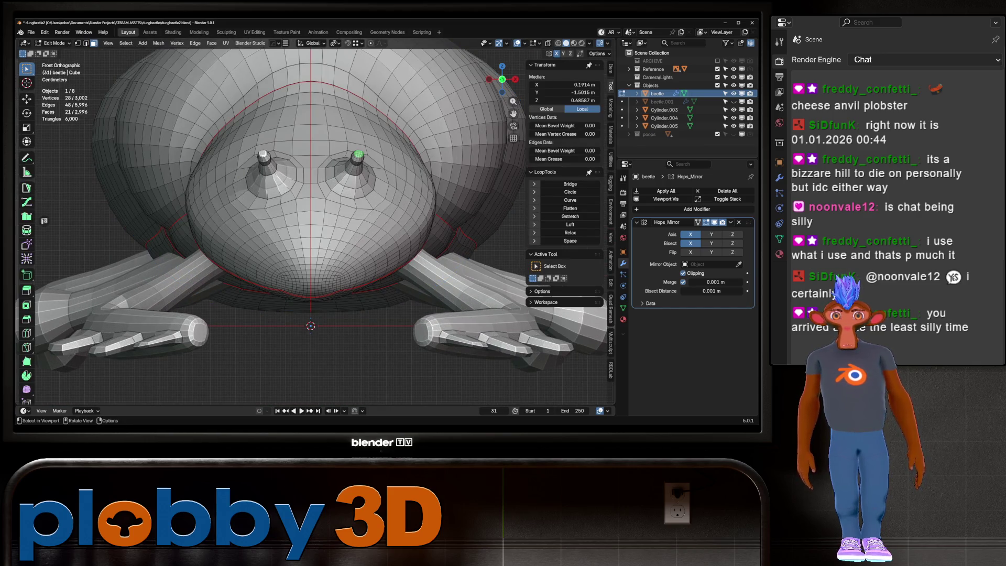
left_click(372, 231)
left_click(421, 204, "ctrl+shift")
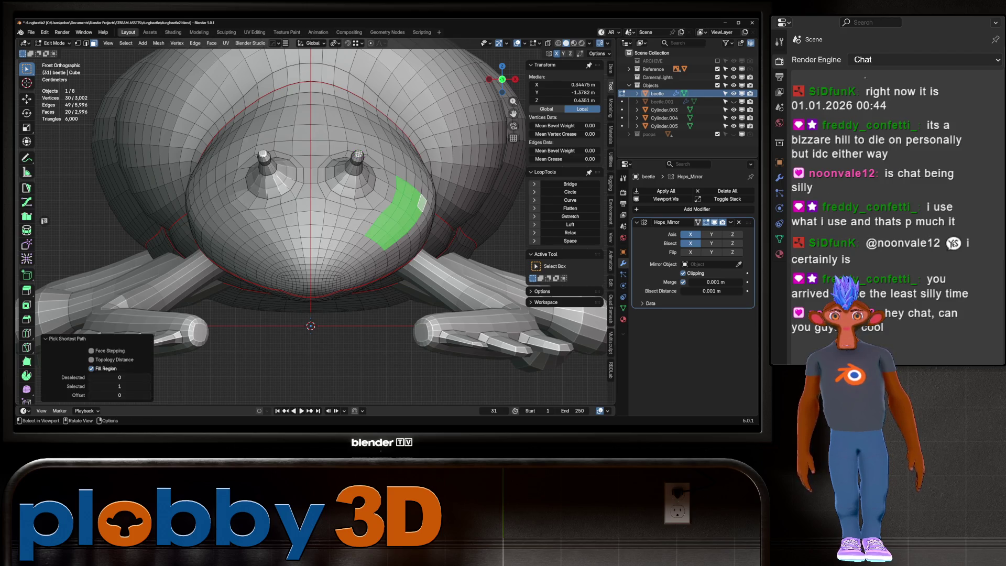
scroll(421, 203, "up", 3)
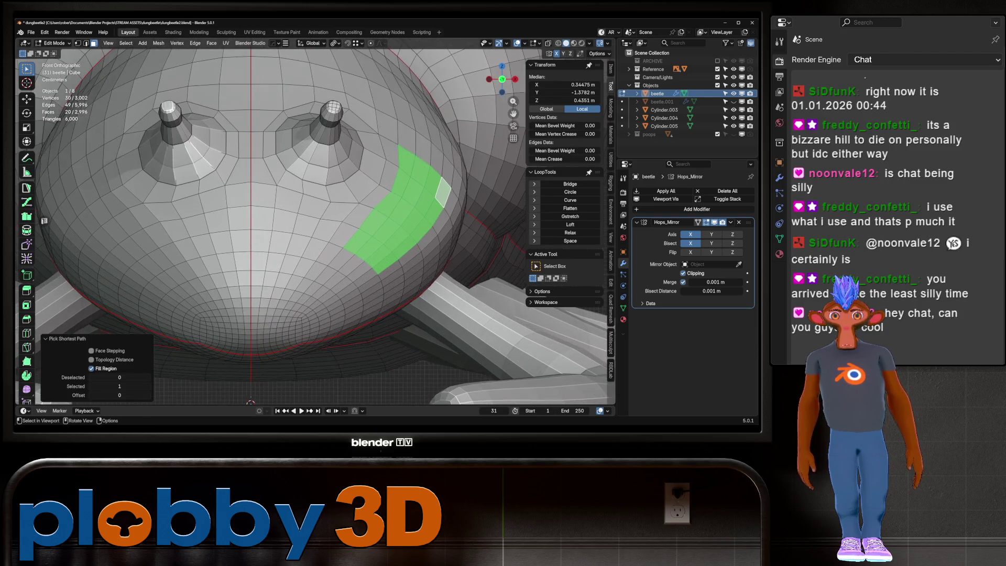
middle_click_drag(422, 204, 390, 199)
Trace an edge path down the head, fill a side face patch and try mirroring it, undoing a few faces.
key("2")
left_click(314, 155)
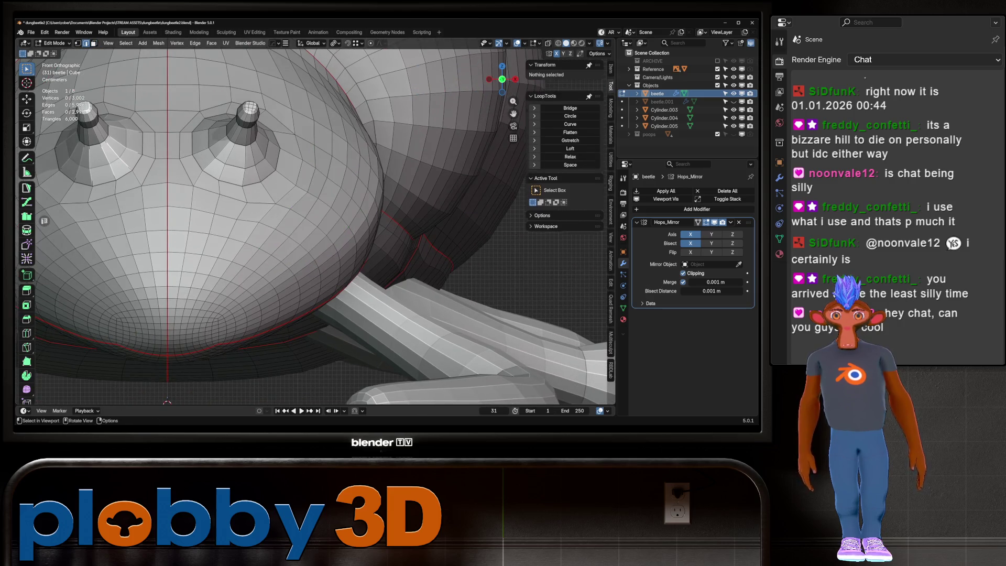
left_click(262, 244, "ctrl")
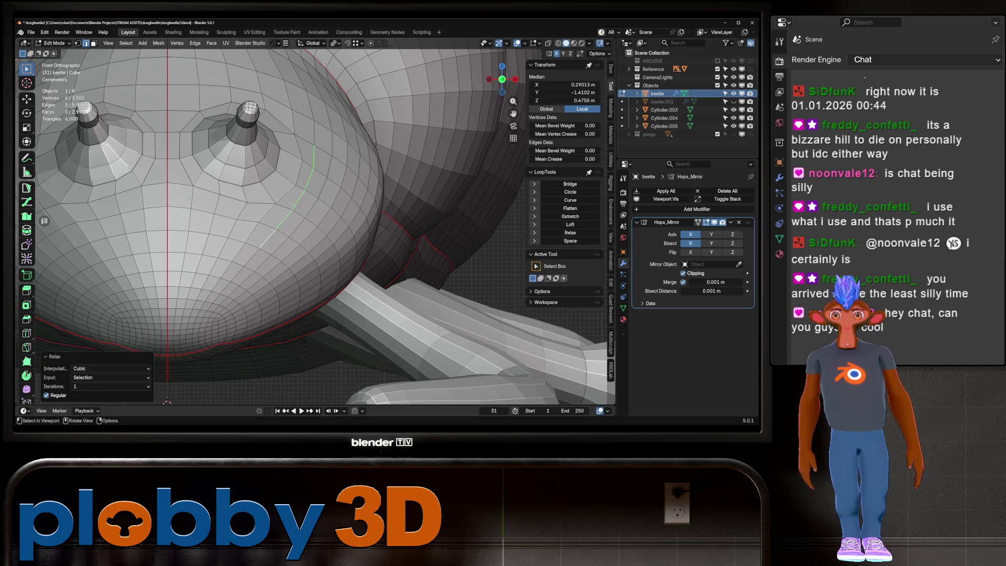
key("3")
left_click(285, 249)
left_click(357, 192, "ctrl+shift")
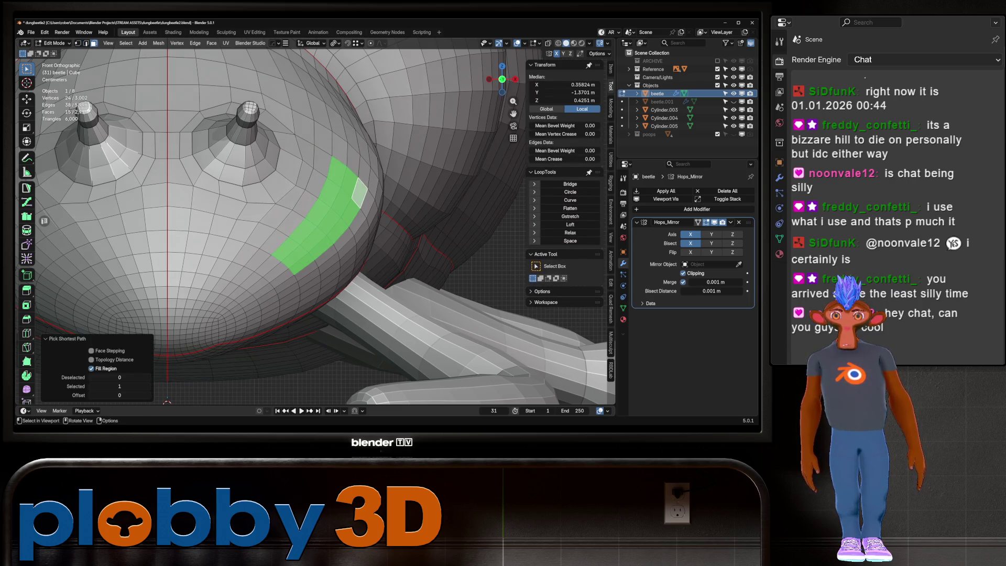
scroll(315, 221, "down", 3)
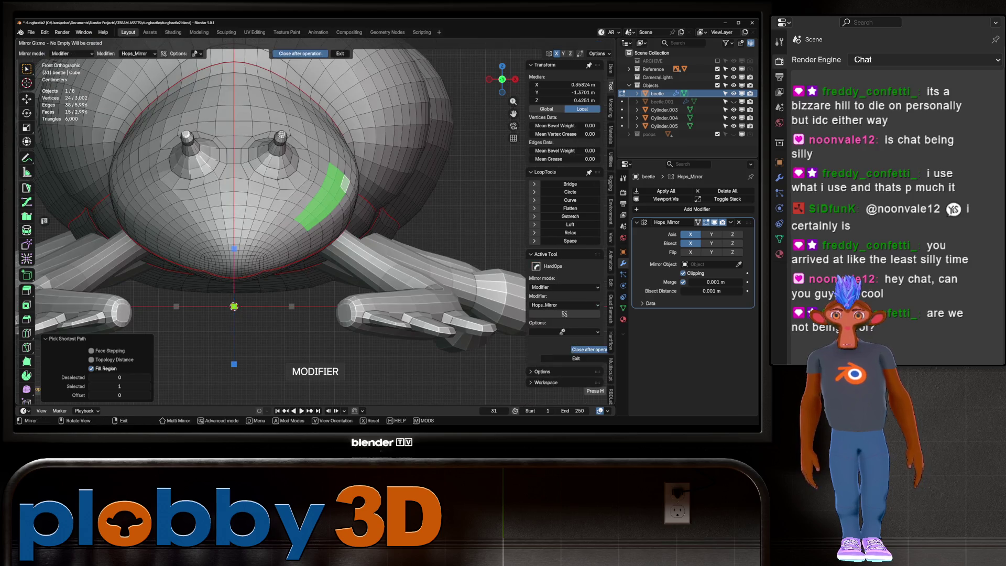
key("ctrl+shift+m")
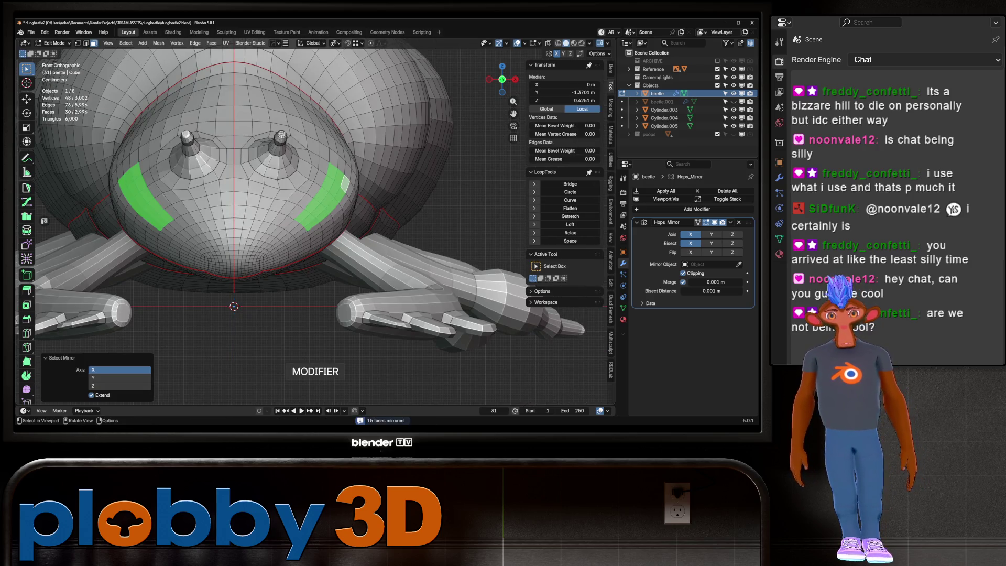
left_click(323, 165, "ctrl+shift")
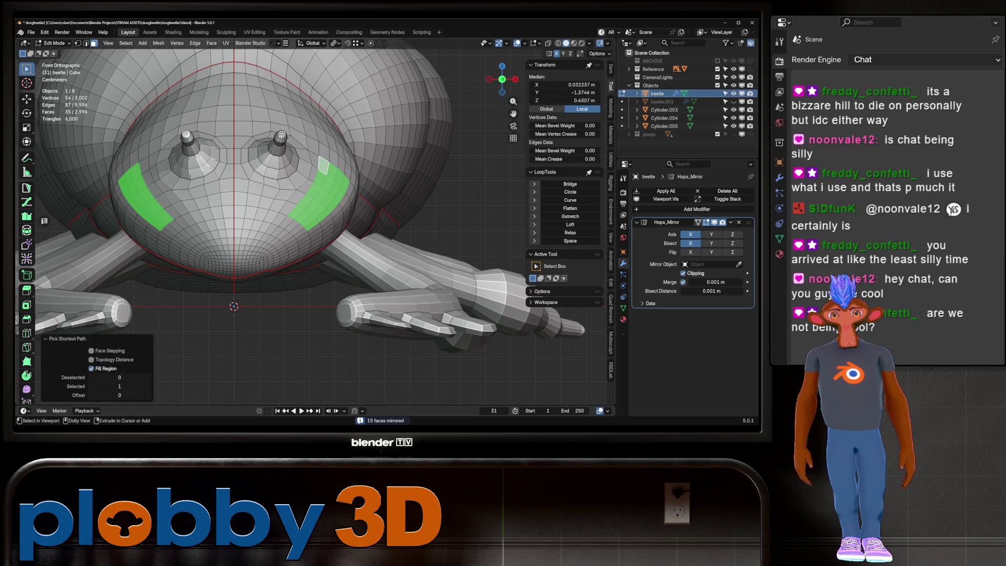
key("ctrl+shift+m")
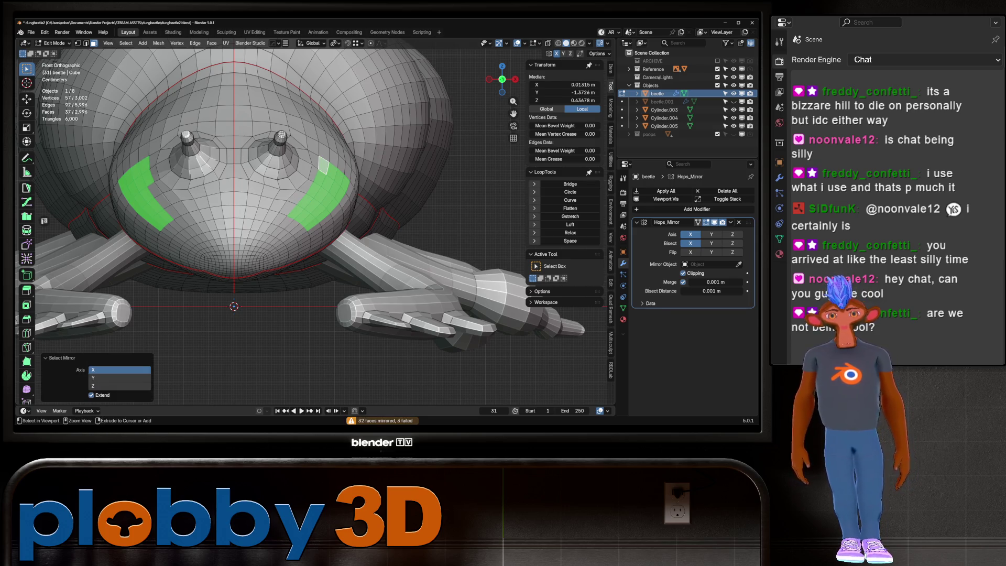
key("ctrl+z")
key("ctrl+z")
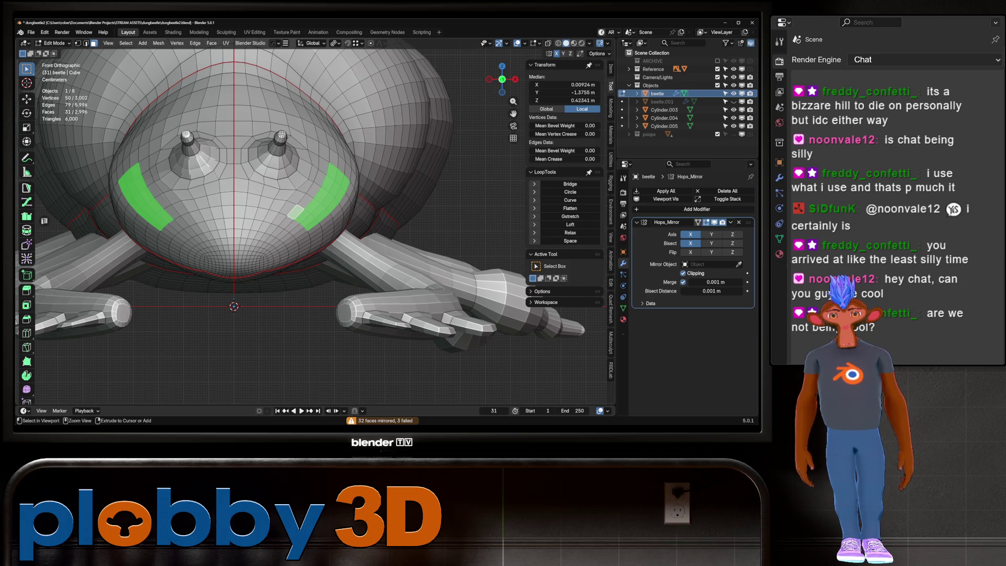
scroll(331, 135, "down", 5)
scroll(331, 135, "down", 3)
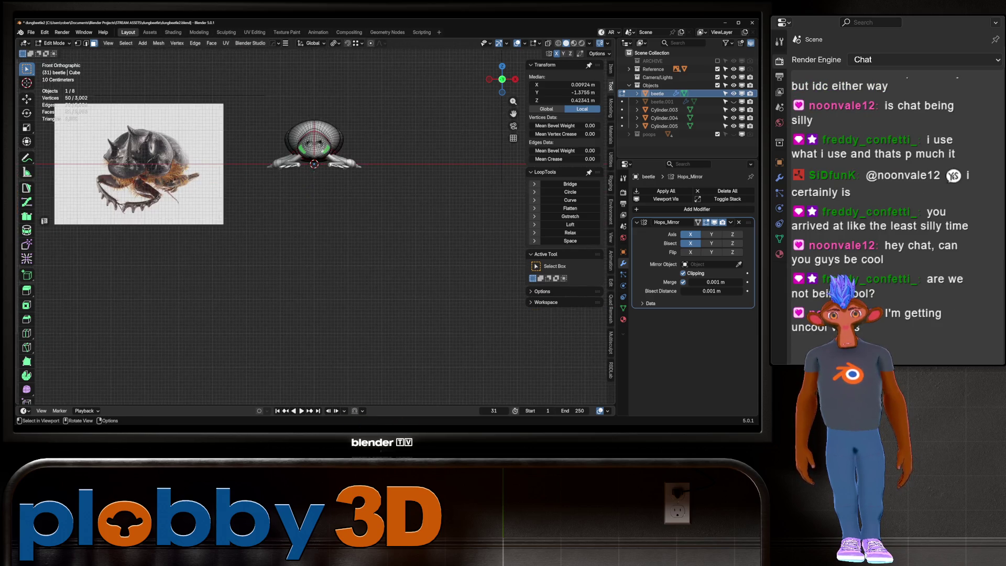
scroll(315, 145, "up", 5)
Compare with the reference photo and restart the face region selection on the head.
middle_click_drag(314, 157, 471, 170, "shift")
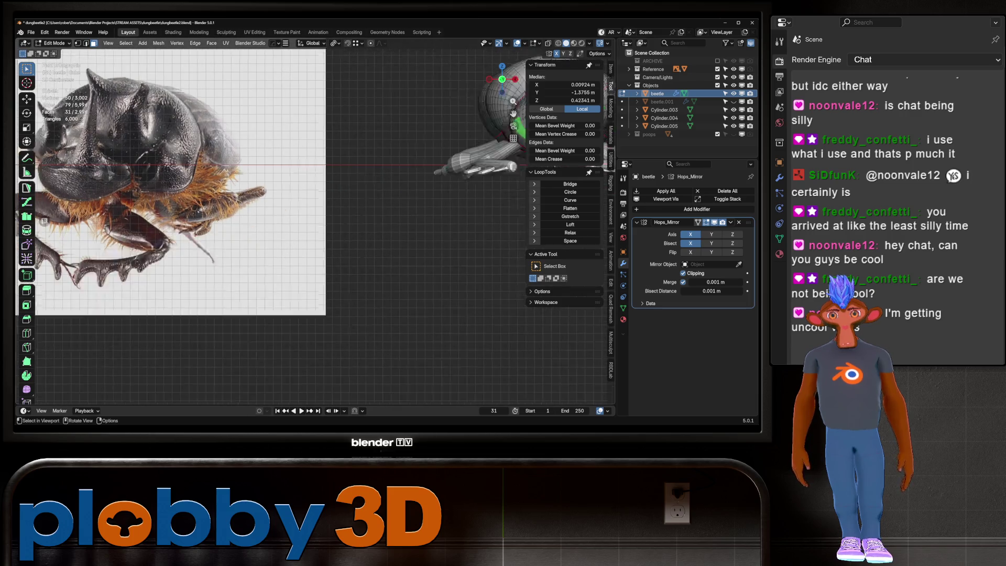
middle_click_drag(178, 221, 44, 220, "shift")
scroll(44, 220, "up", 3)
scroll(45, 221, "up", 3)
left_click(277, 176)
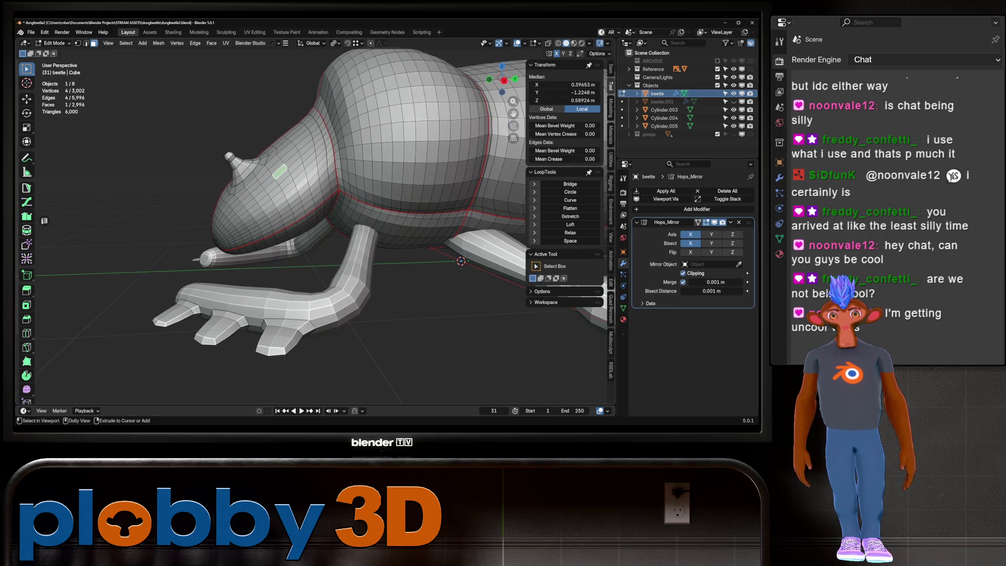
left_click(232, 214, "ctrl+shift")
mouse_move(233, 213)
middle_mouse_down()
mouse_move(223, 183)
mouse_move(314, 205)
middle_mouse_up()
right_click(224, 182)
scroll(223, 183, "down", 3)
key("KP_3")
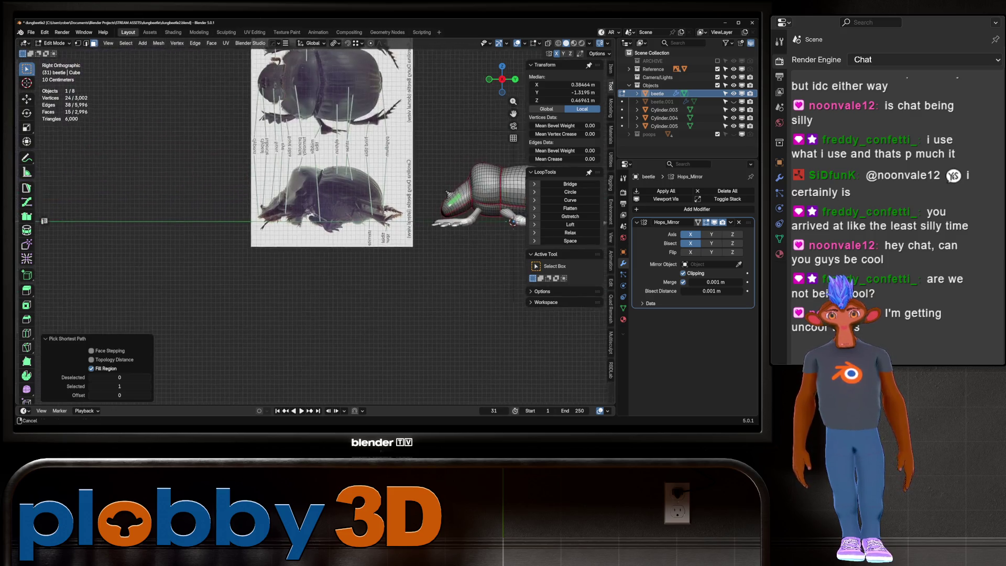
scroll(315, 220, "up", 5)
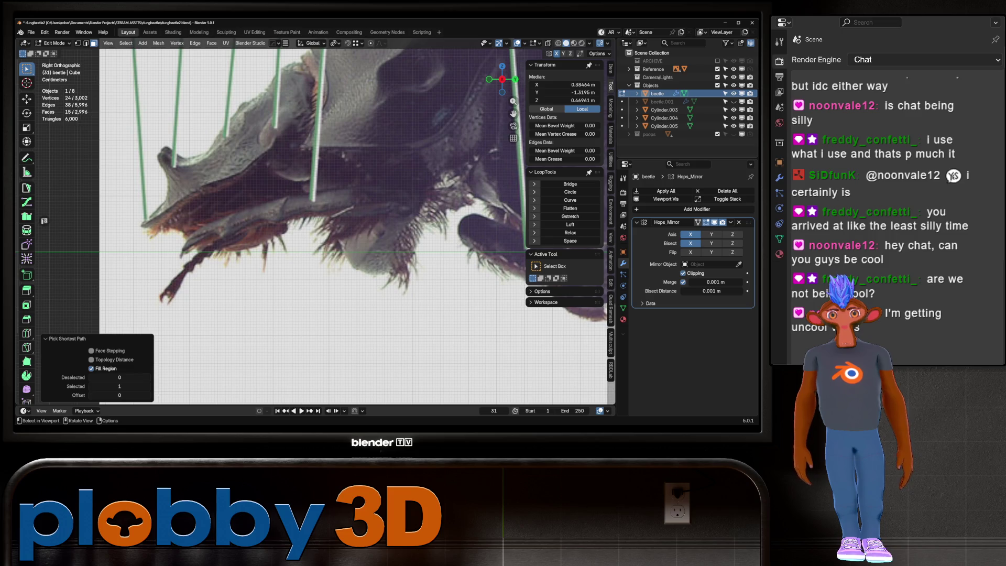
scroll(315, 220, "down", 3)
mouse_move(314, 220)
middle_mouse_down("shift")
mouse_move(314, 259)
mouse_move(362, 252)
middle_mouse_up("shift")
scroll(362, 251, "up", 3)
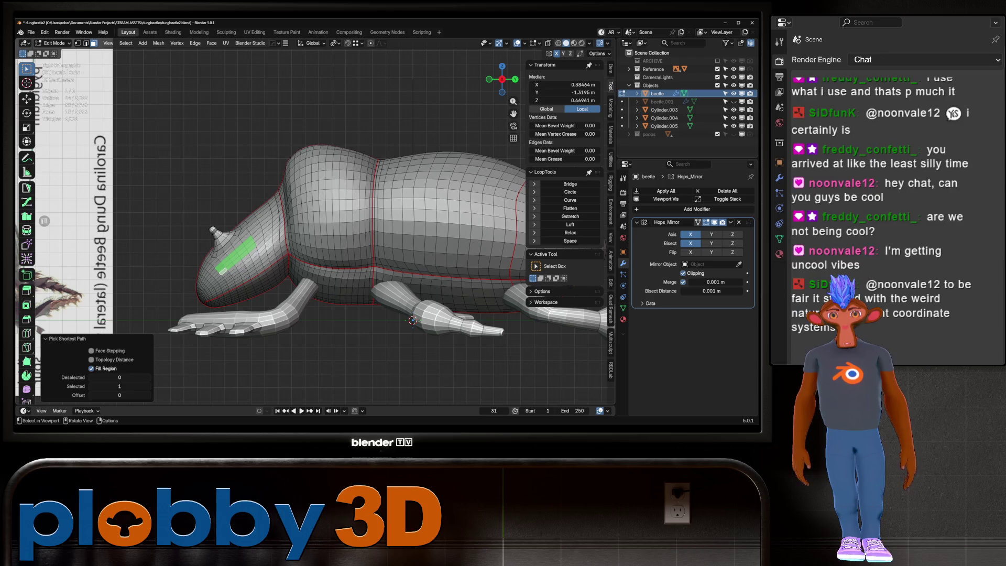
Rebuild the final head-side face patch, trim its edge and mirror the selection across the centre.
left_click(257, 232)
left_click(275, 219, "ctrl+shift")
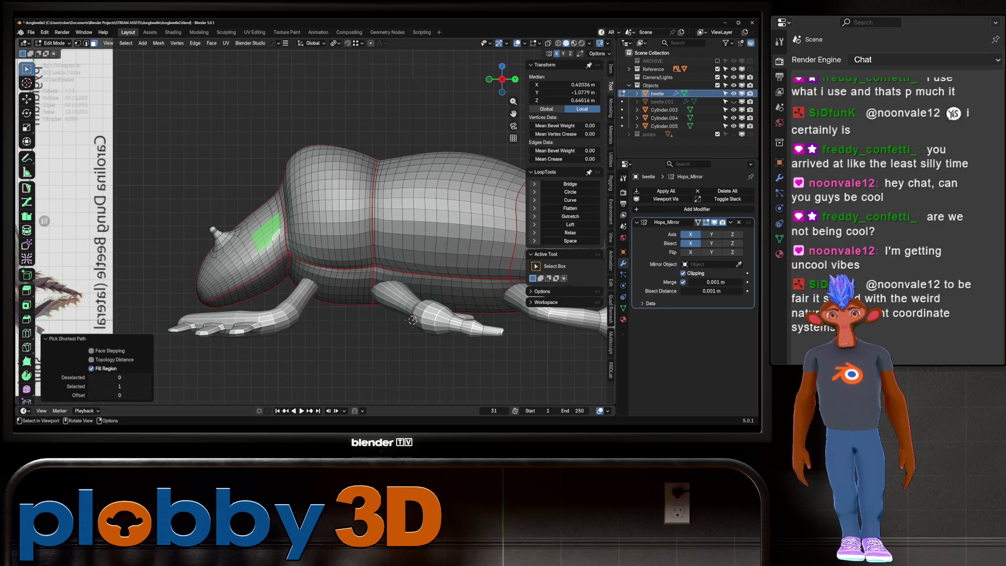
key("KP_3")
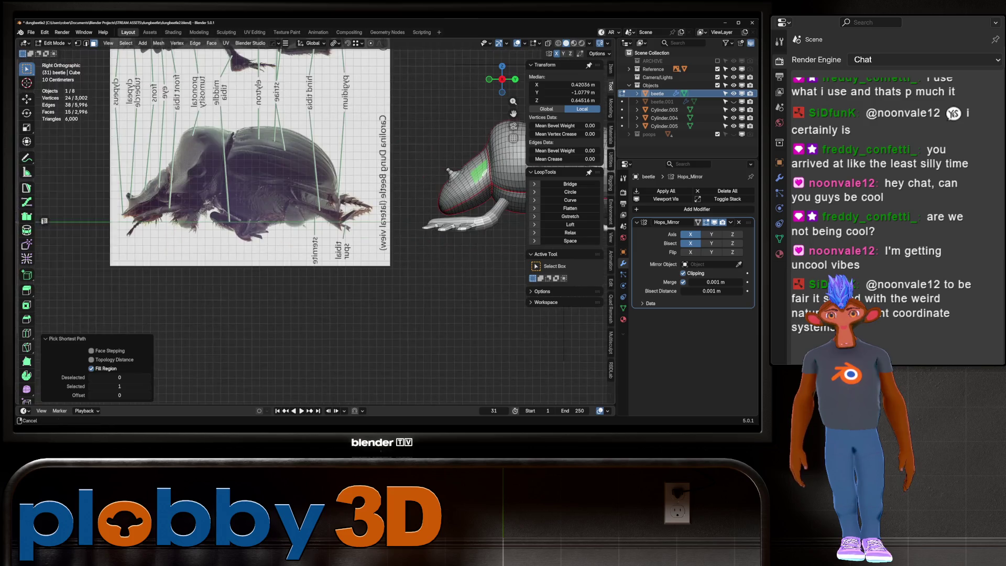
mouse_move(315, 236)
middle_mouse_down()
mouse_move(361, 224)
mouse_move(339, 204)
mouse_move(354, 220)
middle_mouse_up()
left_click(388, 186, "shift")
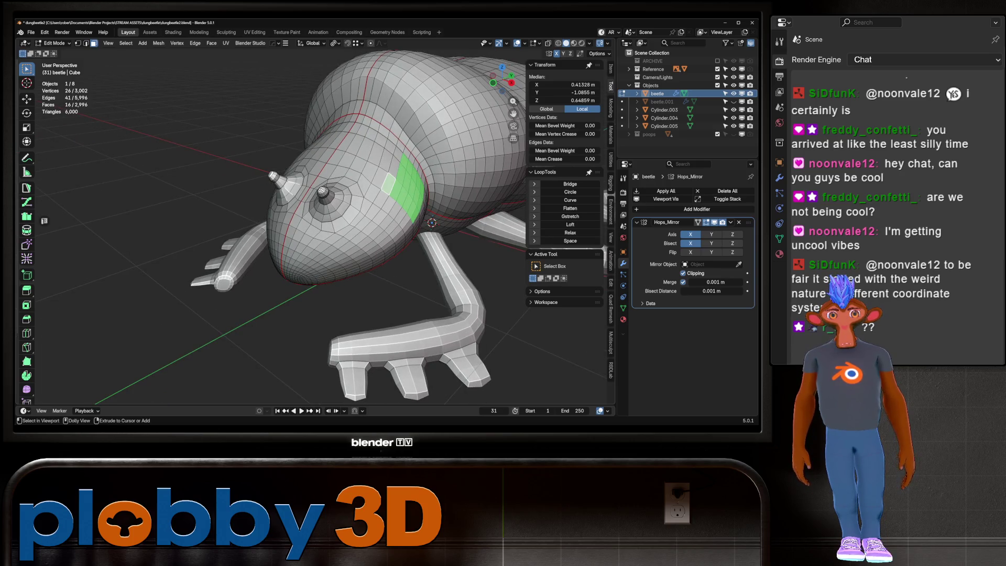
left_click(400, 158, "ctrl")
mouse_move(401, 158)
middle_mouse_down()
mouse_move(354, 189)
mouse_move(396, 231)
mouse_move(393, 196)
mouse_move(463, 227)
middle_mouse_up()
left_click(404, 206, "shift")
scroll(397, 230, "down", 3)
key("ctrl+shift+m")
scroll(315, 221, "up", 5)
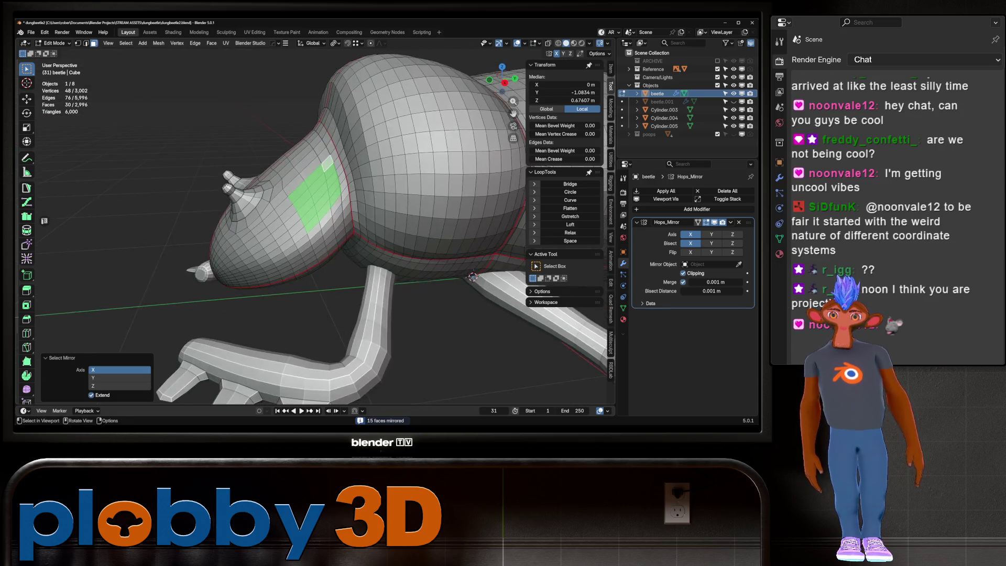
Inset the green face patch and Grid Fill it from Quick Favorites.
middle_click_drag(314, 220, 283, 205)
scroll(283, 204, "up", 2)
key("i")
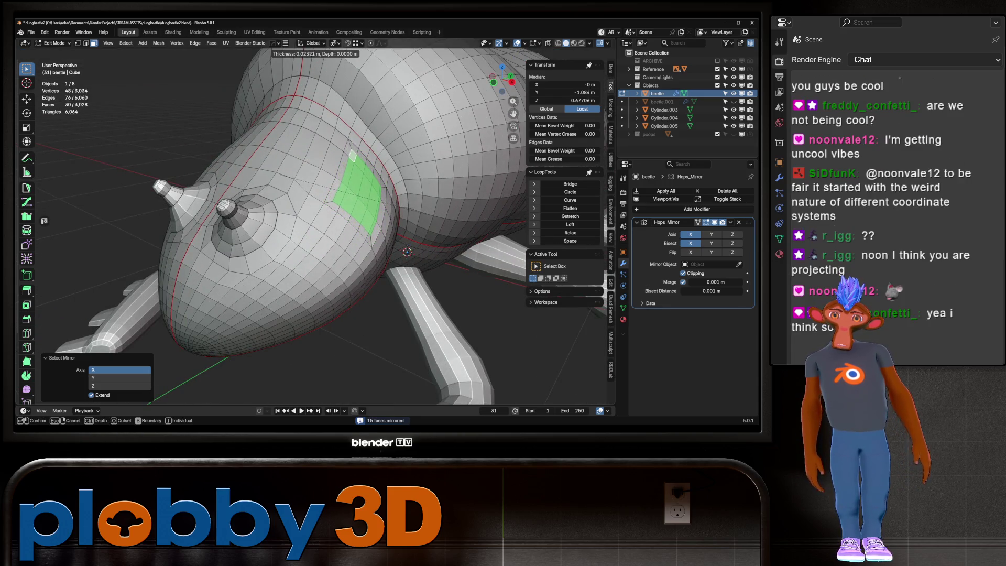
key("Return")
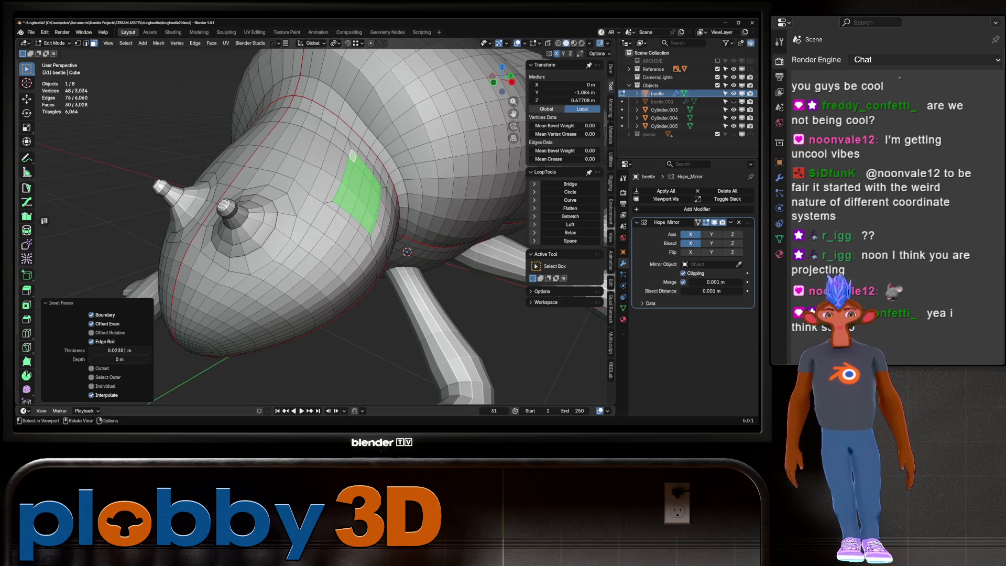
middle_click_drag(330, 236, 271, 228)
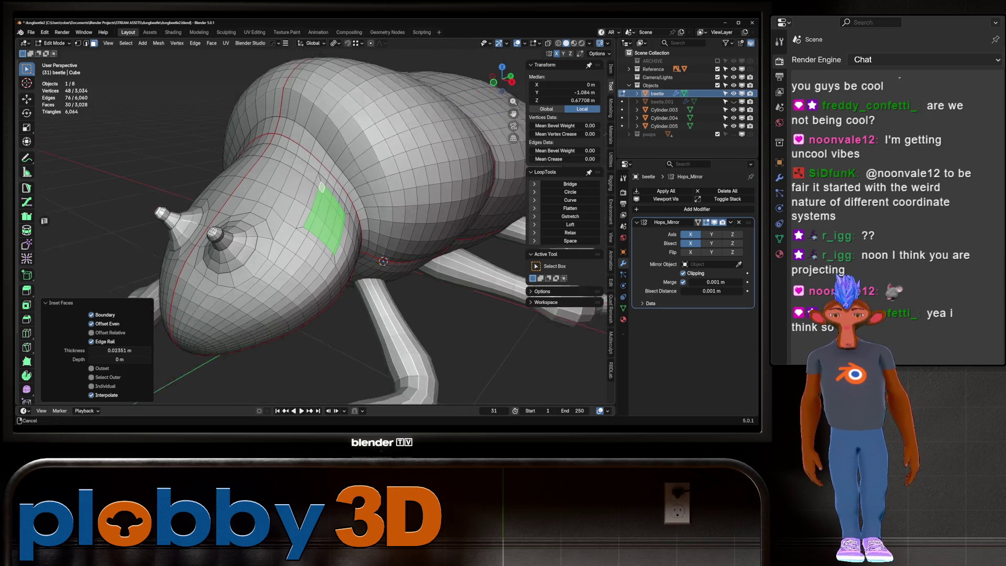
key("q")
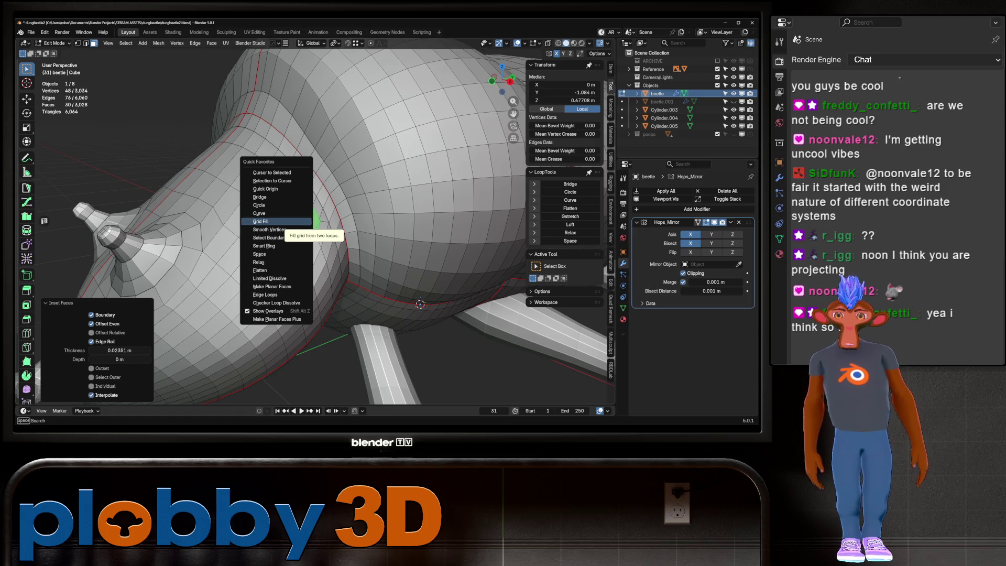
left_click(271, 221)
mouse_move(271, 221)
middle_mouse_down()
mouse_move(350, 258)
mouse_move(367, 235)
middle_mouse_up()
scroll(351, 258, "down", 5)
scroll(369, 234, "up", 5)
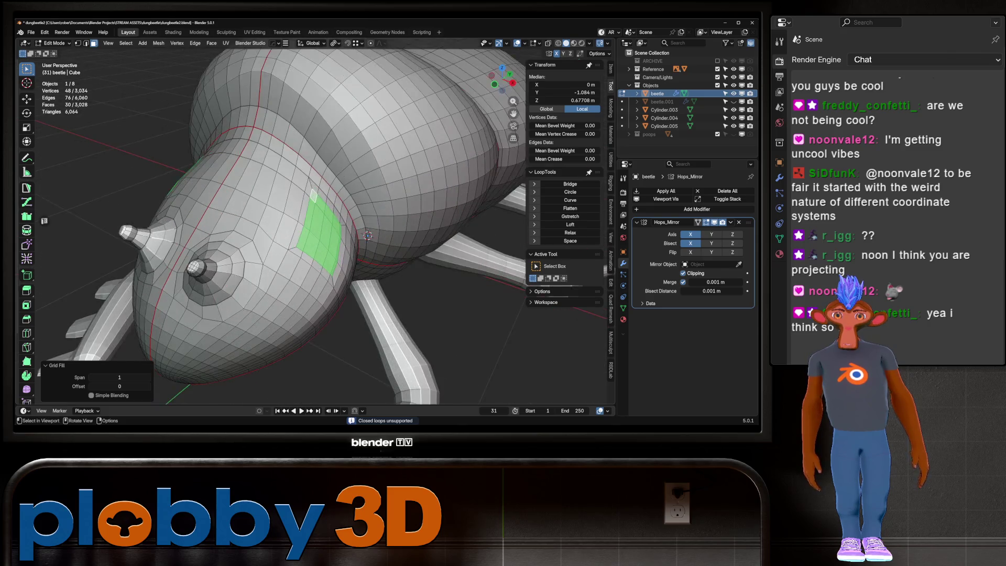
scroll(368, 235, "up", 1)
Delete the patch faces to leave an open hole, undoing an unwanted fill.
key("x")
left_click(370, 235)
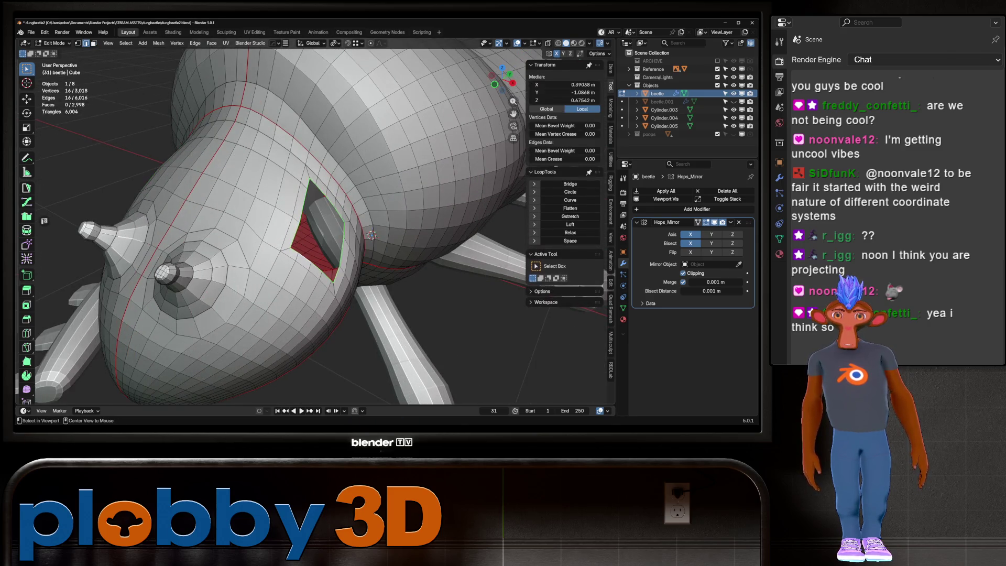
middle_click_drag(371, 234, 476, 279)
left_click(570, 232)
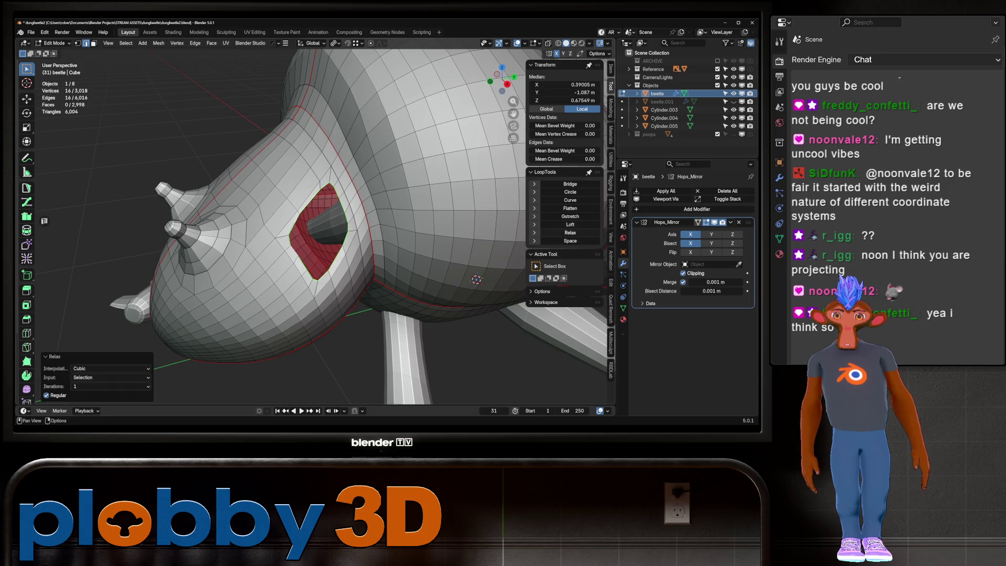
right_click(375, 236)
left_click(374, 240)
key("ctrl+z")
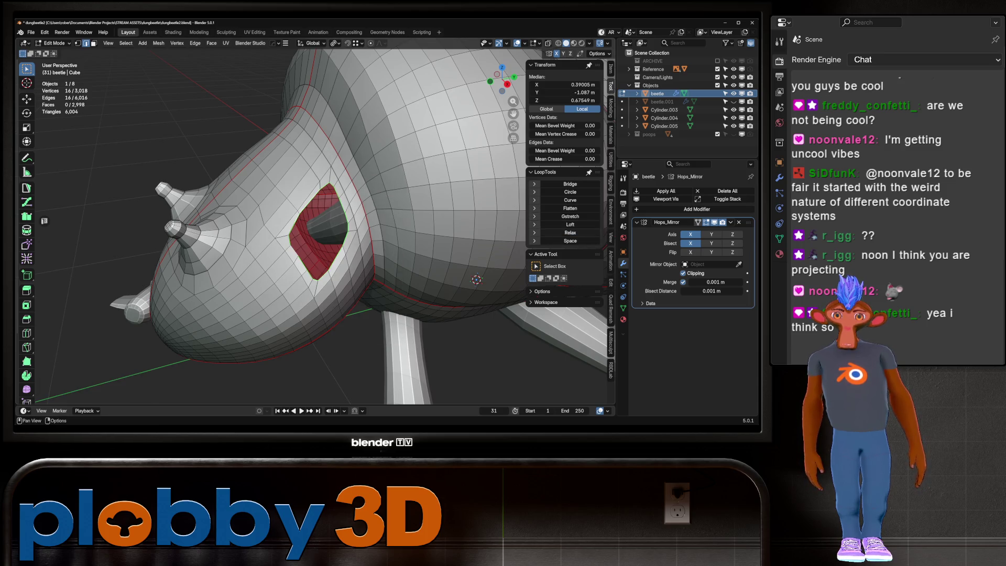
Run LoopTools Relax on the hole's rim loop, adjusting the rim selection between passes.
left_click(569, 232)
left_click(327, 188)
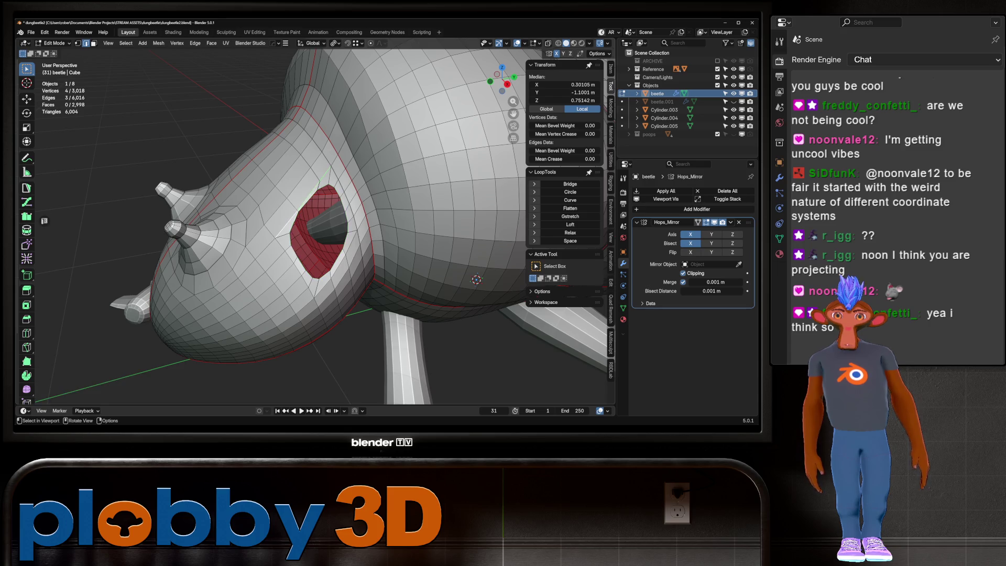
left_click(330, 196, "shift")
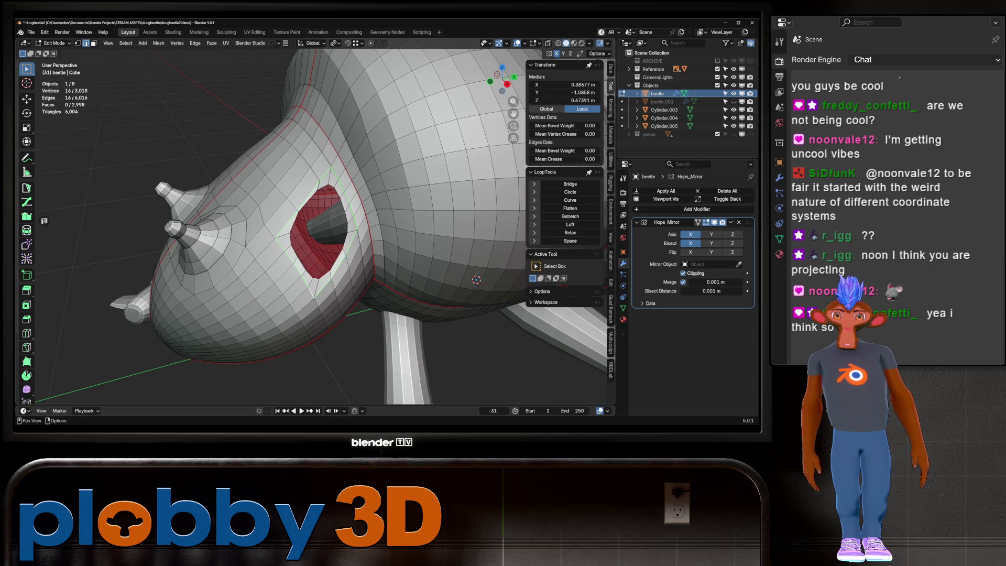
left_click(570, 232)
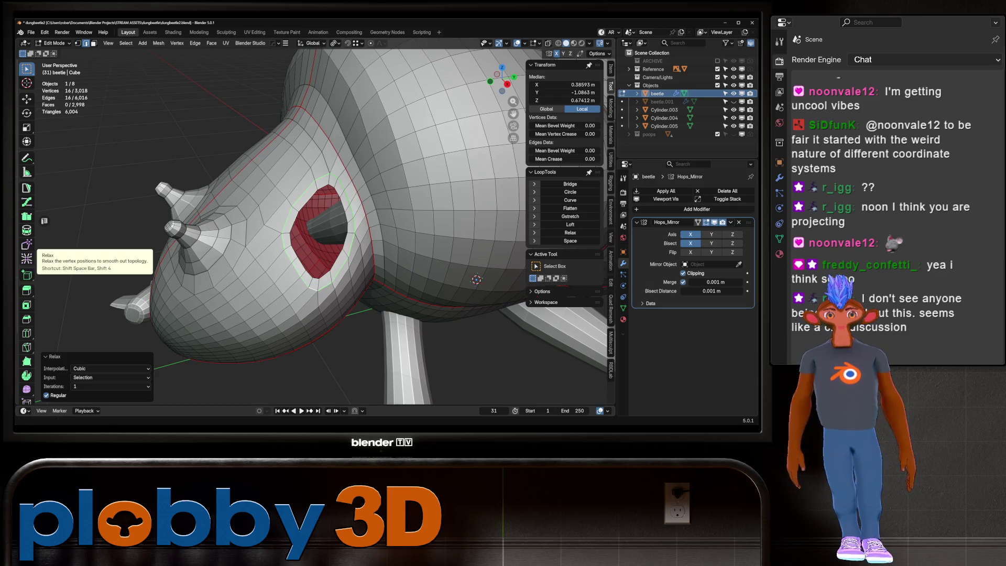
middle_click_drag(315, 236, 345, 237)
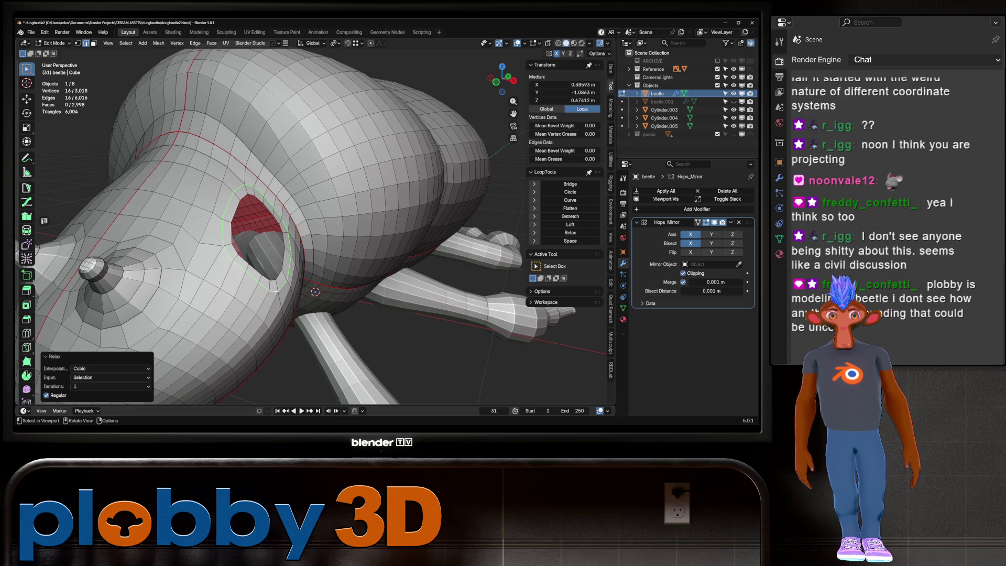
Select the ring of faces around the hole, trying and cancelling an inset and a single-face fill.
left_click(145, 118, "alt")
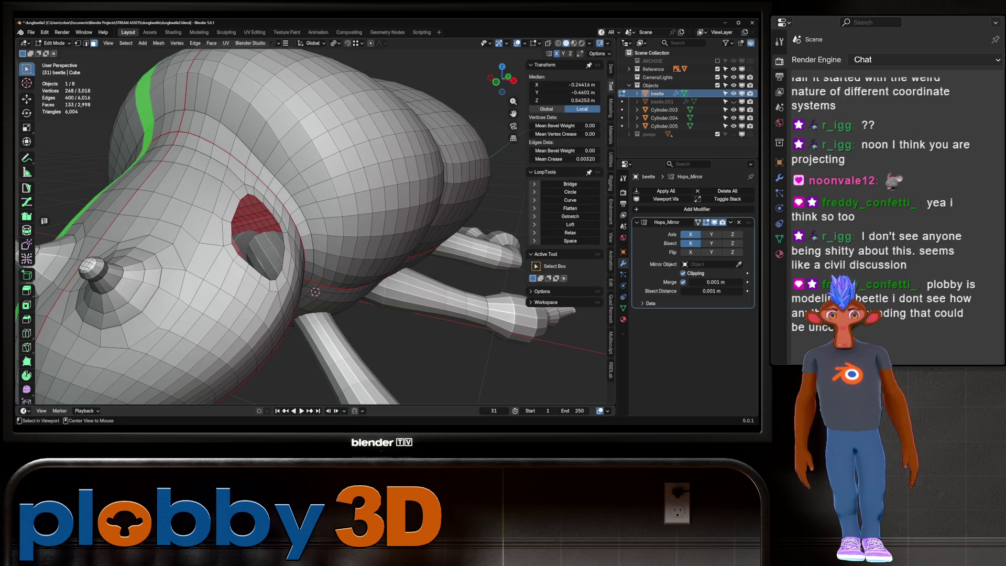
key("alt+a")
left_click(314, 292, "alt")
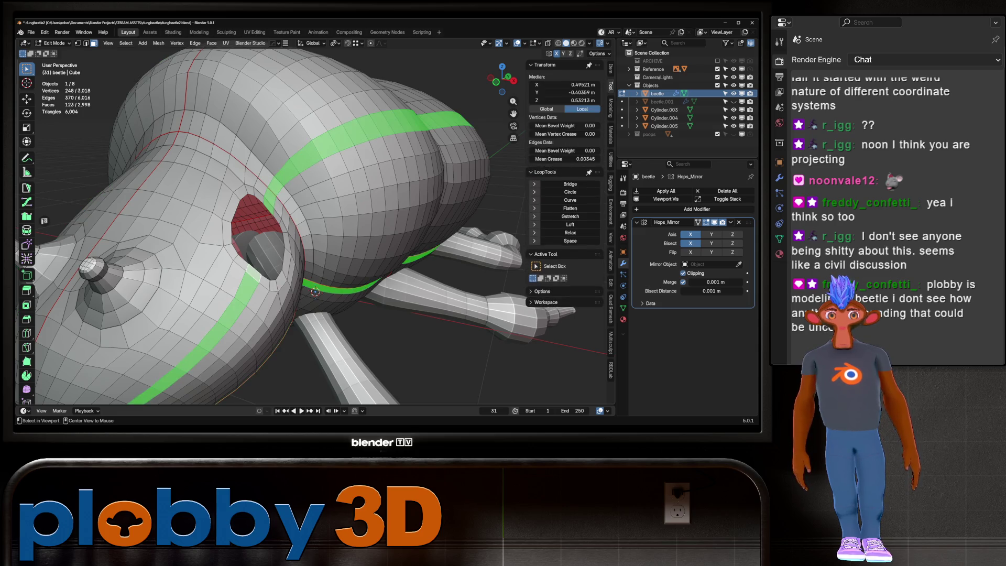
left_click(285, 260, "alt")
middle_click_drag(284, 260, 481, 342)
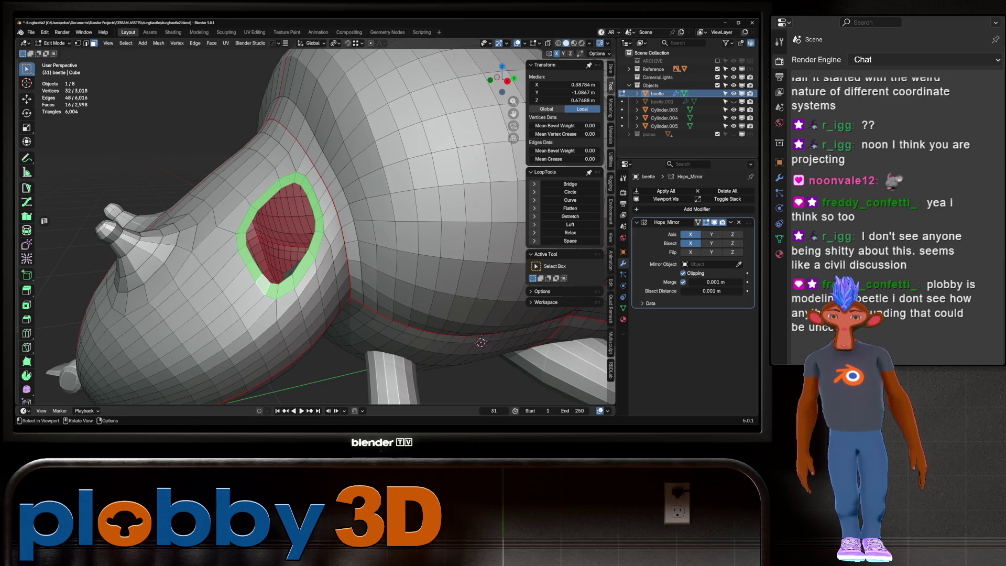
key("i")
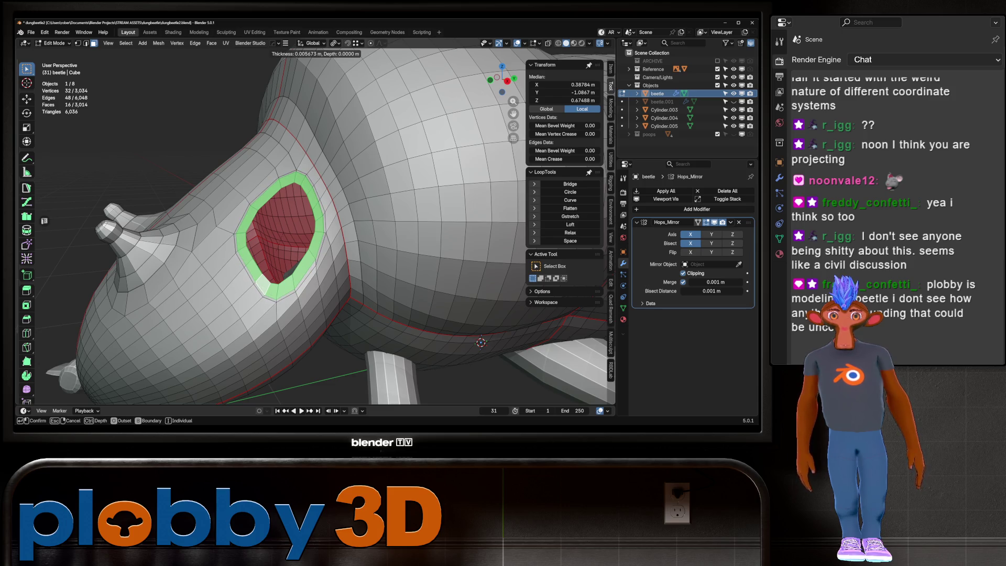
key("Escape")
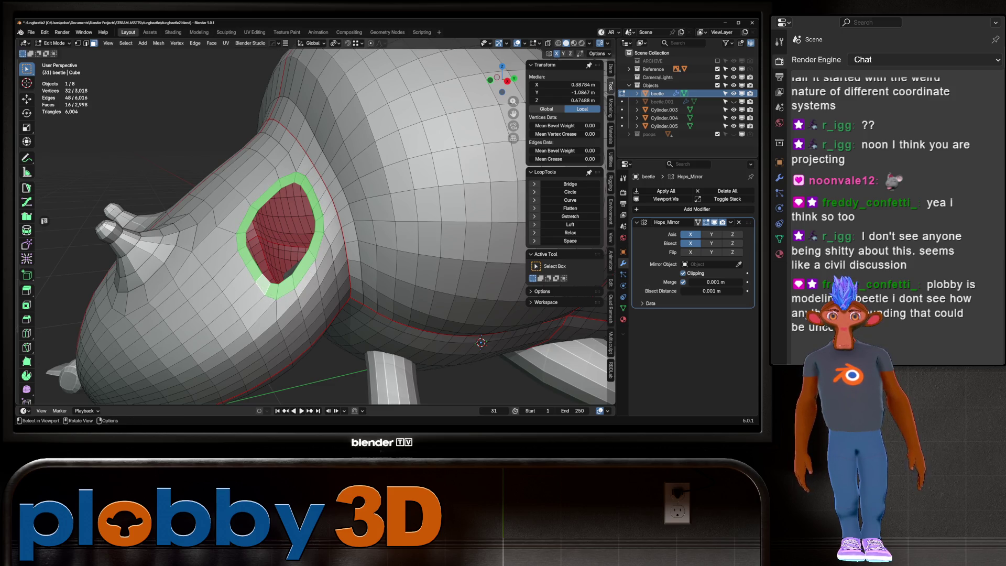
key("f")
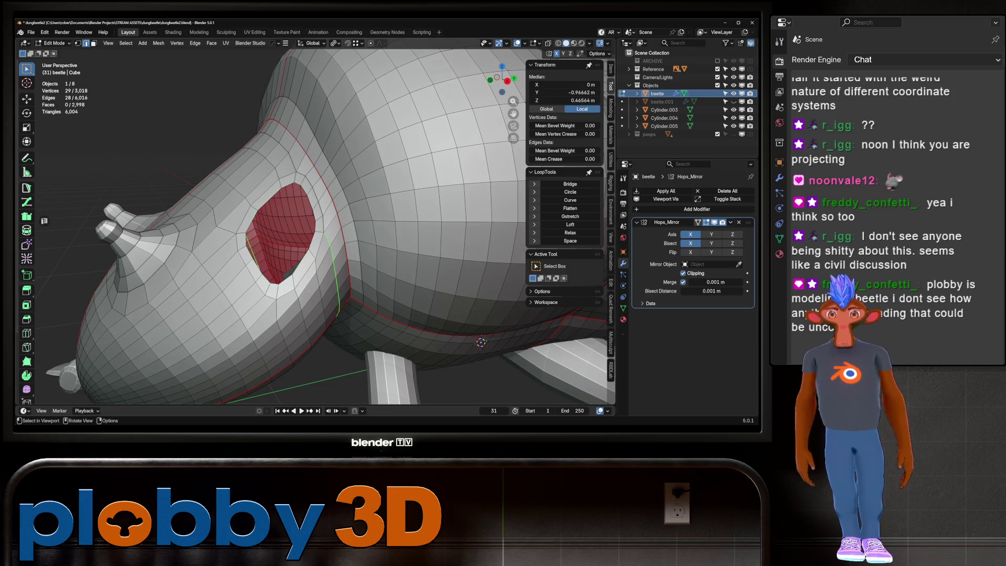
key("ctrl+e")
key("Escape")
key("ctrl+z")
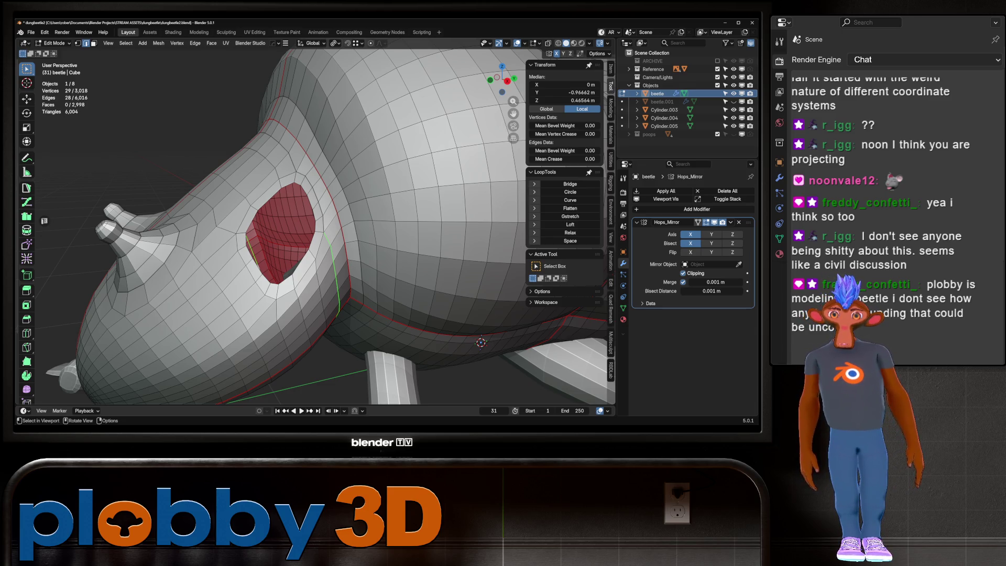
Cap the rim edge loop with a face, extrude it into the body and scale it down into a recess.
left_click(313, 235, "alt")
middle_click_drag(313, 236, 362, 260)
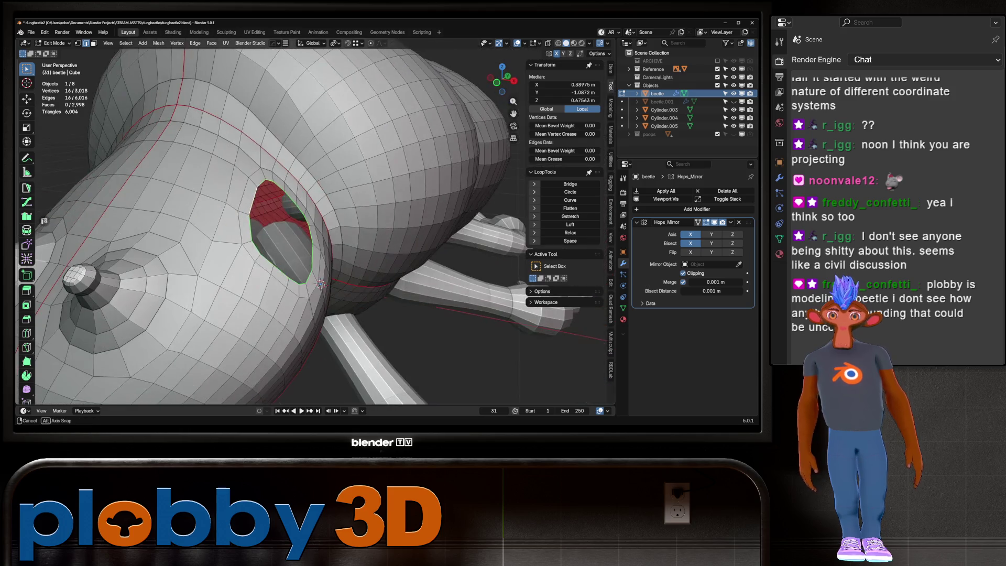
key("f")
key("e")
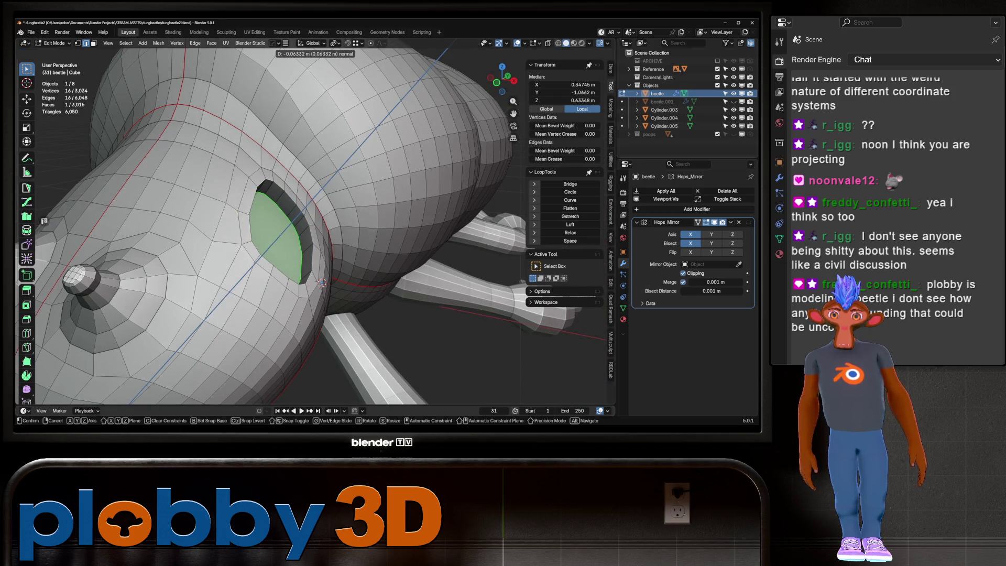
left_click(320, 281)
key("s")
left_click(318, 285)
middle_click_drag(318, 285, 483, 331)
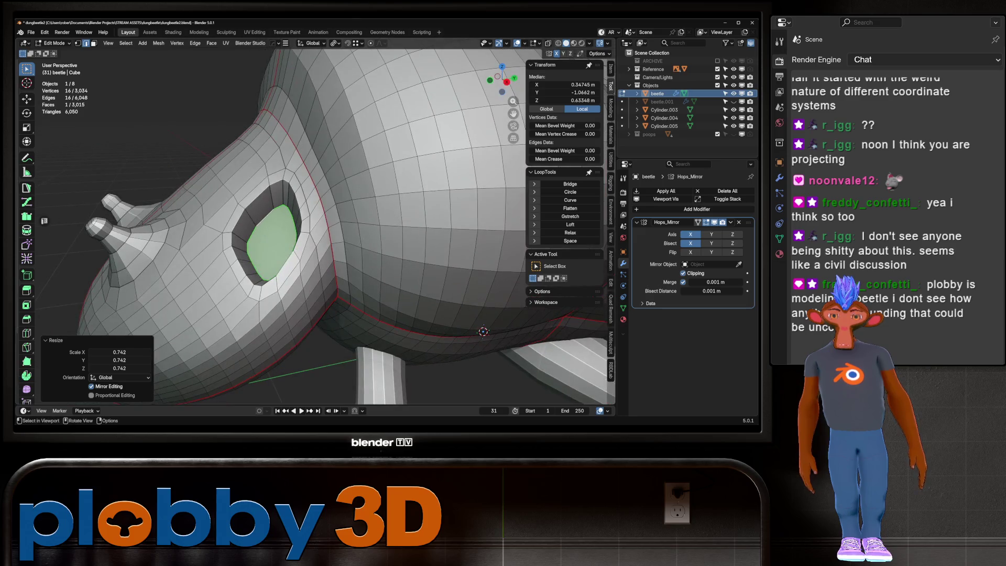
Add a supporting loop cut around the rim and Grid Fill the recessed cap face.
key("ctrl+r")
left_click(318, 259)
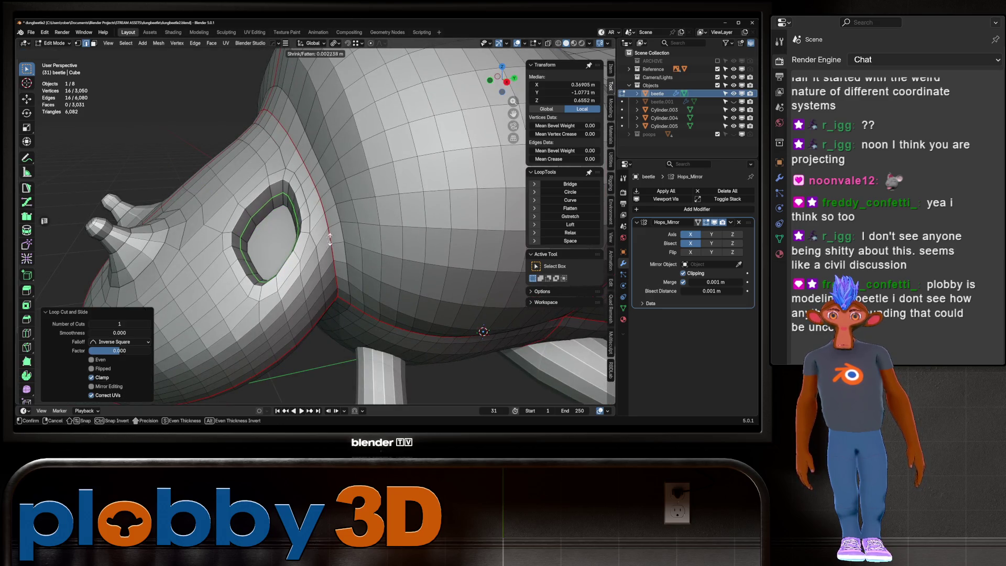
left_click(324, 262)
left_click(259, 236)
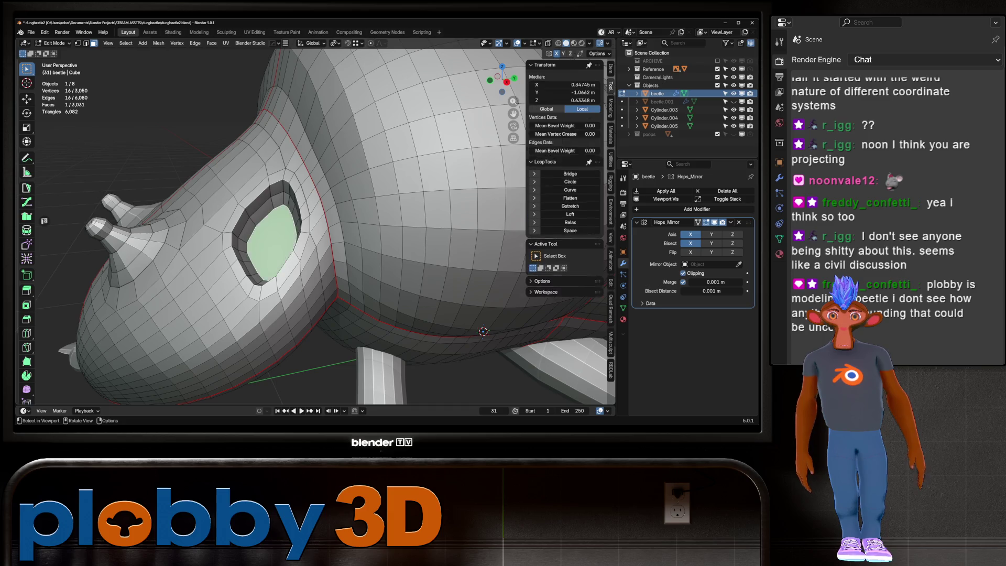
key("q")
left_click(251, 237)
middle_click_drag(252, 238, 314, 267)
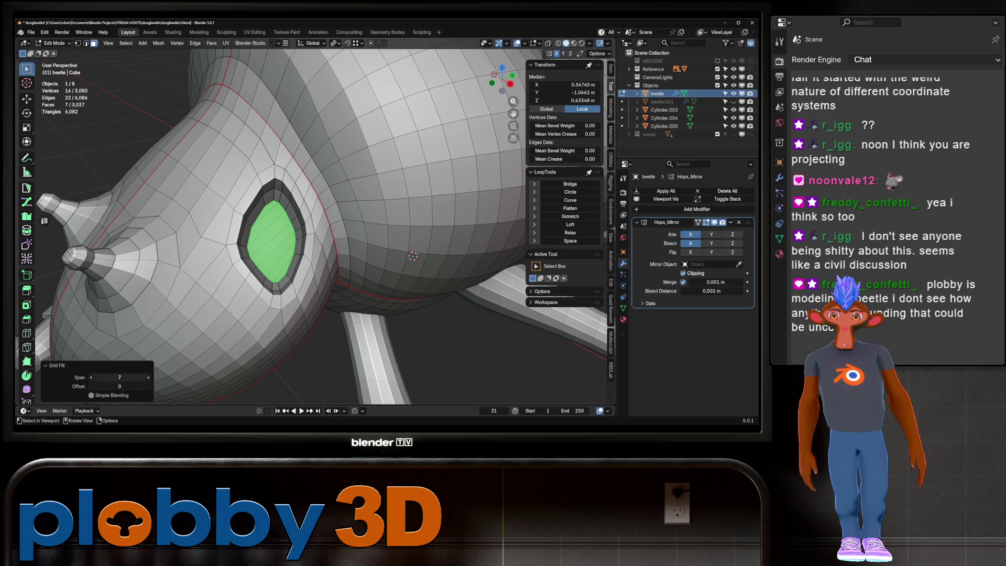
Lower the grid fill span count and try two loop cuts along the body, cancelling both.
left_click(91, 377)
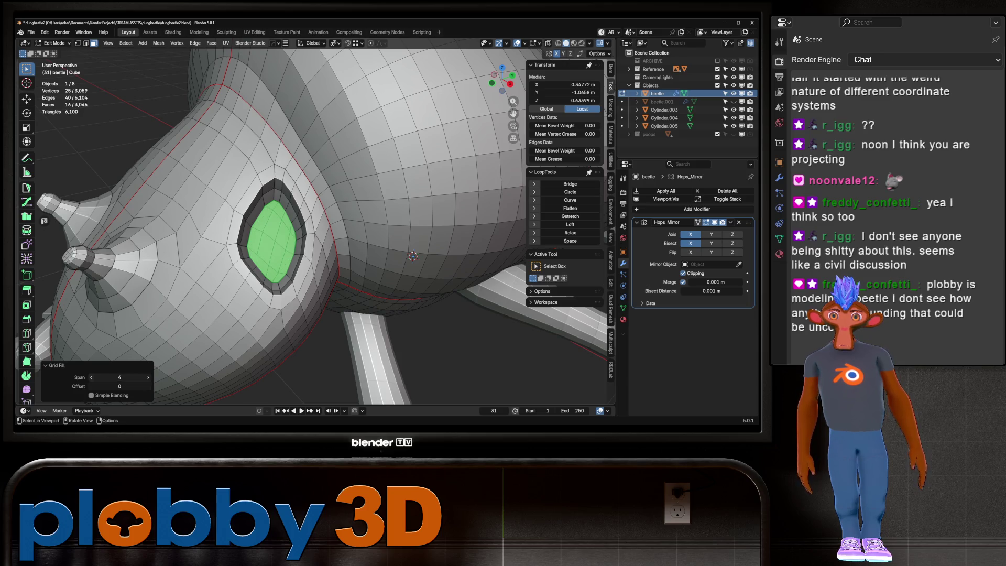
middle_click_drag(330, 236, 236, 259)
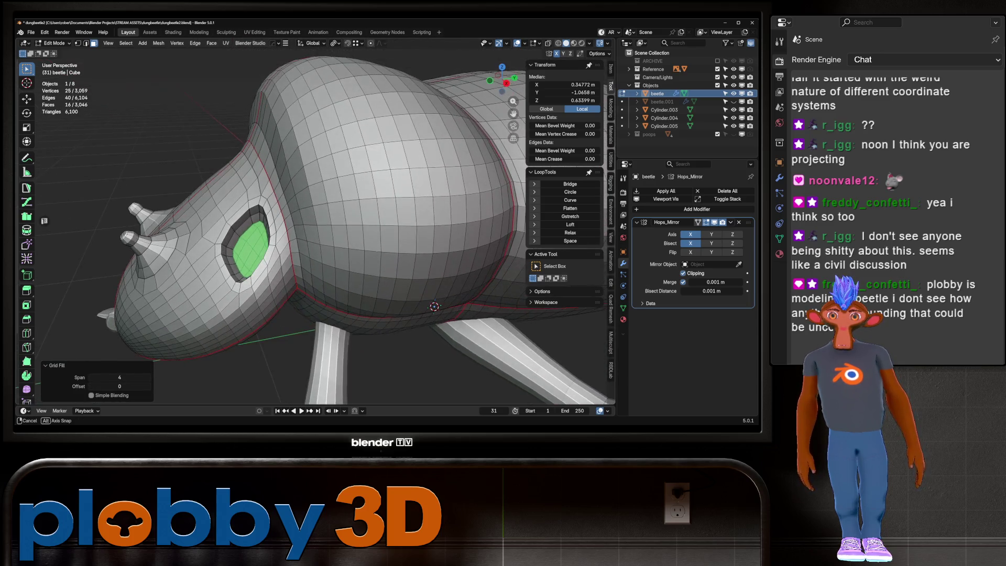
key("ctrl+r")
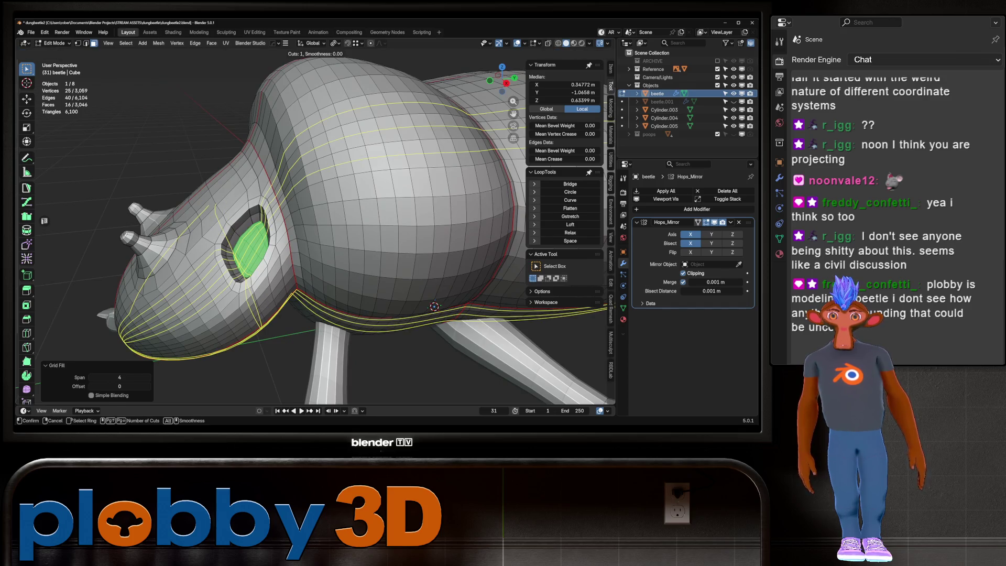
key("Escape")
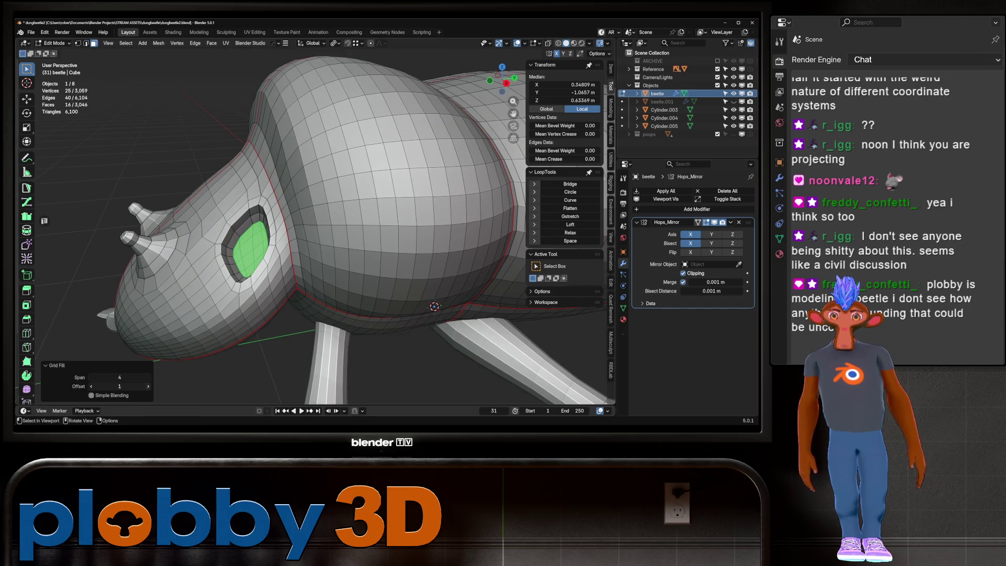
key("ctrl+r")
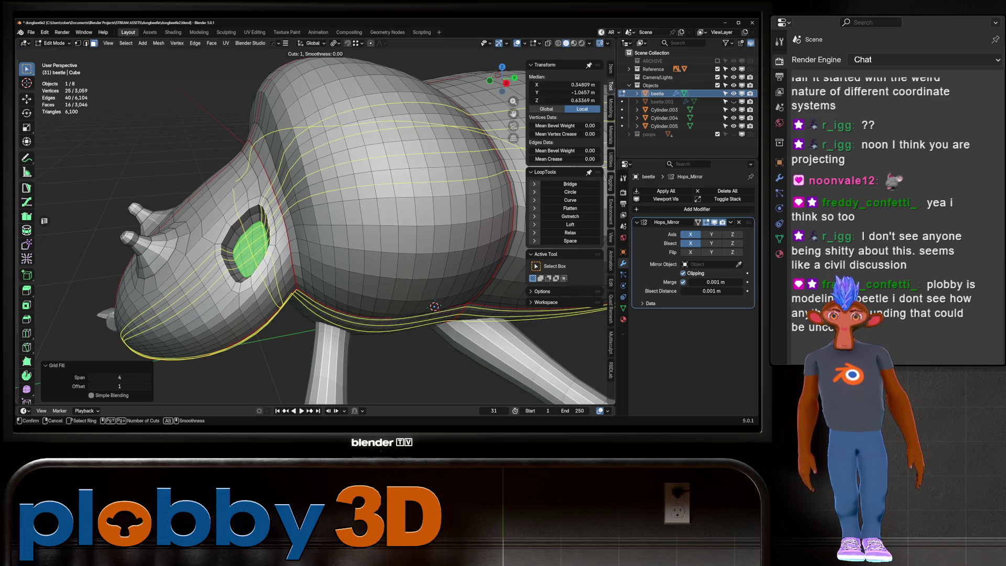
key("Escape")
mouse_move(435, 307)
middle_mouse_down()
mouse_move(304, 231)
mouse_move(365, 342)
middle_mouse_up()
Smooth the eye vertices repeatedly via Quick Favorites while growing the selection, then check the shape.
key("q")
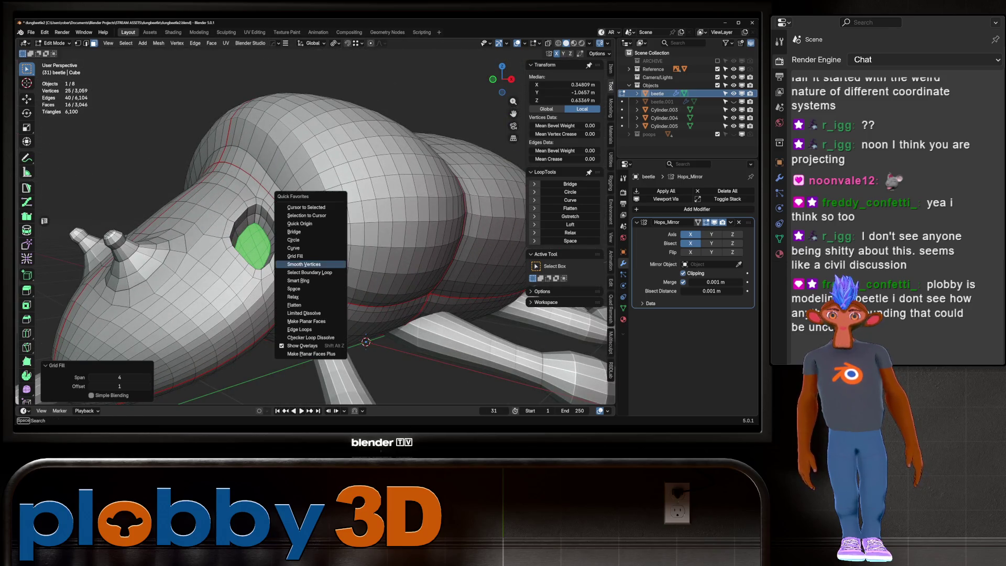
left_click(306, 264)
key("ctrl+KP_Add")
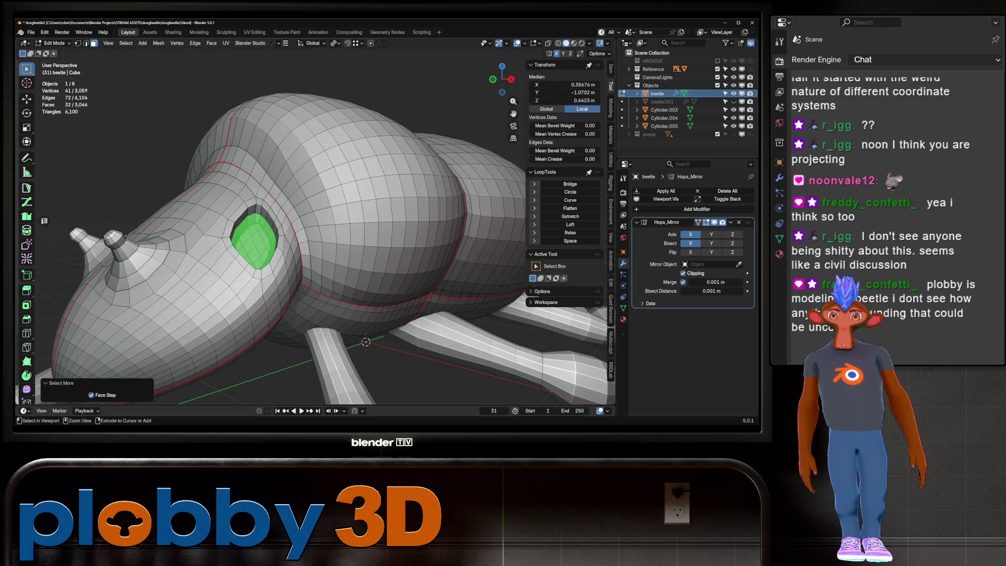
key("q")
left_click(307, 264)
key("ctrl+KP_Add")
key("q")
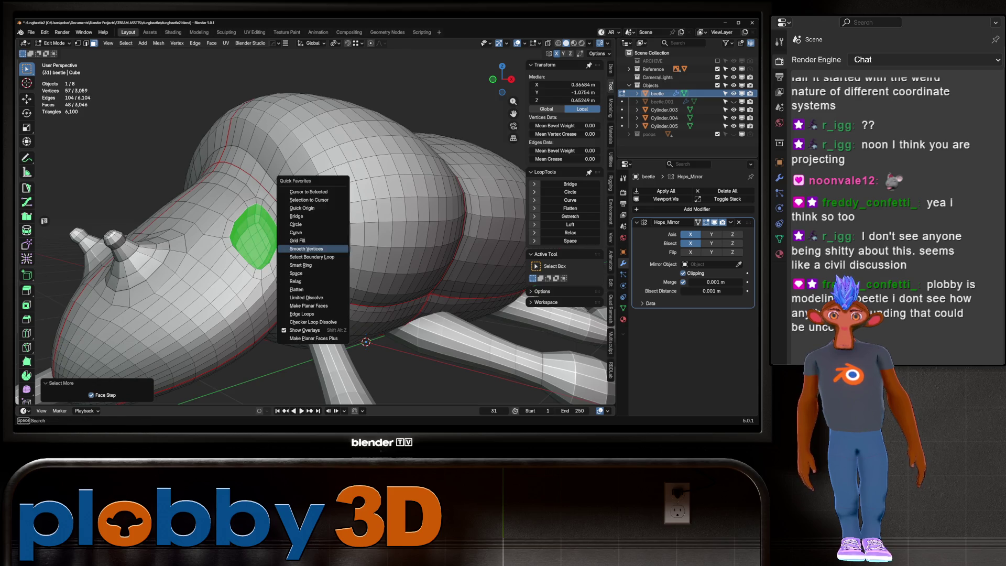
left_click(307, 264)
scroll(307, 264, "down", 5)
mouse_move(307, 264)
middle_mouse_down()
mouse_move(314, 235)
mouse_move(236, 260)
mouse_move(409, 260)
middle_mouse_up()
key("Tab")
key("Tab")
scroll(346, 251, "up", 4)
scroll(346, 252, "up", 2)
scroll(346, 251, "up", 3)
scroll(421, 315, "up", 3)
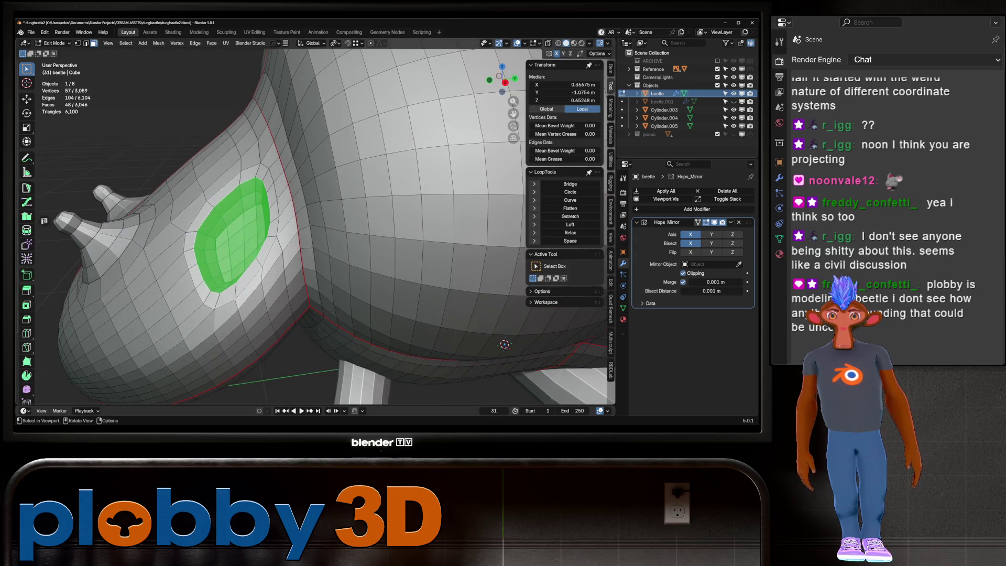
Extrude the eye faces, flatten them with LoopTools and push them inward with Alt+S.
key("e")
left_click(235, 235)
middle_click_drag(235, 235, 283, 220)
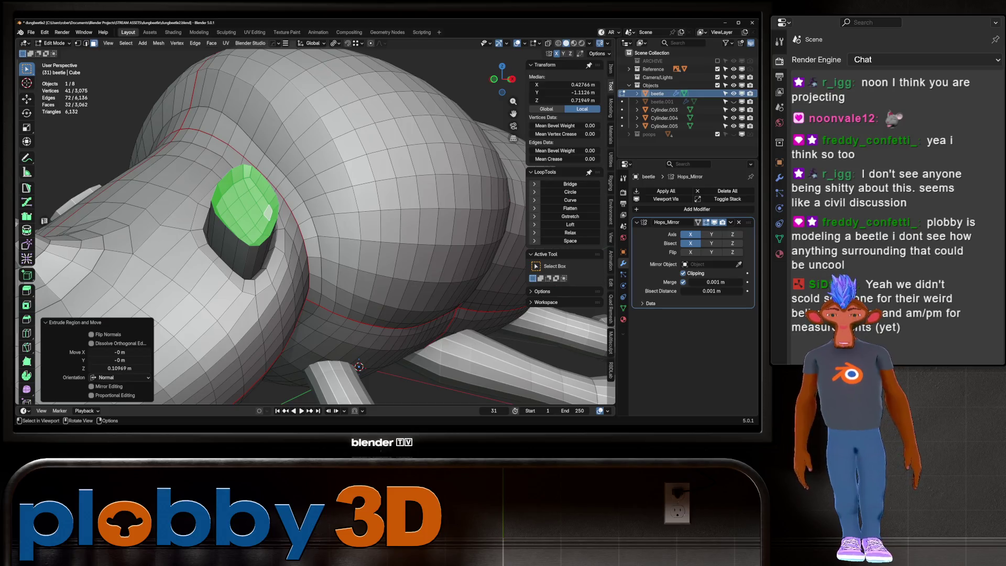
left_click(570, 207)
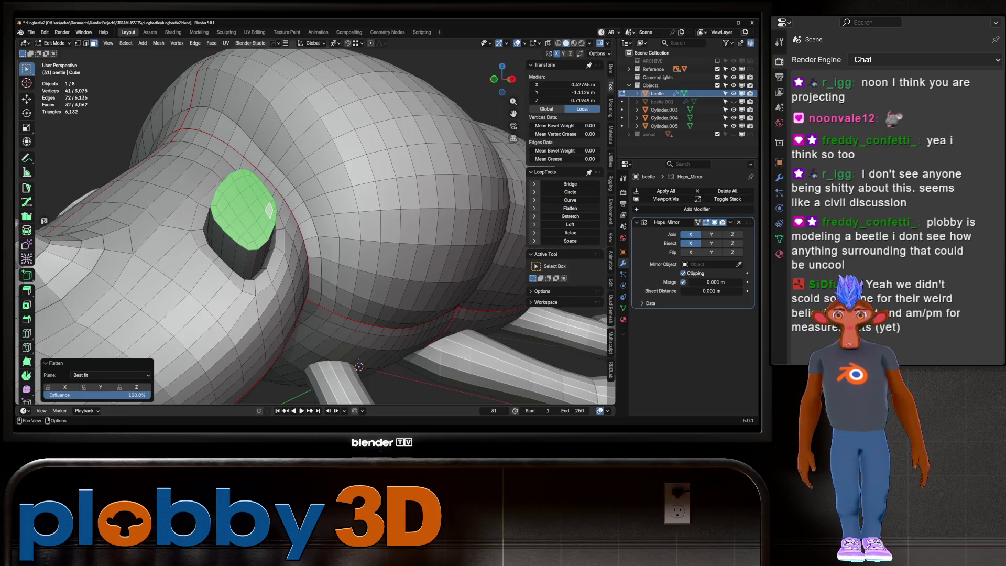
scroll(314, 235, "down", 3)
middle_click_drag(314, 236, 197, 235)
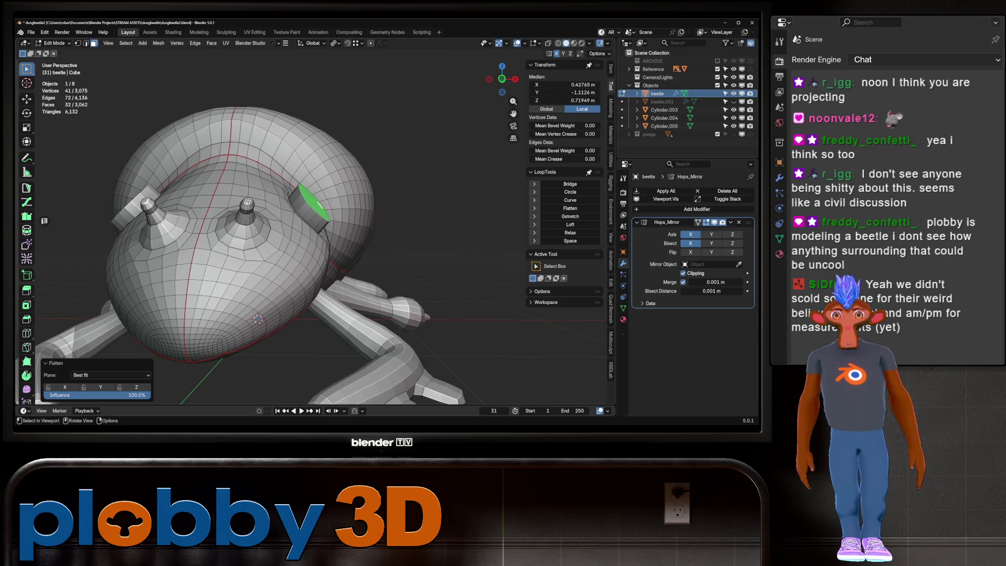
key("alt+s")
key("Return")
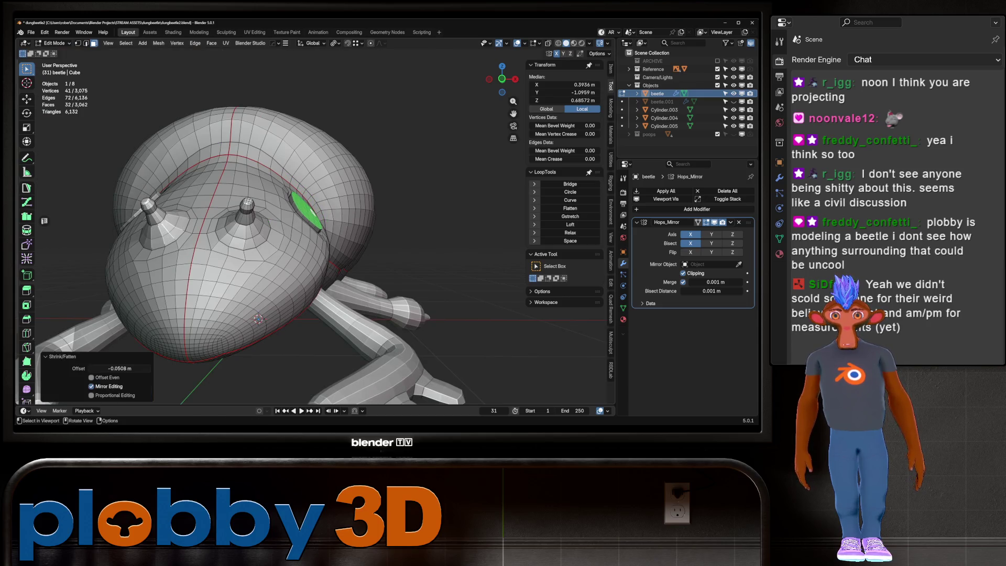
scroll(298, 228, "up", 5)
Smooth the shrunken eye faces several times with the favourite Smooth Vertices operation.
key("ctrl+v")
left_click(417, 259)
key("ctrl+v")
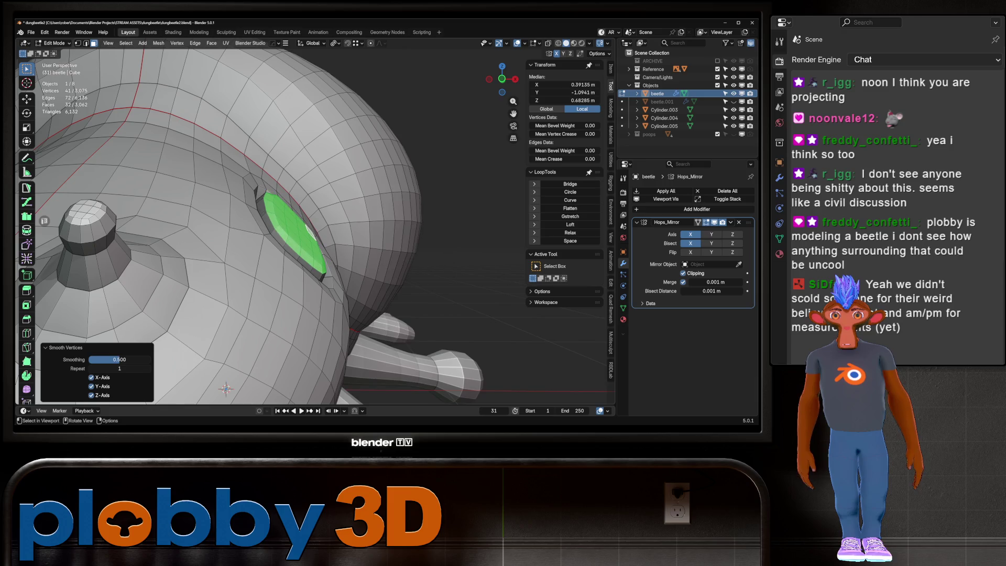
key("ctrl+v")
left_click(415, 259)
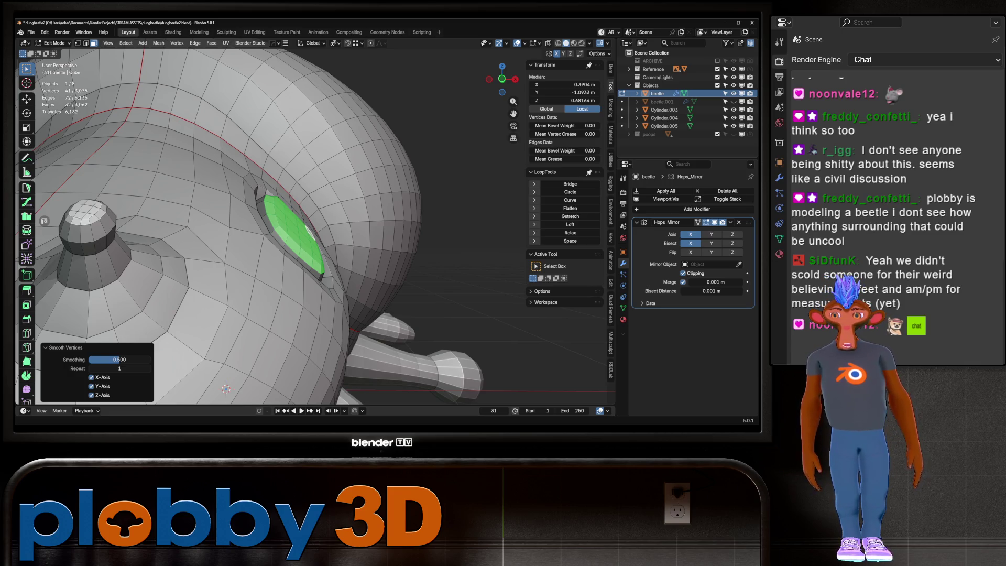
Delete the inner eye faces, Grid Fill the hole, smooth it, scale the eye up slightly and leave Edit Mode.
key("x")
left_click(293, 191)
key("ctrl+f")
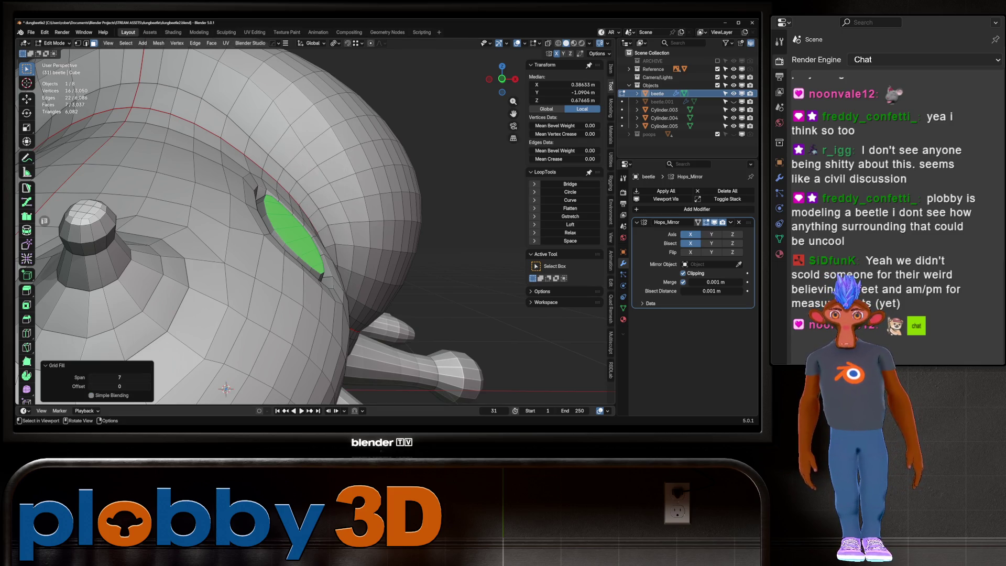
right_click(346, 220)
left_click(345, 210)
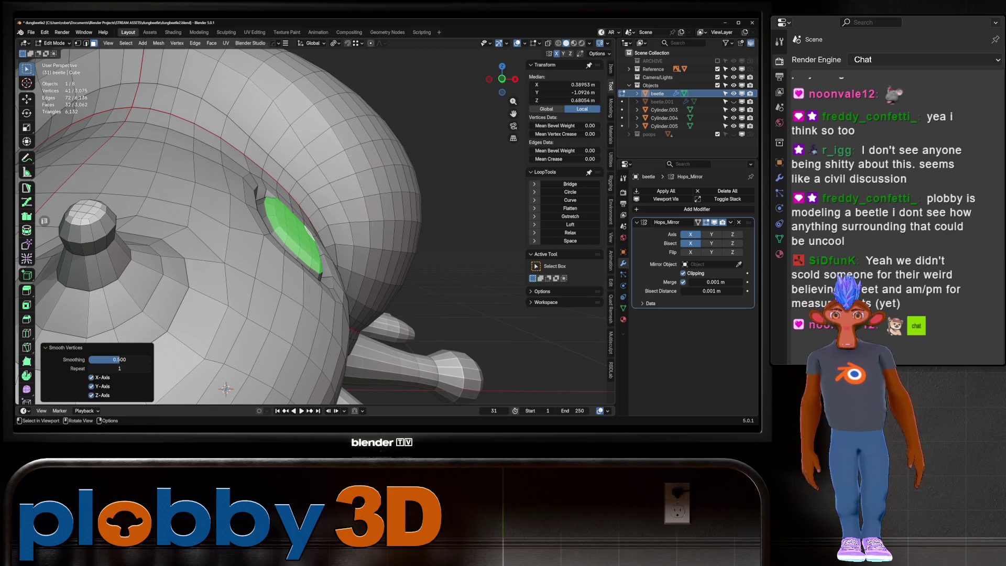
scroll(330, 255, "down", 3)
scroll(330, 256, "down", 3)
mouse_move(315, 260)
middle_mouse_down()
mouse_move(377, 252)
mouse_move(377, 236)
middle_mouse_up()
key("s")
left_click(331, 256)
key("Tab")
scroll(331, 257, "down", 5)
scroll(331, 236, "up", 2)
scroll(330, 236, "up", 3)
scroll(314, 236, "down", 4)
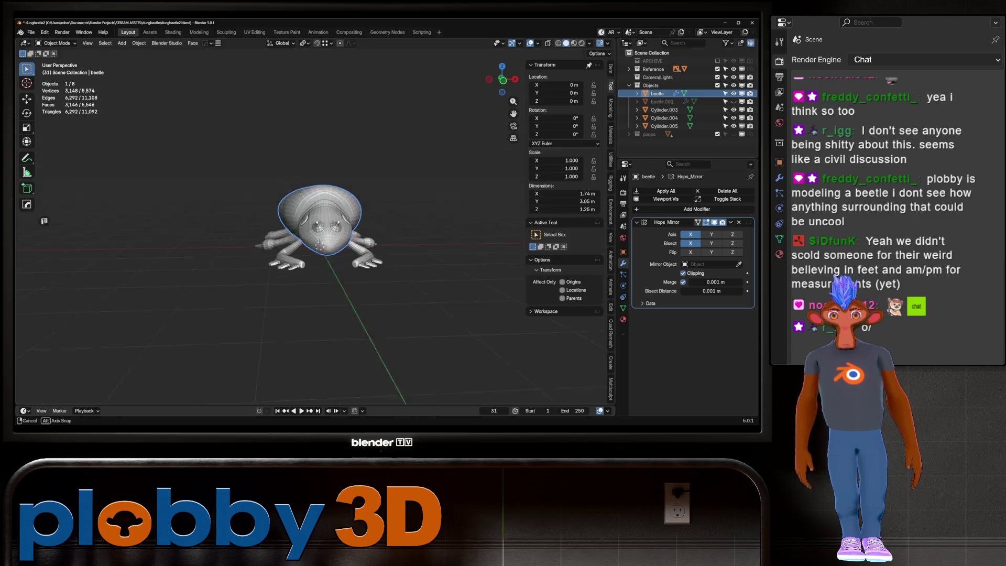
mouse_move(315, 236)
middle_mouse_down()
mouse_move(299, 221)
mouse_move(377, 228)
mouse_move(369, 244)
middle_mouse_up()
scroll(315, 236, "up", 3)
scroll(314, 236, "down", 2)
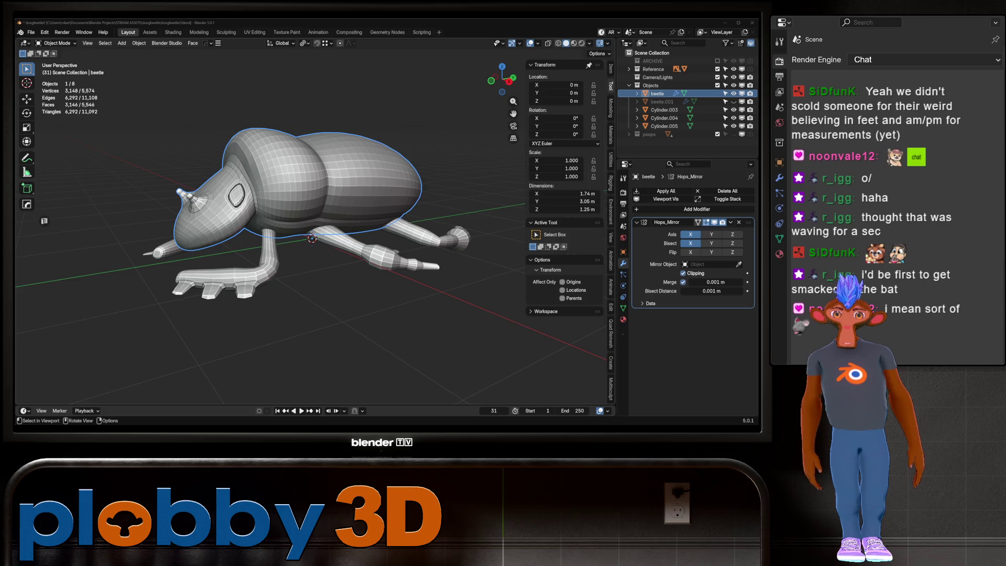
middle_click_drag(315, 237, 378, 228)
mouse_move(314, 236)
middle_mouse_down()
mouse_move(276, 228)
mouse_move(393, 236)
middle_mouse_up()
scroll(275, 228, "up", 4)
scroll(314, 236, "up", 3)
middle_click_drag(315, 236, 362, 235)
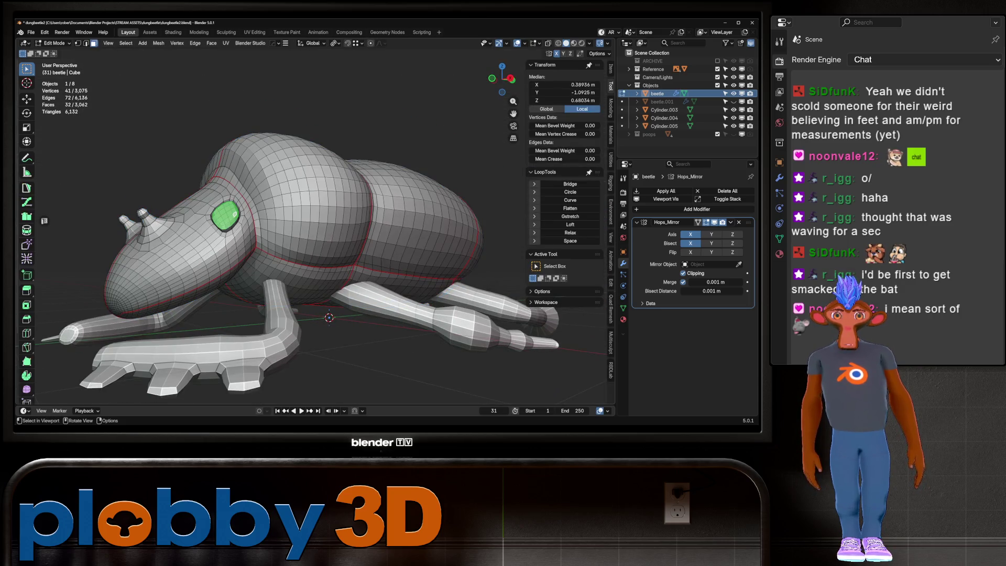
scroll(225, 214, "down", 3)
mouse_move(225, 213)
middle_mouse_down()
mouse_move(299, 236)
mouse_move(354, 236)
mouse_move(299, 275)
middle_mouse_up()
scroll(299, 236, "down", 3)
scroll(299, 236, "up", 5)
scroll(299, 236, "down", 2)
middle_click_drag(298, 237, 315, 197)
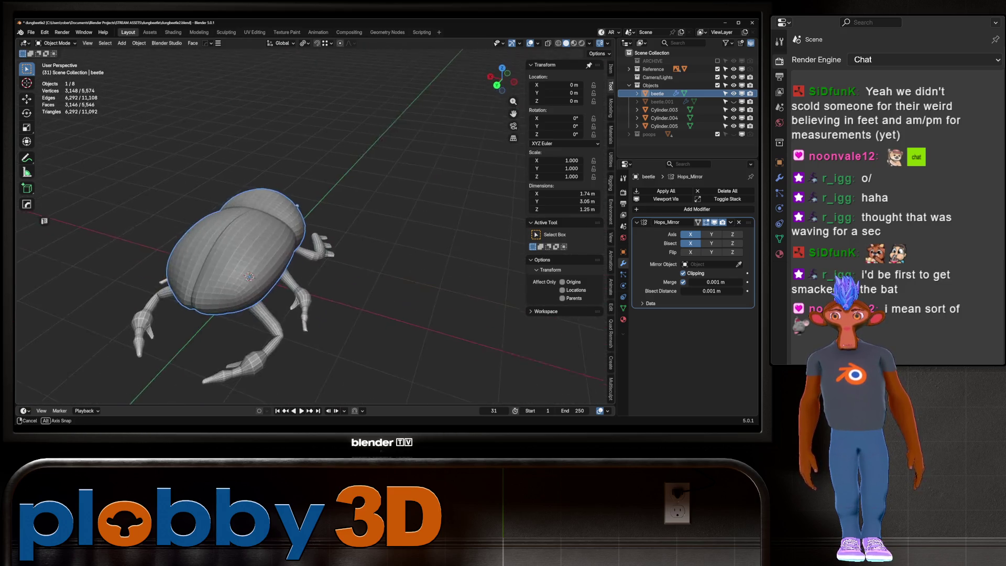
scroll(299, 259, "up", 3)
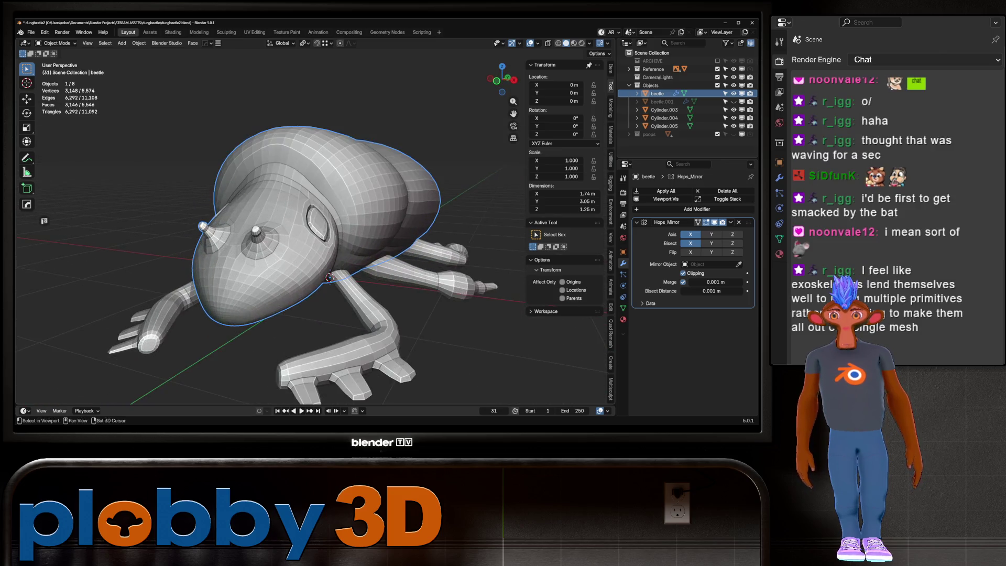
mouse_move(299, 259)
middle_mouse_down()
mouse_move(330, 243)
mouse_move(303, 252)
middle_mouse_up()
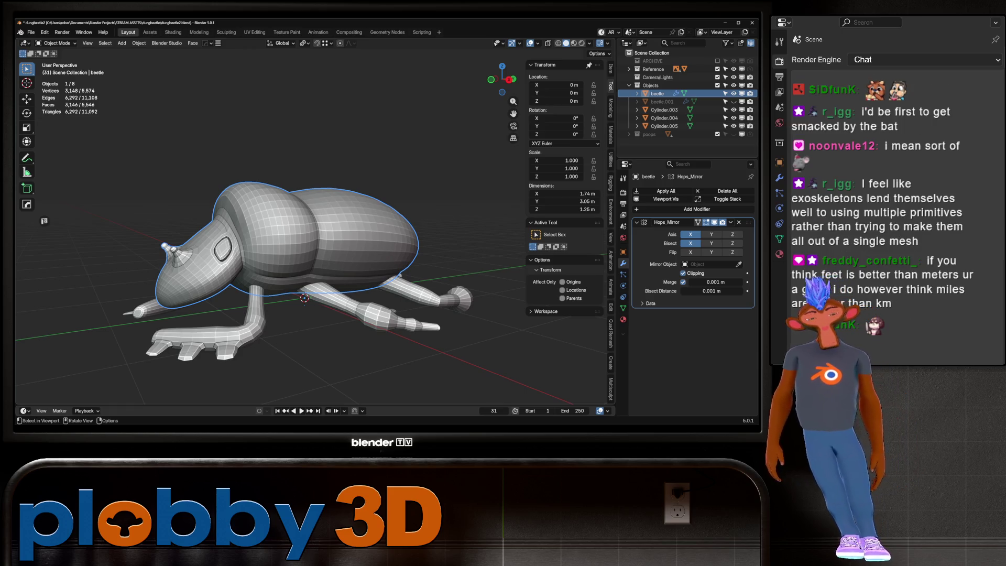
mouse_move(299, 260)
middle_mouse_down()
mouse_move(346, 259)
mouse_move(299, 267)
middle_mouse_up()
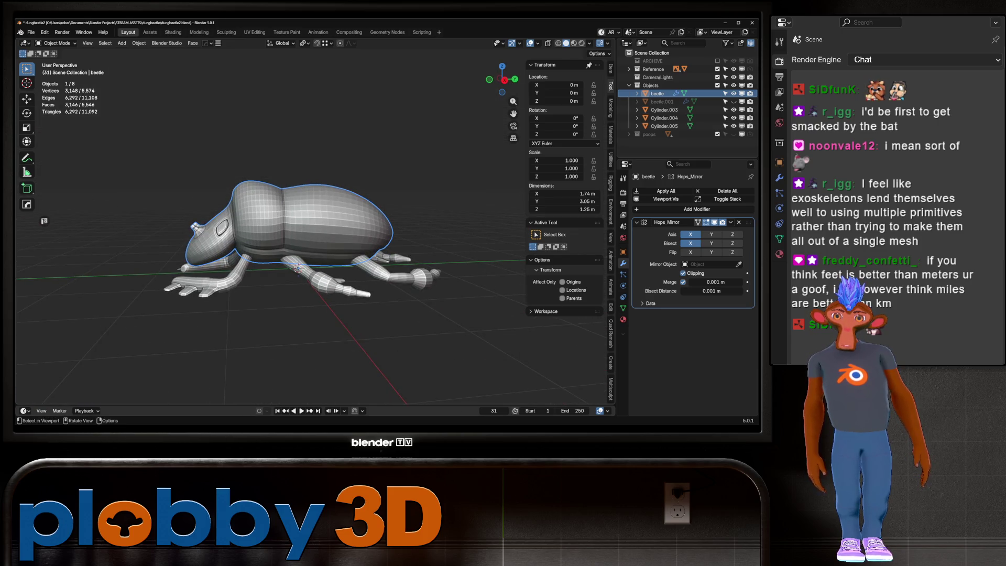
Grab a front leg and Cylinder.004, cancel both moves so they stay put, and save the project.
left_click(212, 271)
key("g")
key("Escape")
left_click(330, 283)
key("g")
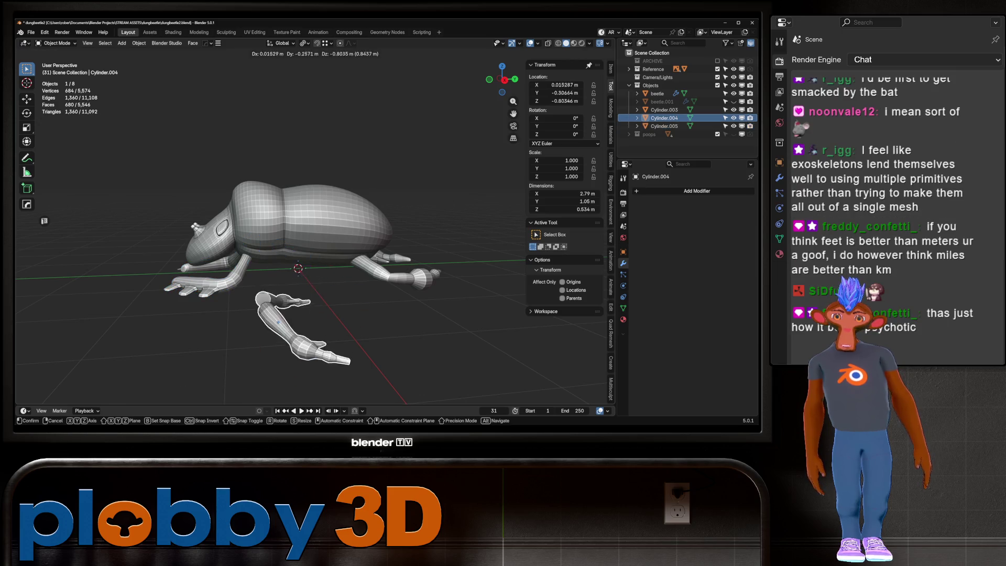
key("Escape")
scroll(204, 213, "up", 5)
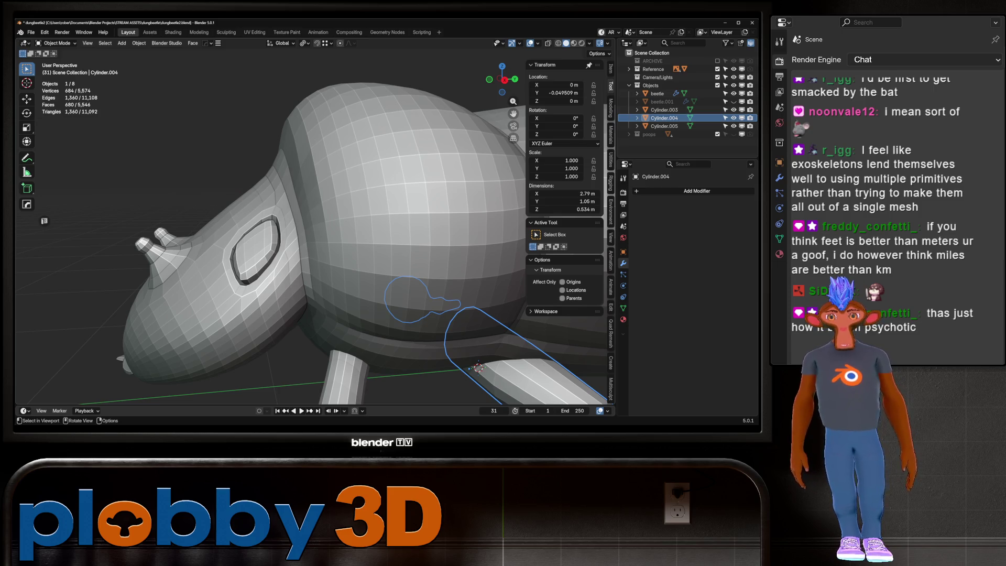
key("ctrl+s")
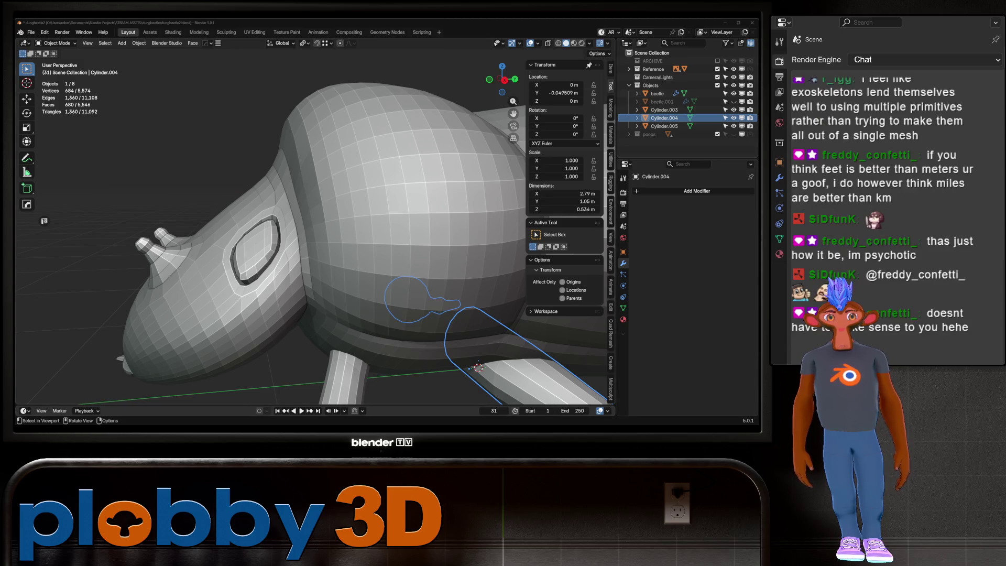
scroll(566, 400, "up", 2)
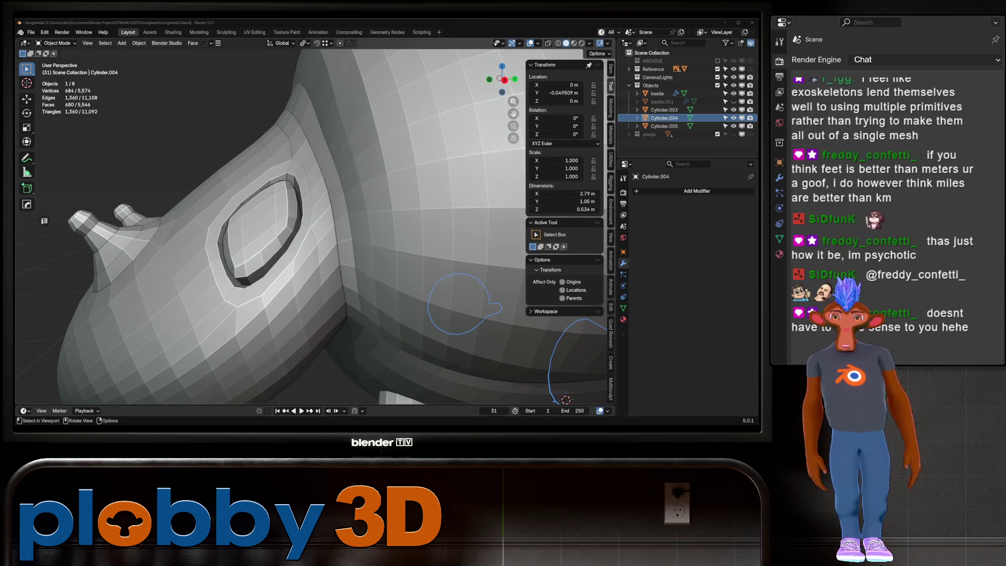
Select the beetle body again and bring up the interaction mode pie.
left_click(657, 93)
middle_click_drag(566, 399, 412, 314)
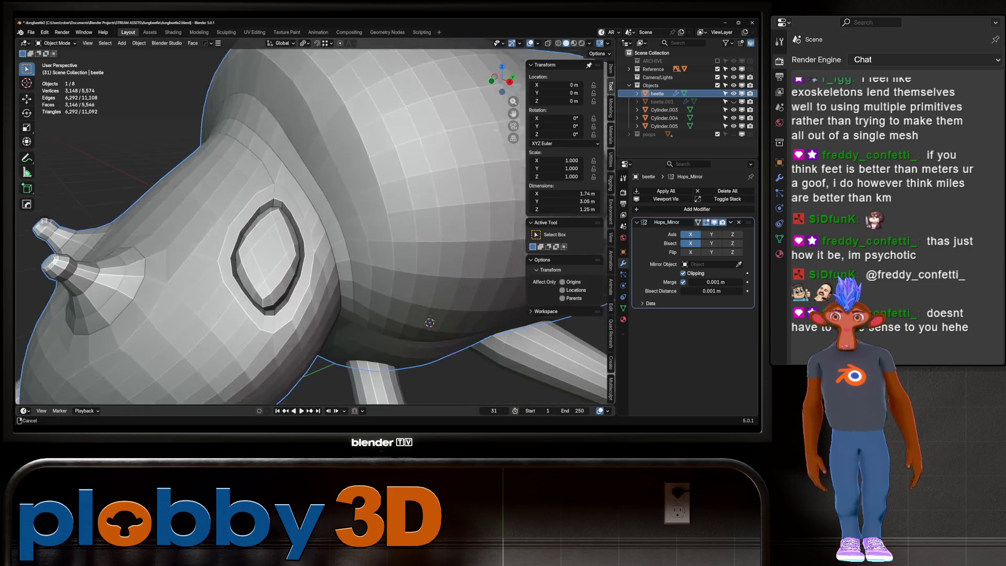
key("ctrl+Tab")
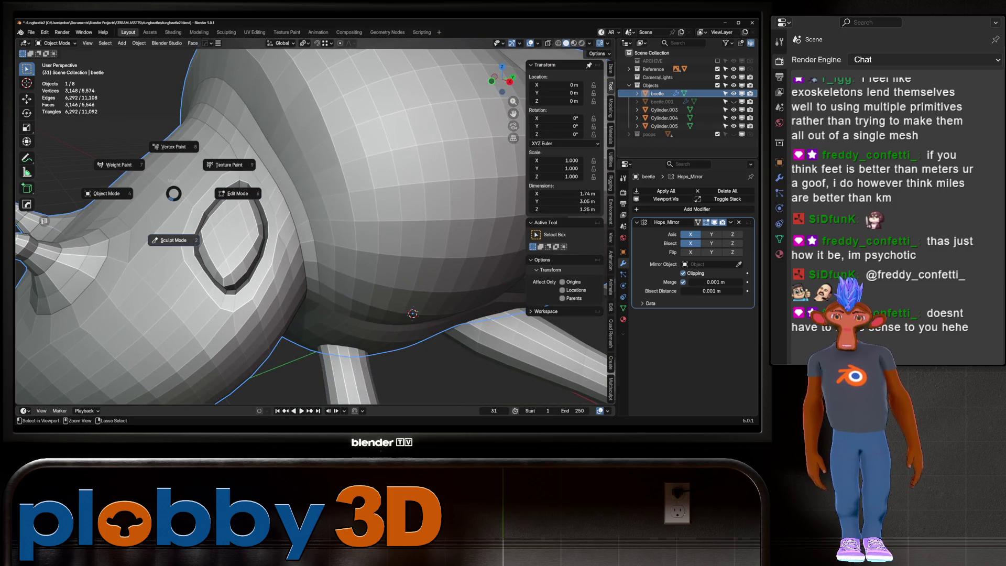
Enter Sculpt Mode, enlarge the Inflate/Deflate brush, deflate the eye-socket rim, then pick Grab.
left_click(173, 240)
scroll(226, 297, "up", 2)
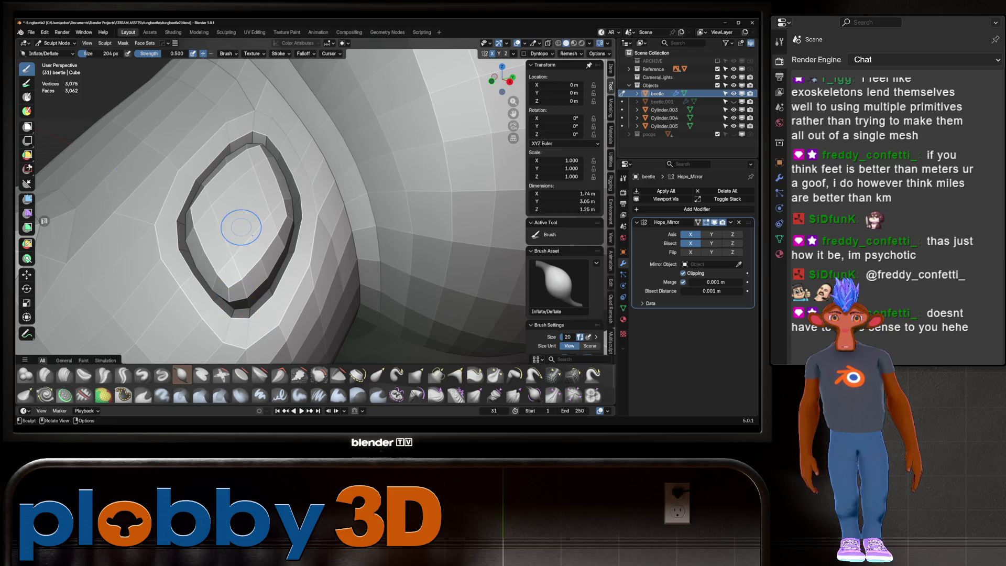
key("f")
left_click(272, 299)
left_click_drag(271, 298, 174, 214)
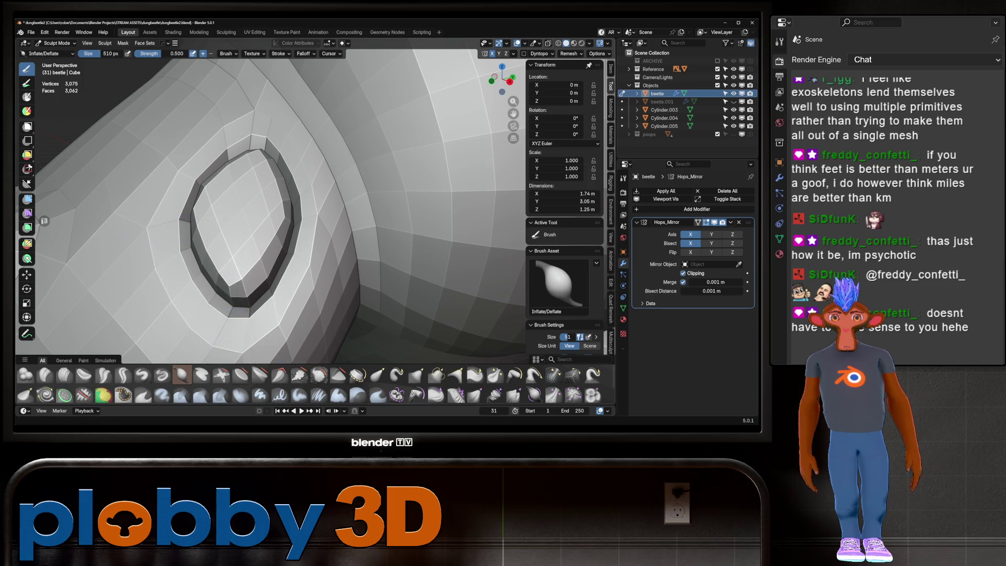
left_click_drag(174, 213, 185, 256)
mouse_move(185, 256)
middle_mouse_down()
mouse_move(287, 218)
mouse_move(314, 188)
mouse_move(377, 174)
mouse_move(338, 189)
mouse_move(315, 217)
mouse_move(312, 188)
mouse_move(335, 168)
mouse_move(270, 169)
middle_mouse_up()
scroll(285, 218, "down", 5)
scroll(338, 189, "up", 5)
scroll(311, 216, "up", 5)
key("g")
scroll(312, 189, "down", 5)
scroll(313, 188, "down", 5)
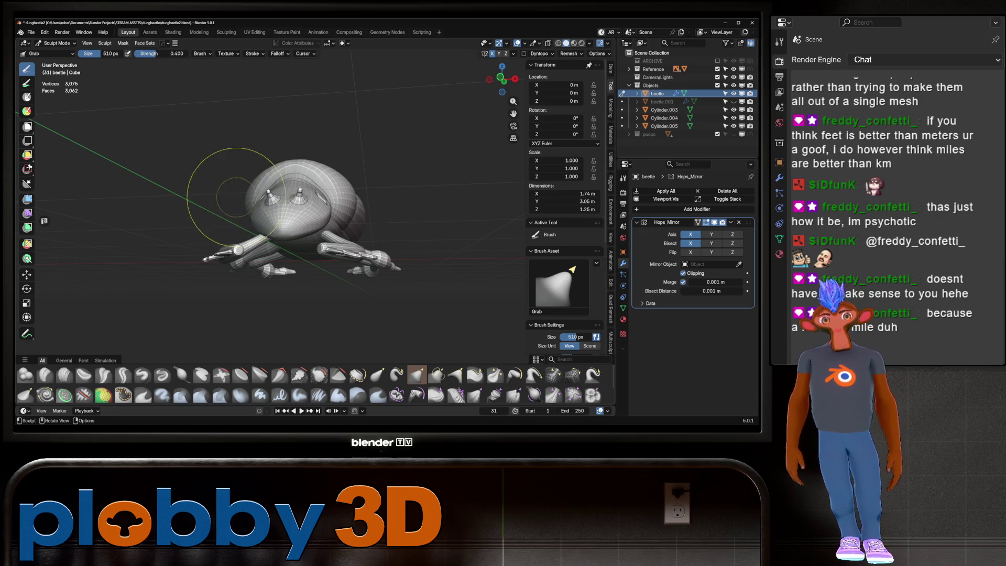
Pull the shell and nudge the head shape with the Grab brush from a side view.
left_click_drag(232, 191, 299, 189)
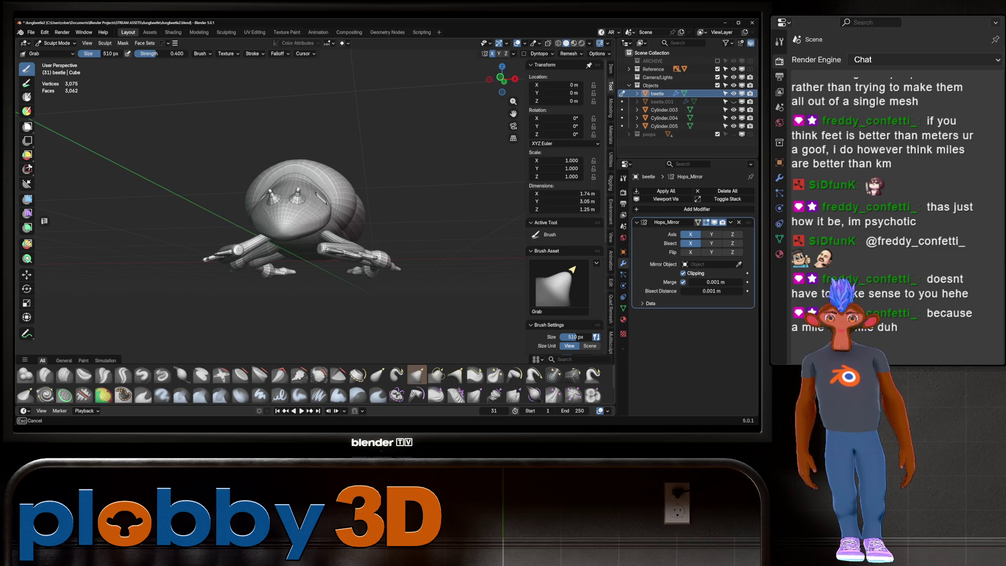
scroll(275, 202, "up", 3)
middle_click_drag(275, 202, 315, 202)
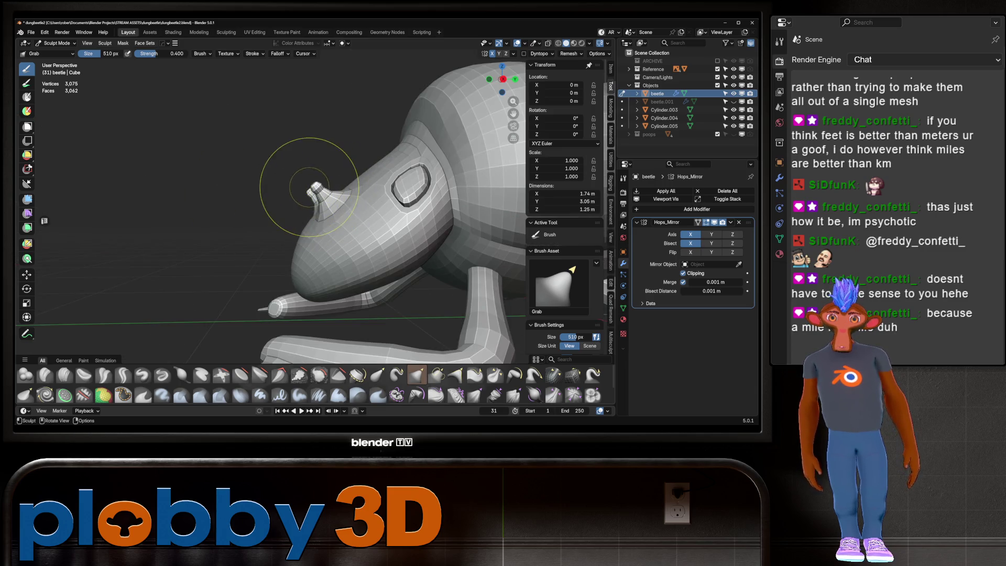
scroll(310, 186, "down", 5)
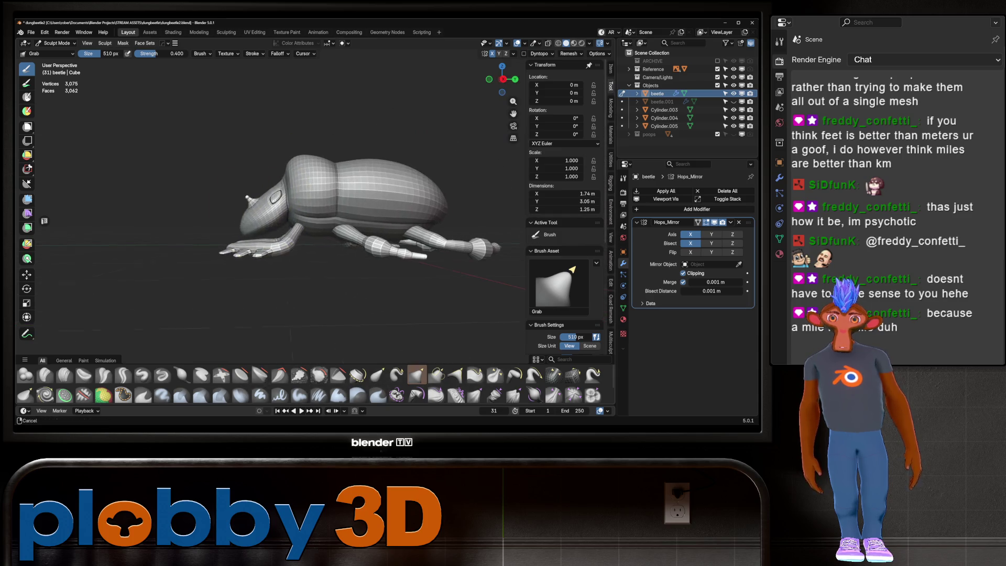
scroll(259, 213, "up", 2)
left_click_drag(258, 213, 254, 214)
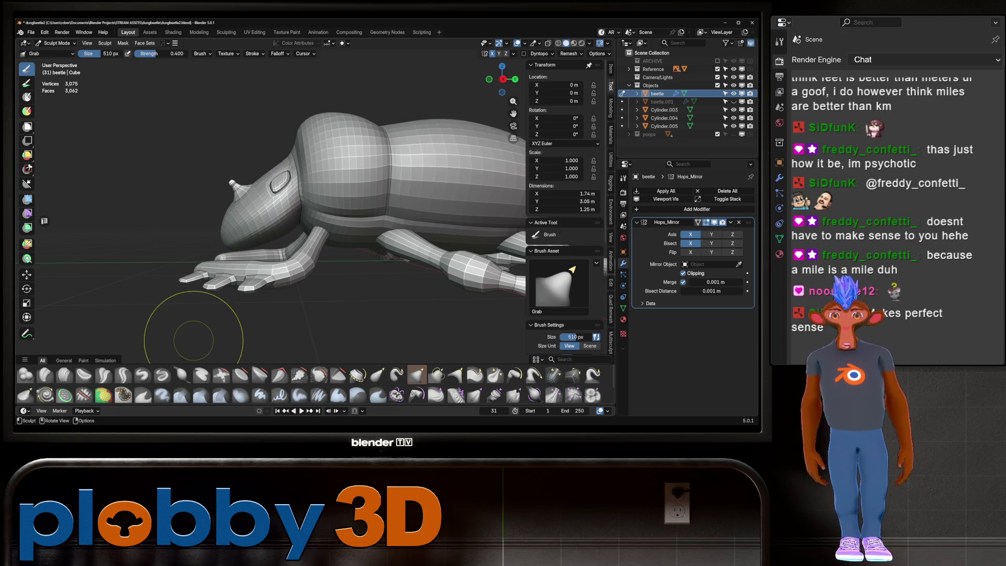
middle_click_drag(252, 213, 315, 196)
scroll(266, 337, "up", 2)
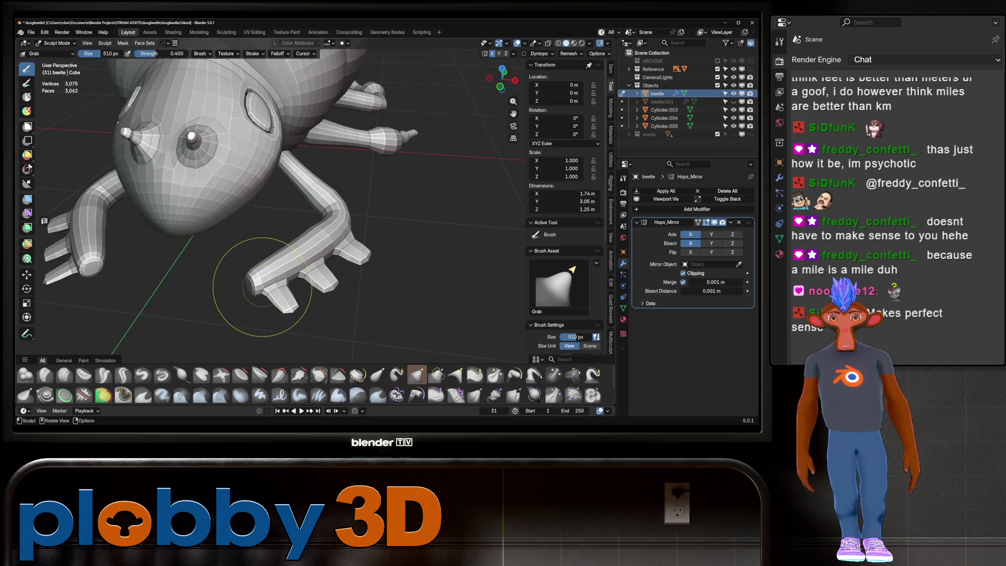
scroll(263, 315, "up", 2)
scroll(259, 291, "up", 3)
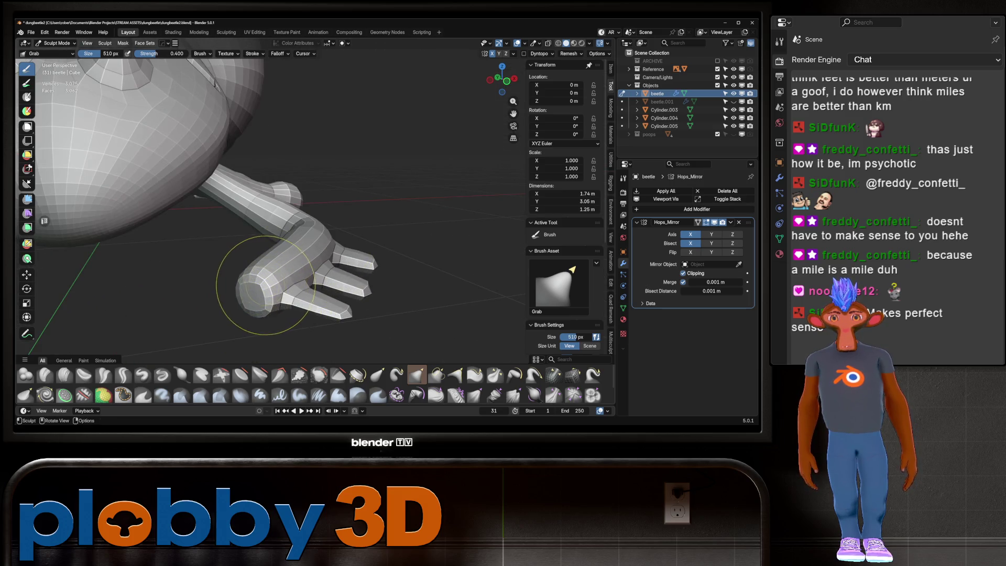
Make the front leg Cylinder.005 the sculpt target with Alt+Q and inspect it from several angles.
key("alt+q")
scroll(248, 308, "down", 3)
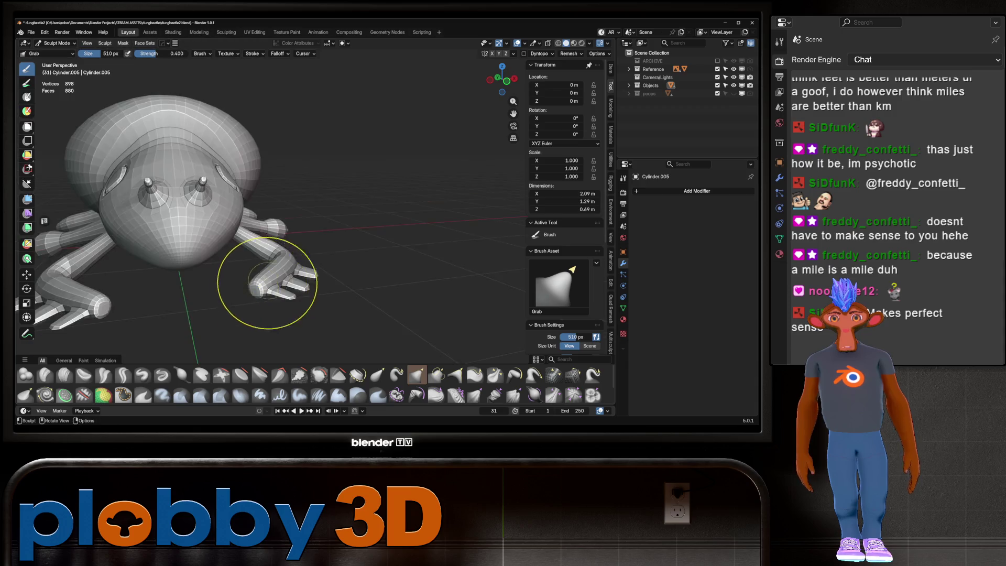
middle_click_drag(265, 281, 225, 213)
scroll(225, 213, "up", 3)
mouse_move(336, 259)
middle_mouse_down()
mouse_move(293, 276)
mouse_move(341, 212)
middle_mouse_up()
scroll(294, 276, "down", 4)
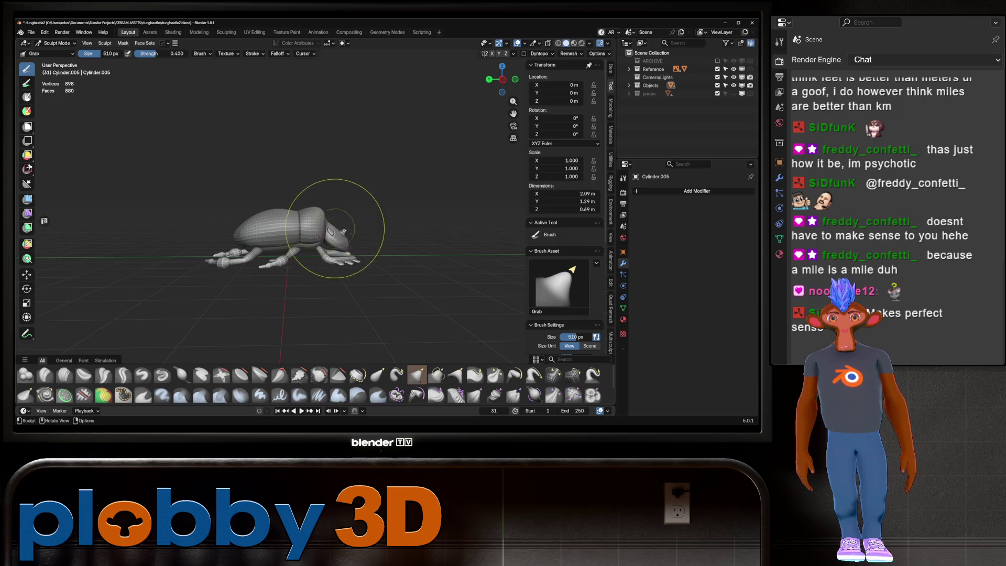
scroll(337, 214, "up", 3)
mouse_move(280, 226)
middle_mouse_down("shift")
mouse_move(315, 245)
mouse_move(209, 279)
middle_mouse_up("shift")
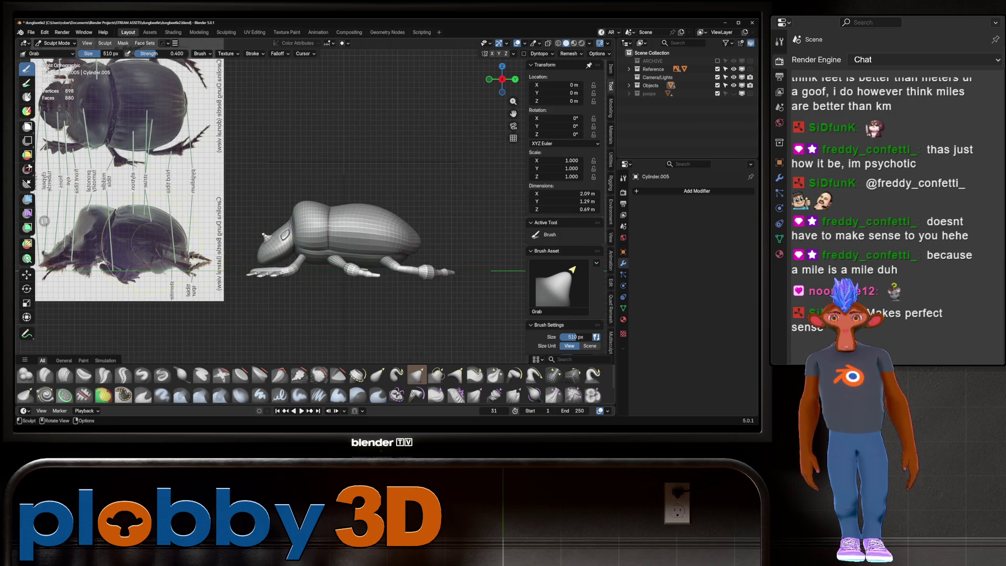
scroll(208, 280, "up", 5)
middle_click_drag(209, 279, 279, 370)
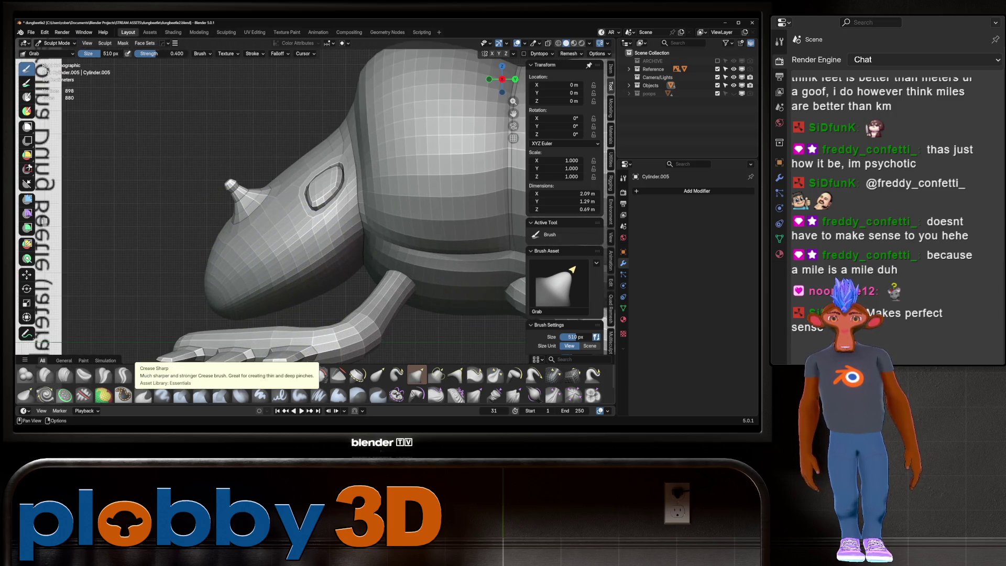
Choose the Crease Sharp brush at a smaller size and switch the sculpt target back to the beetle body.
left_click(123, 374)
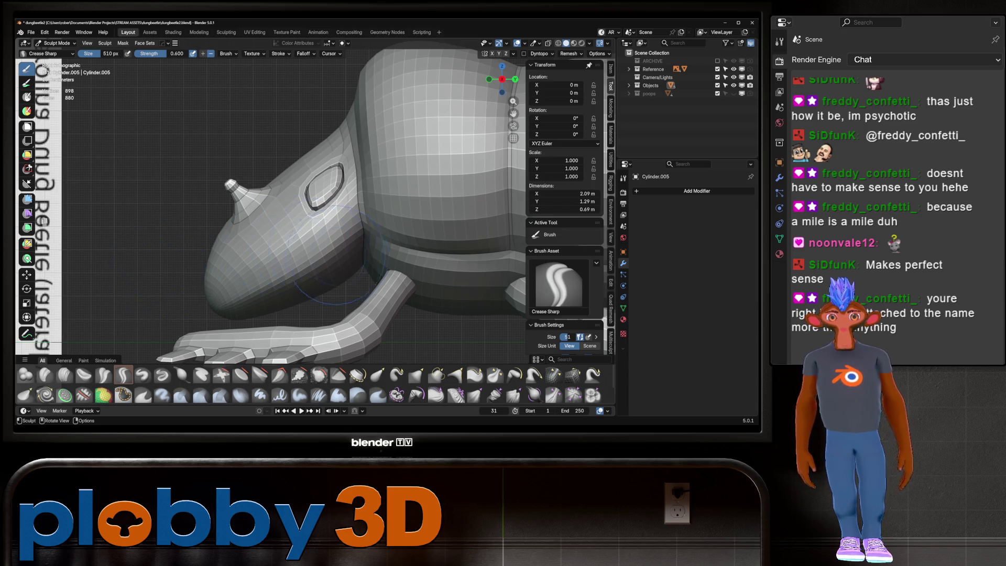
key("f")
left_click(342, 236)
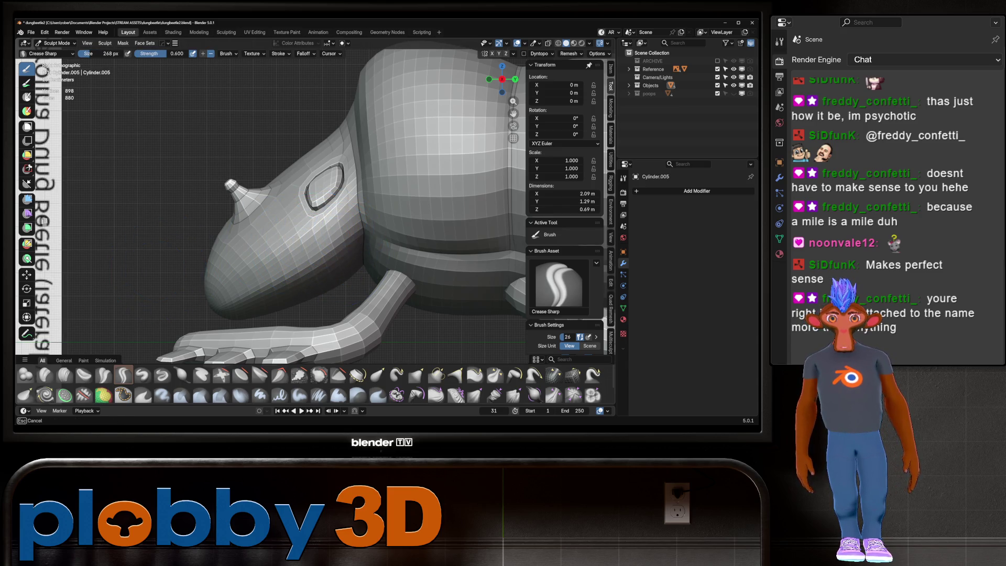
key("alt+q")
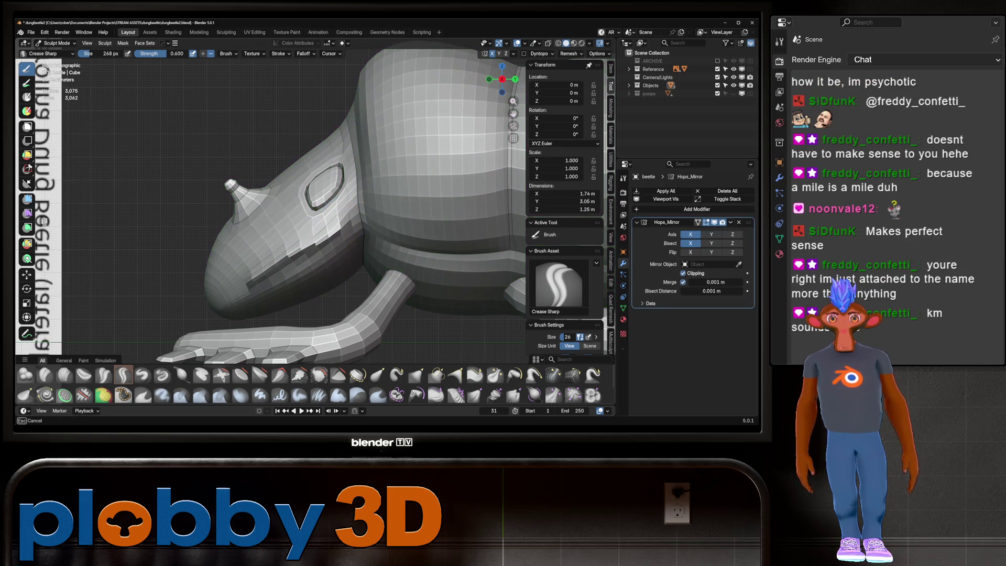
middle_click_drag(244, 251, 291, 223)
scroll(295, 220, "down", 5)
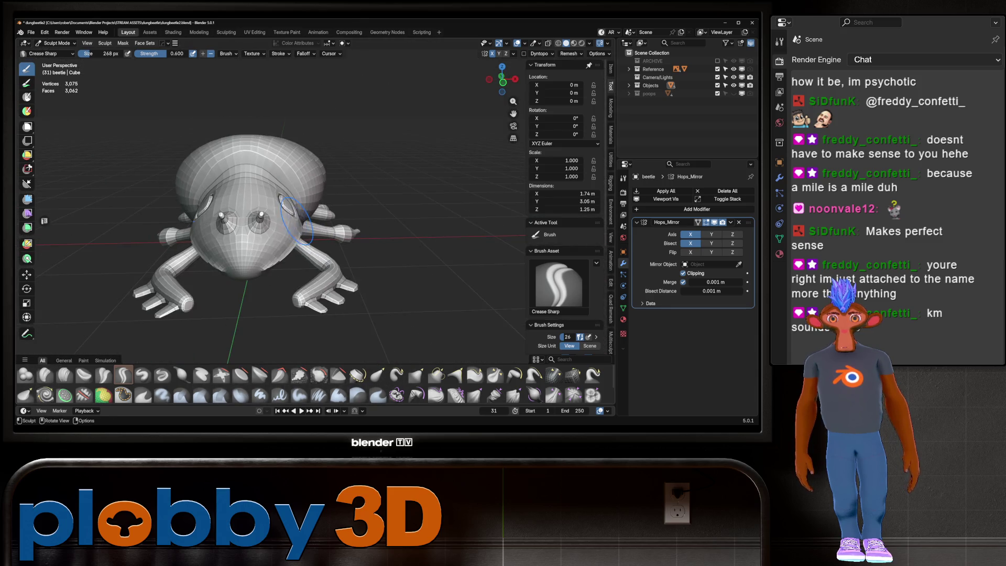
From Right Ortho view, carve a crease along the side of the head with a larger brush.
key("KP_3")
scroll(322, 211, "up", 3)
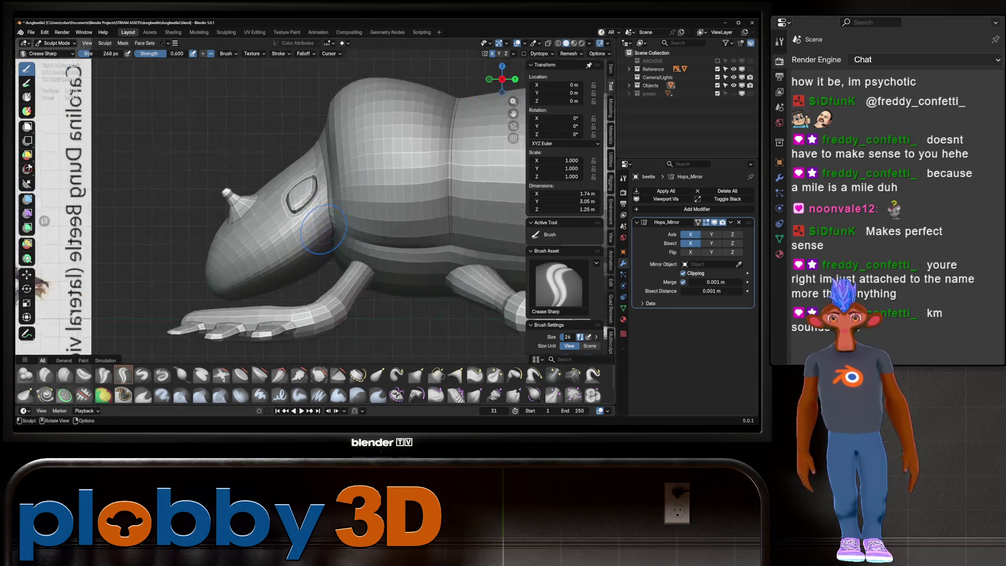
scroll(318, 216, "up", 3)
key("f")
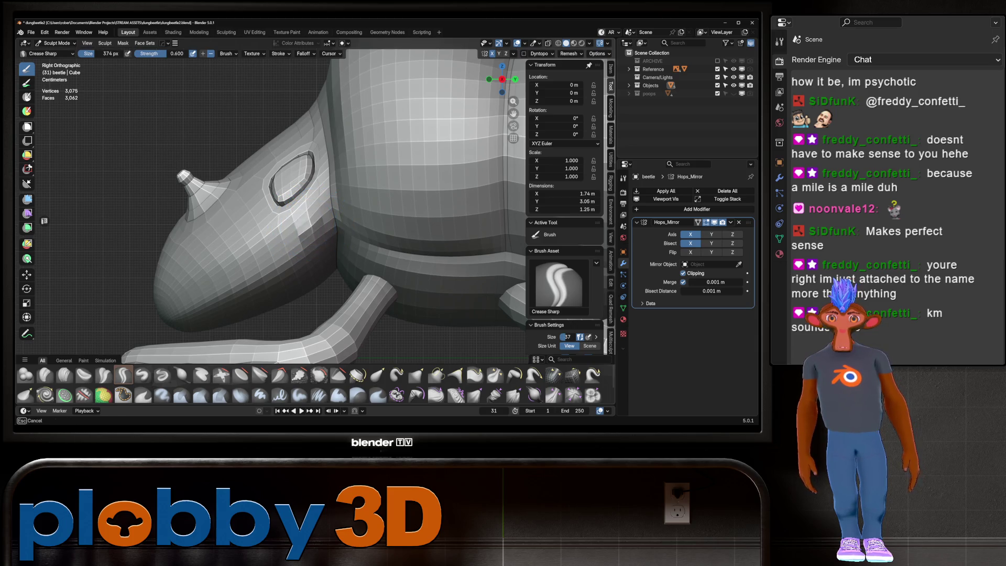
left_click_drag(276, 253, 212, 293)
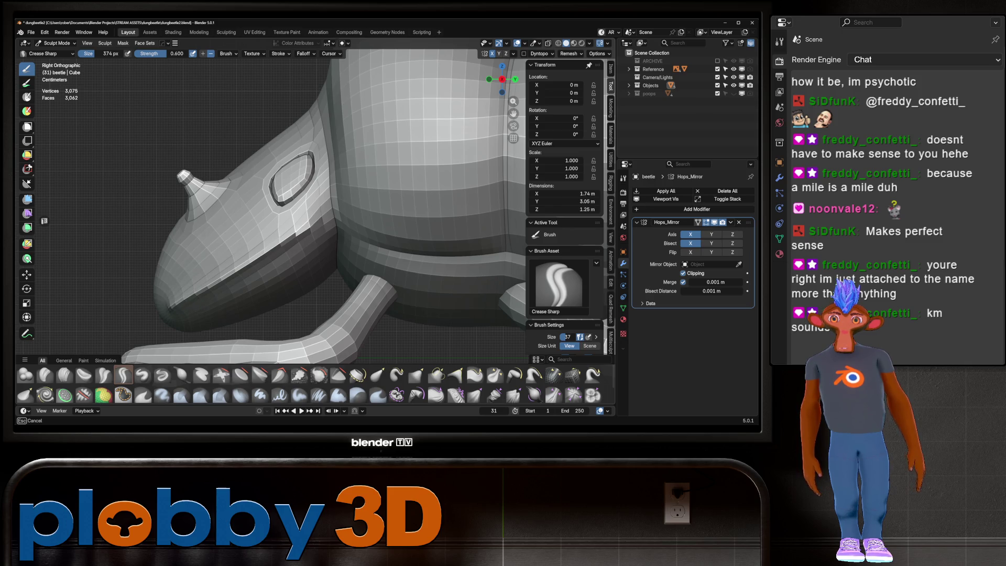
scroll(153, 315, "down", 5)
middle_click_drag(153, 314, 310, 235)
scroll(311, 236, "down", 4)
scroll(311, 236, "up", 4)
scroll(310, 235, "up", 3)
scroll(284, 234, "up", 2)
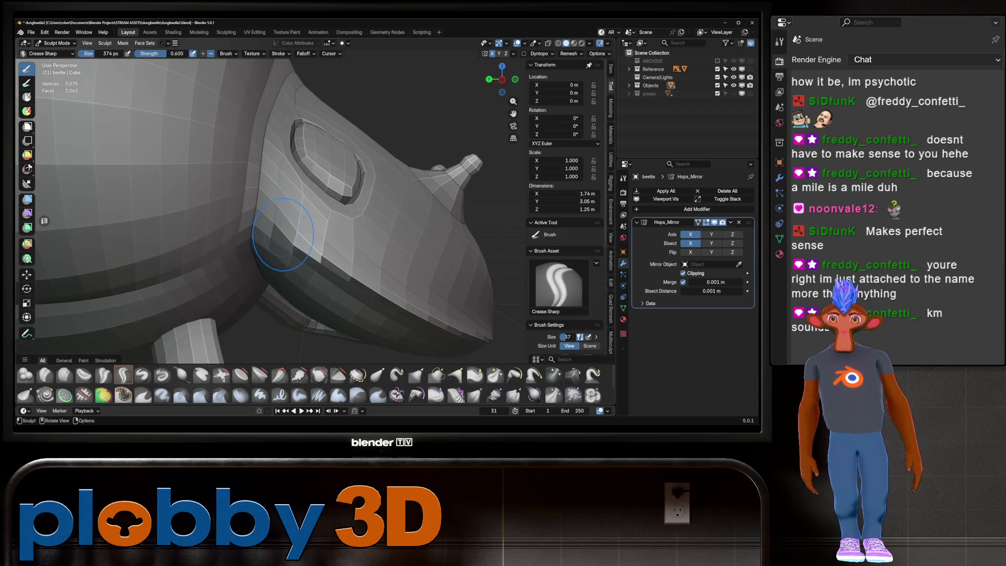
scroll(266, 223, "down", 5)
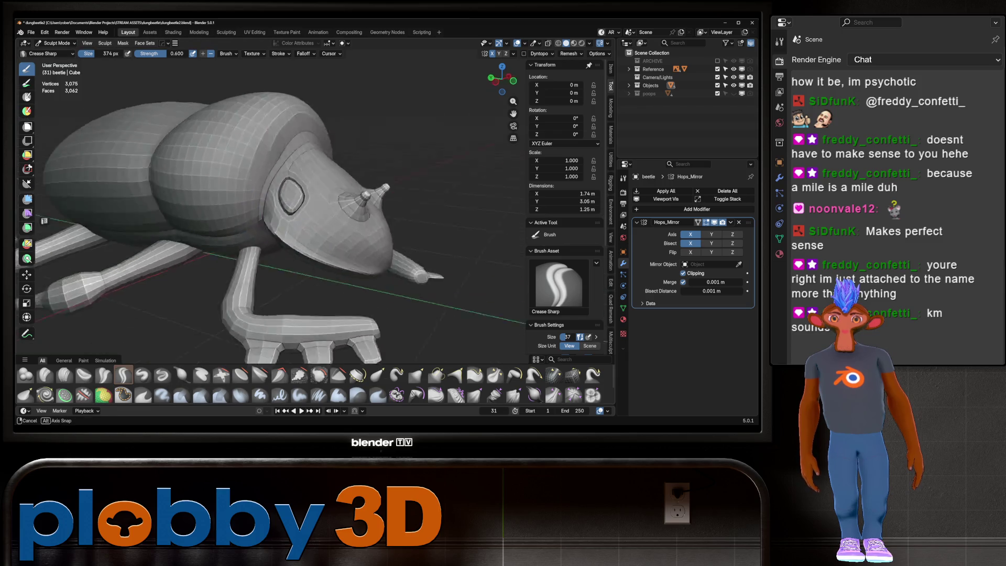
mouse_move(266, 222)
middle_mouse_down()
mouse_move(236, 208)
mouse_move(309, 211)
mouse_move(370, 197)
mouse_move(314, 200)
middle_mouse_up()
scroll(251, 216, "down", 3)
scroll(236, 209, "up", 3)
scroll(236, 209, "up", 2)
scroll(309, 211, "down", 4)
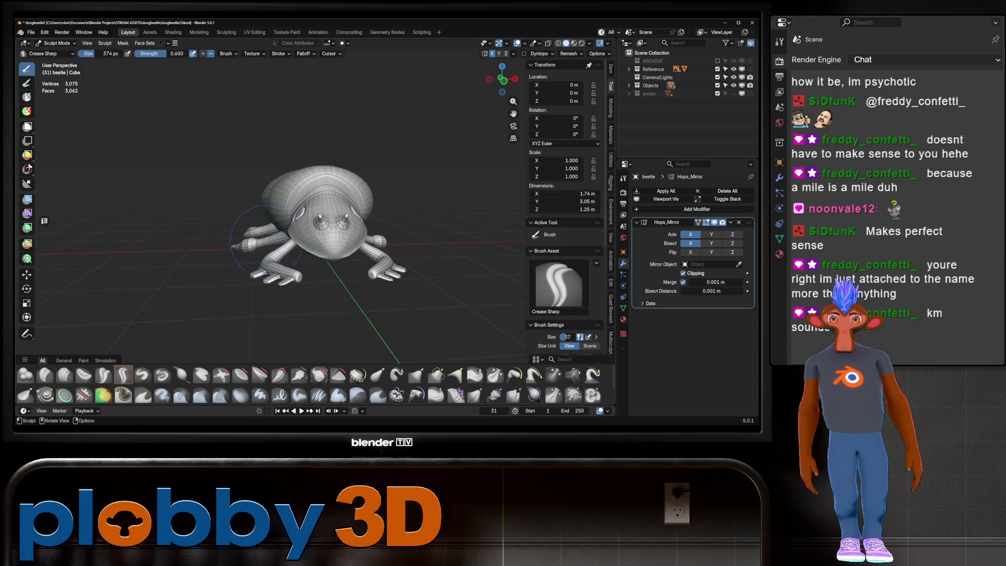
From Top Ortho view, carve mirrored crease grooves running up and down the wing-case shell.
mouse_move(315, 200)
middle_mouse_down()
mouse_move(201, 206)
mouse_move(368, 194)
middle_mouse_up()
scroll(202, 206, "down", 2)
scroll(369, 189, "up", 3)
scroll(328, 194, "up", 4)
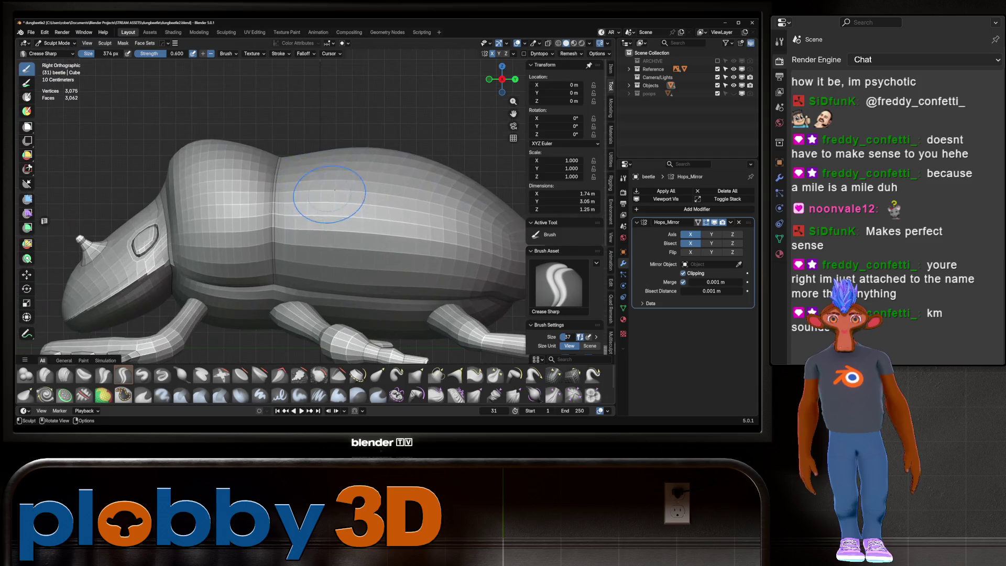
middle_click_drag(336, 198, 347, 222)
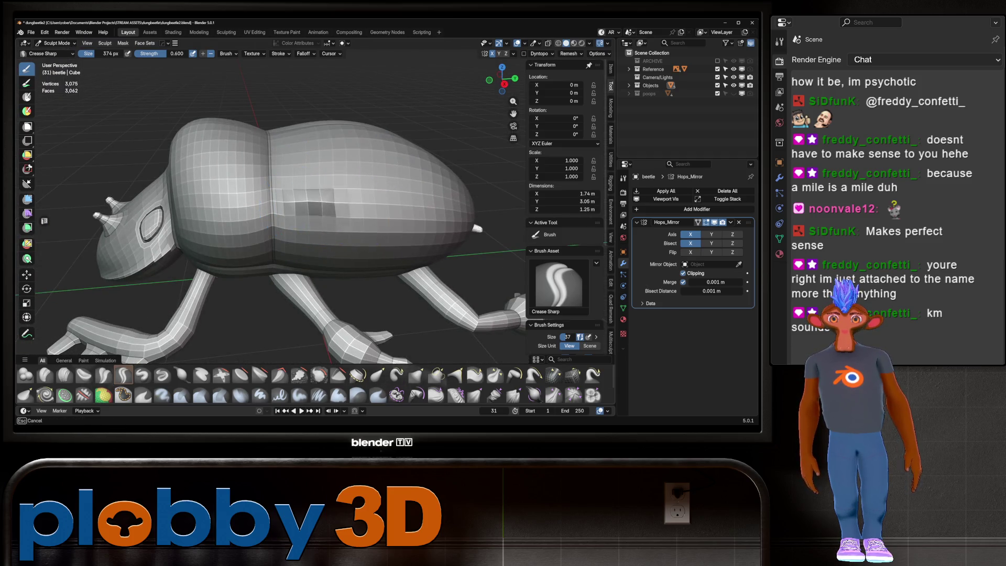
mouse_move(464, 209)
middle_mouse_down()
mouse_move(321, 182)
mouse_move(251, 212)
middle_mouse_up()
scroll(321, 183, "down", 3)
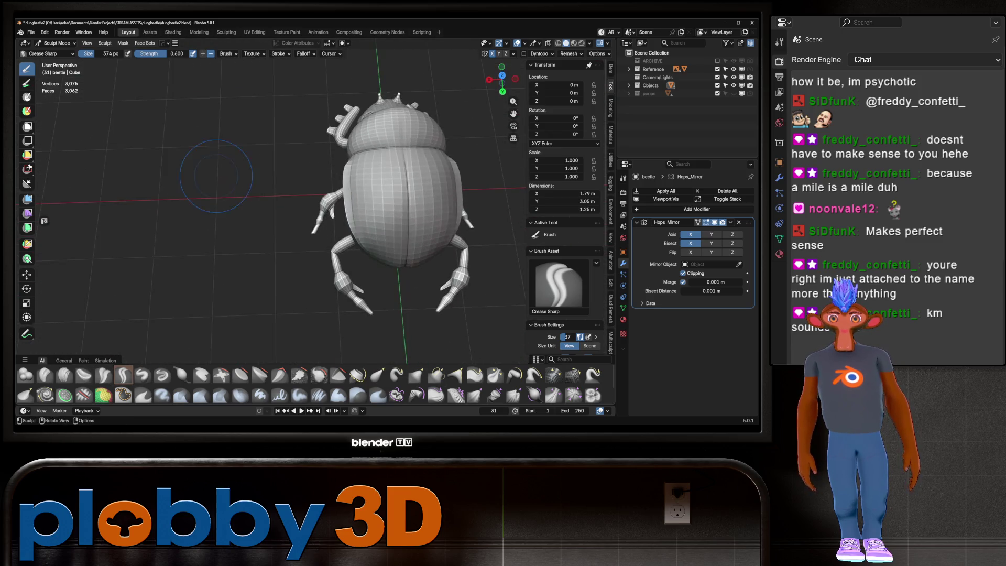
scroll(276, 201, "up", 3)
key("KP_7")
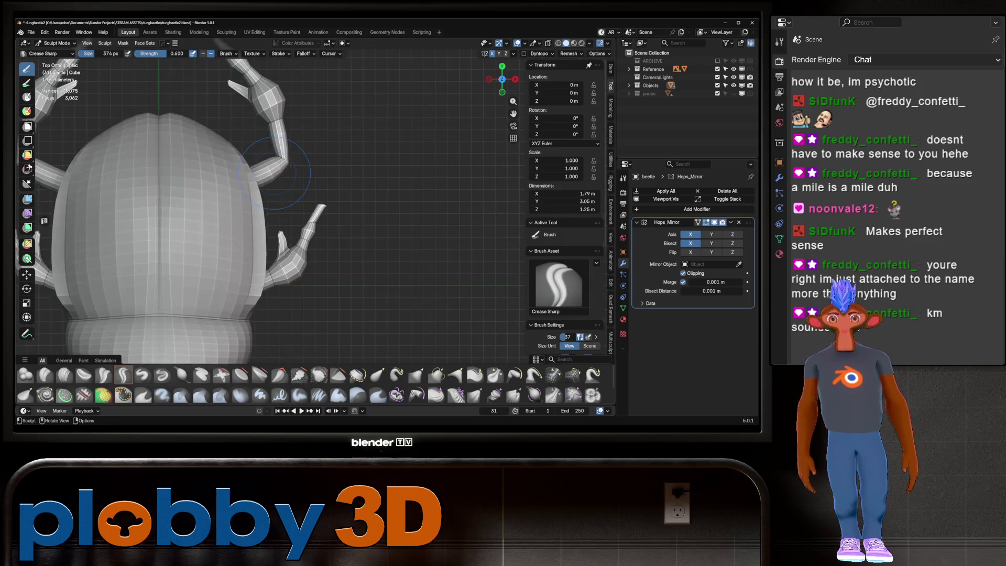
mouse_move(248, 272)
left_mouse_down()
mouse_move(232, 252)
mouse_move(221, 153)
left_mouse_up()
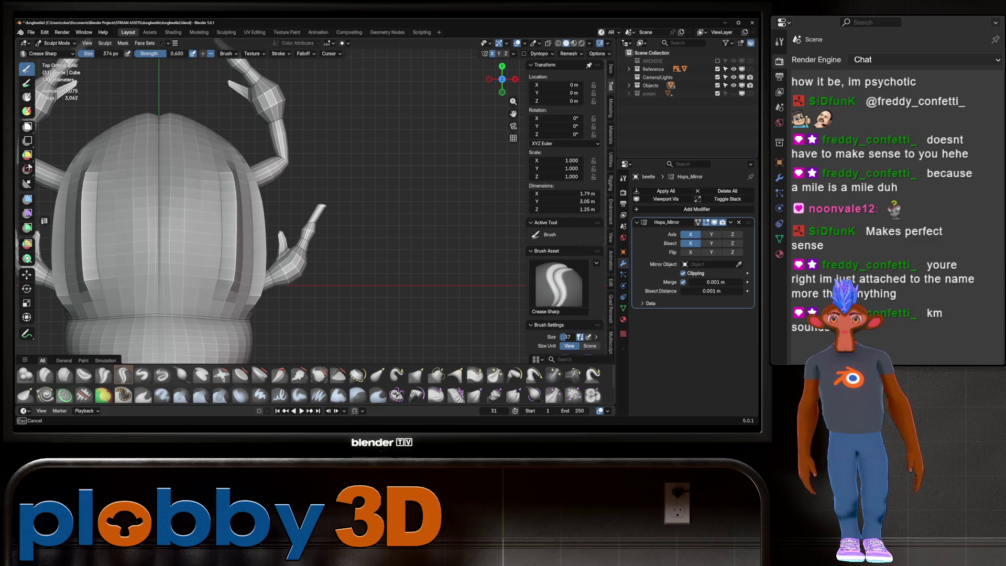
middle_click_drag(234, 132, 260, 212)
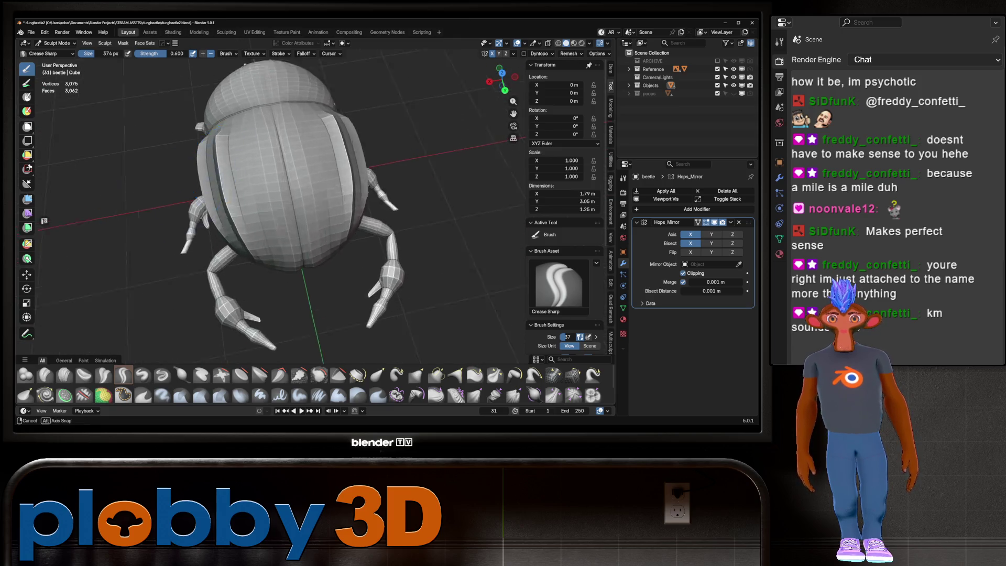
middle_click_drag(259, 212, 220, 169)
key("KP_7")
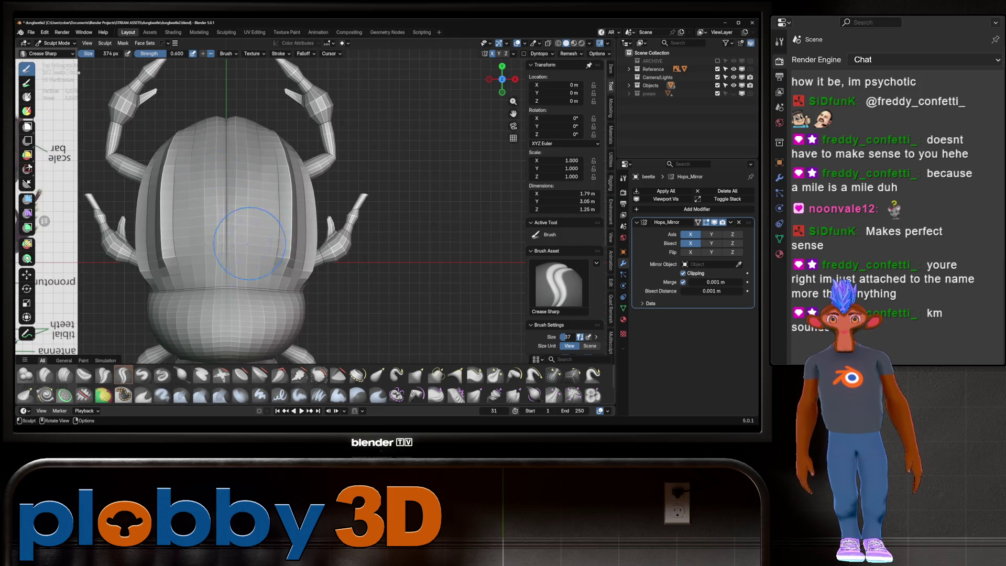
left_click_drag(252, 267, 253, 149)
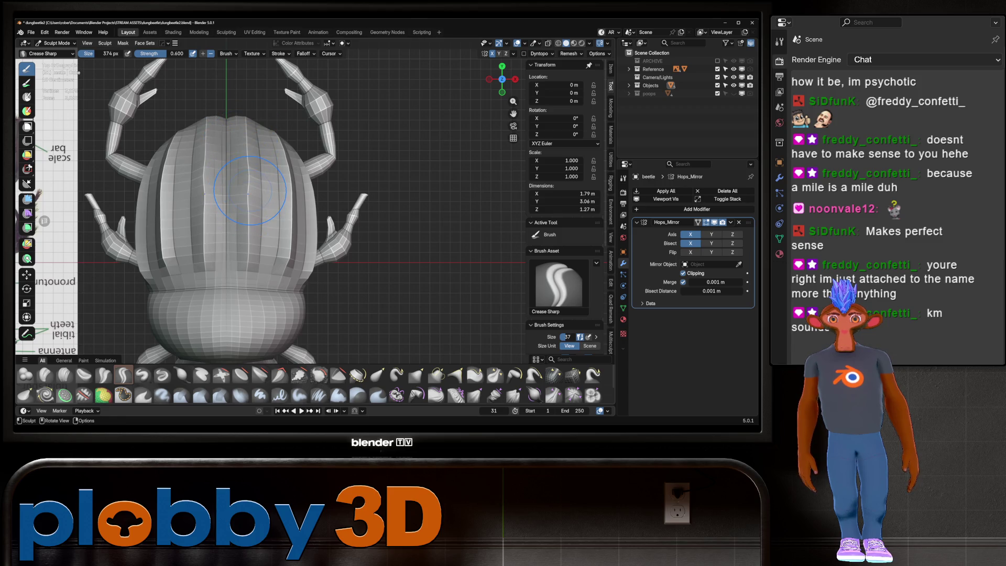
mouse_move(250, 189)
left_mouse_down()
mouse_move(247, 260)
mouse_move(245, 177)
left_mouse_up()
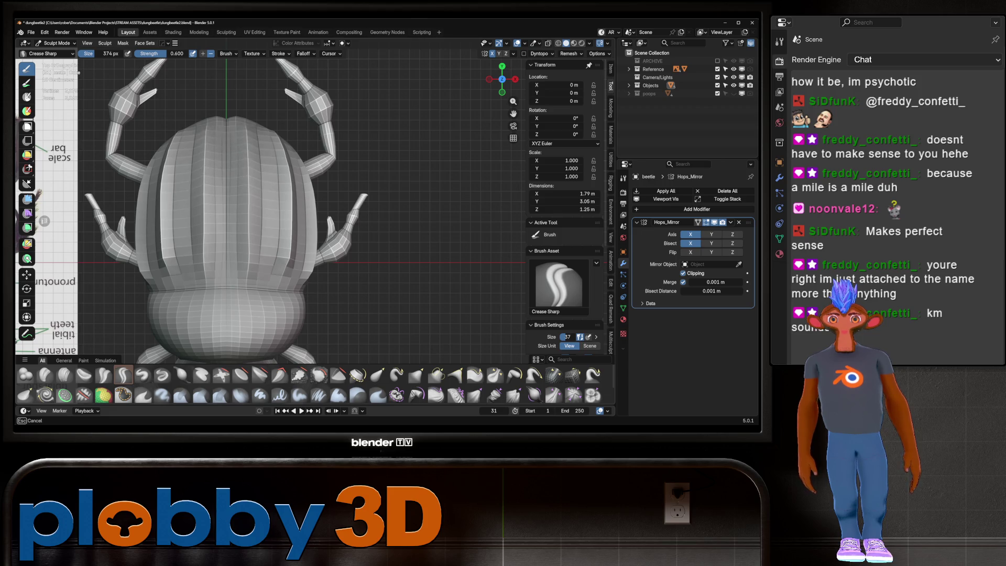
Sculpt along the ridges at the shell's rear and inspect the beetle from several angles.
mouse_move(247, 107)
middle_mouse_down()
mouse_move(283, 157)
mouse_move(305, 151)
middle_mouse_up()
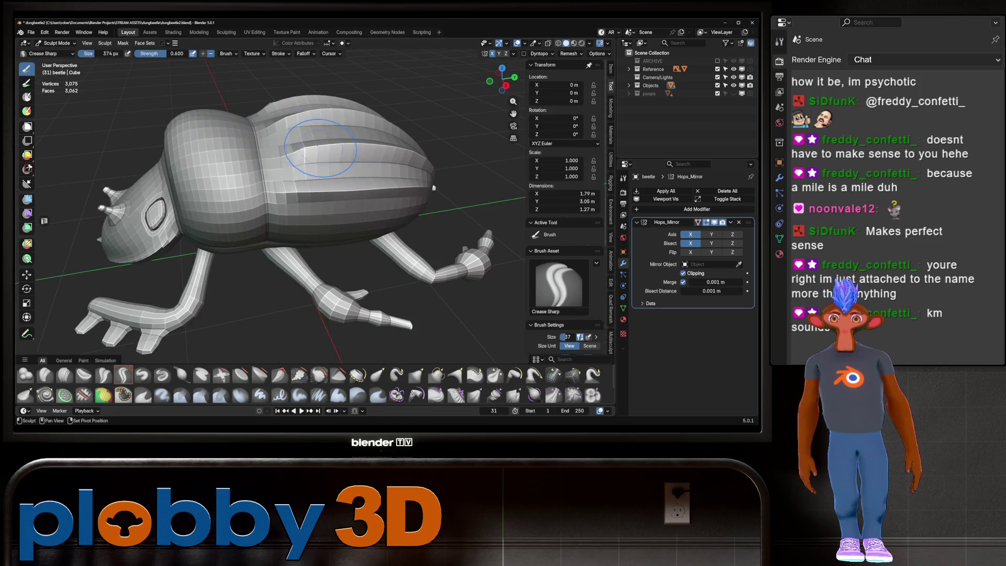
left_click_drag(304, 151, 295, 135)
left_click_drag(433, 187, 425, 157)
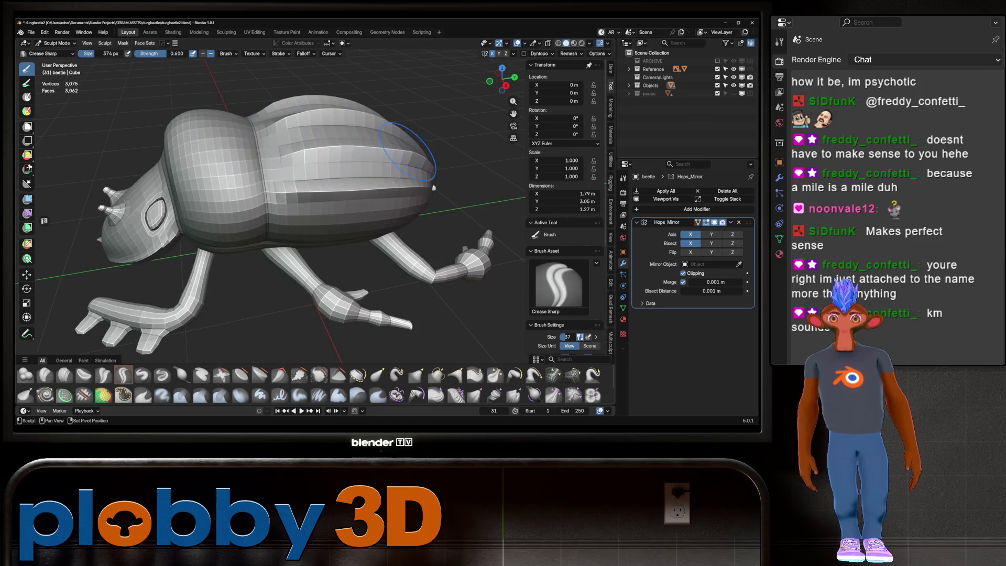
middle_click_drag(425, 158, 315, 153)
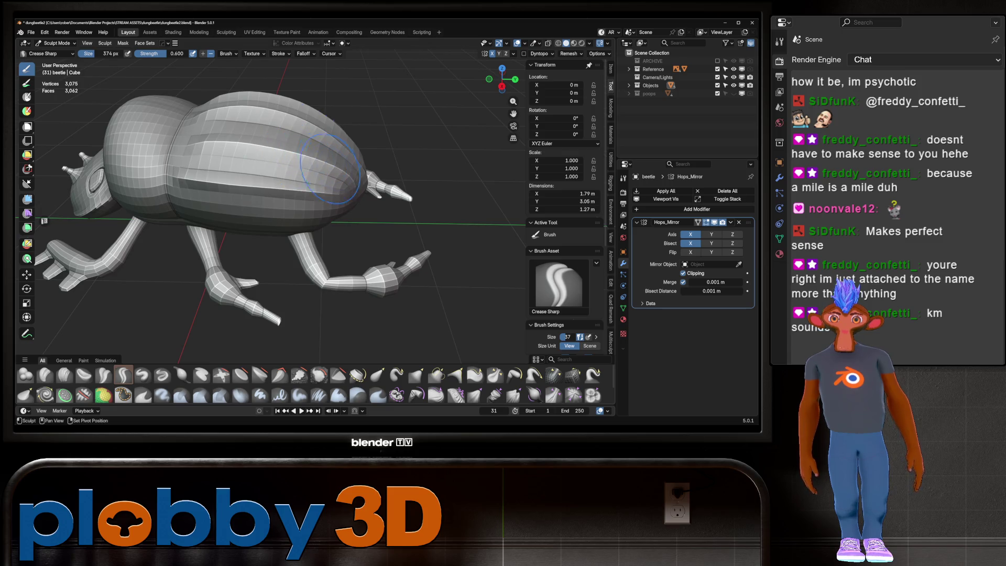
middle_click_drag(354, 181, 213, 181)
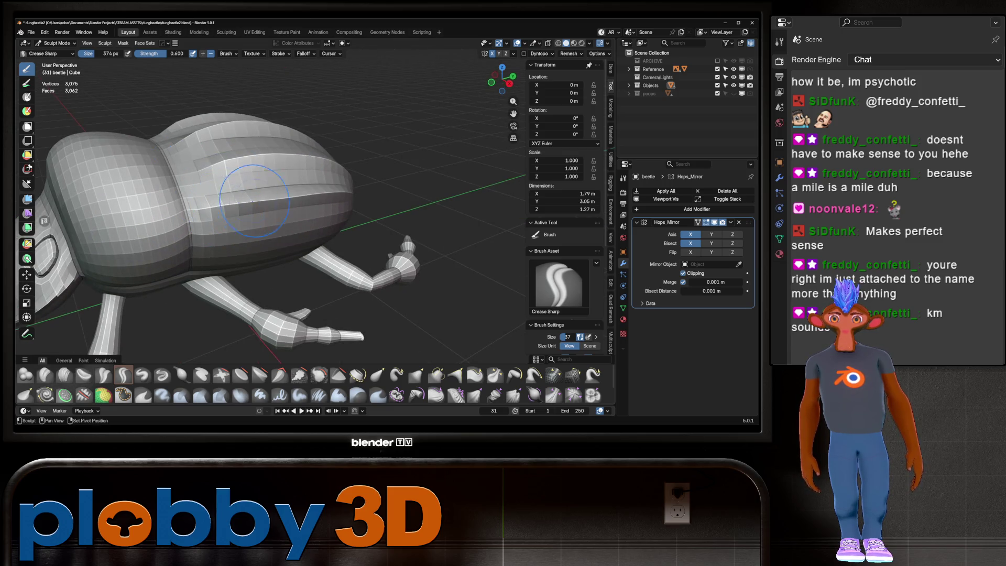
left_click_drag(236, 197, 291, 200)
mouse_move(321, 194)
middle_mouse_down()
mouse_move(346, 133)
mouse_move(272, 222)
middle_mouse_up()
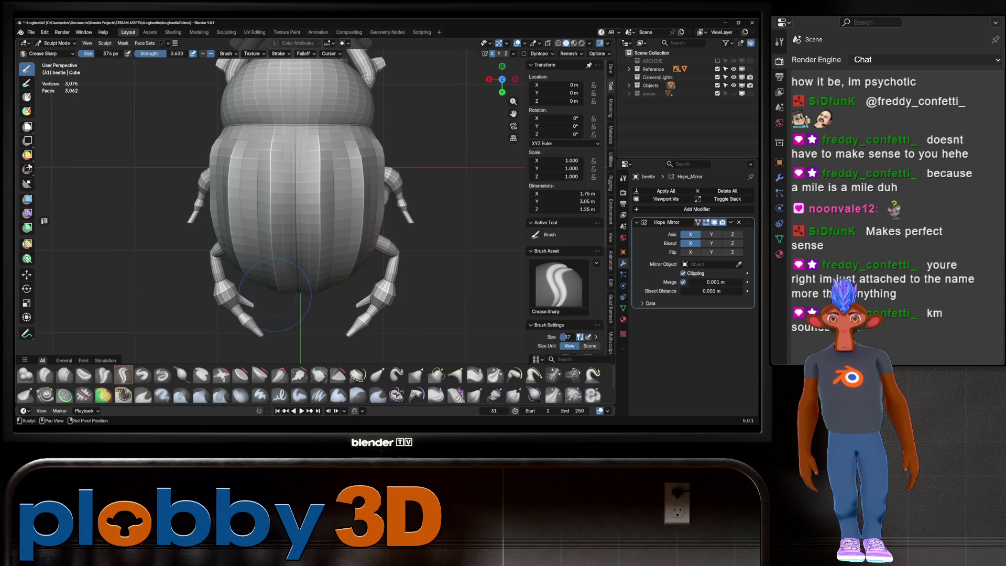
middle_click_drag(276, 295, 285, 245)
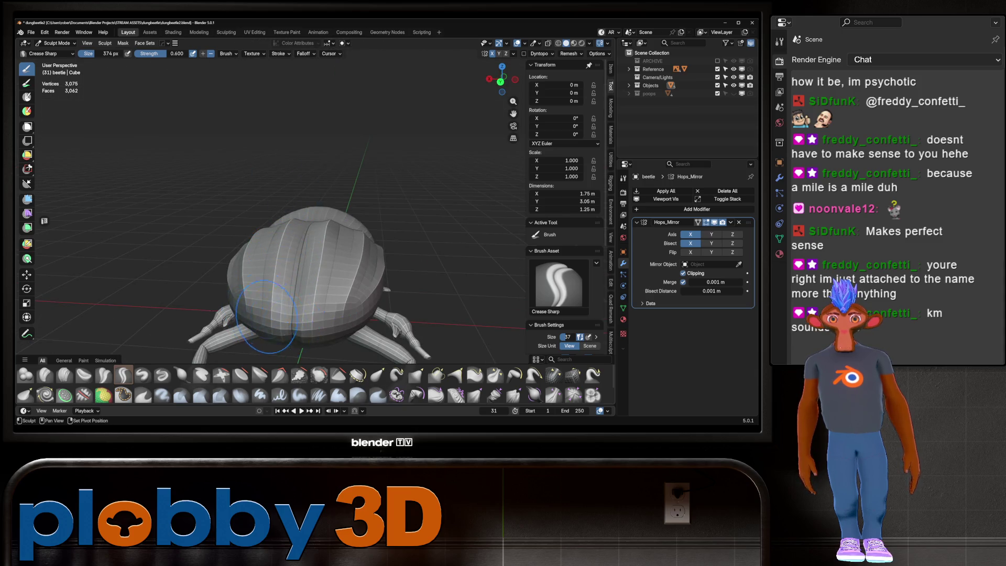
mouse_move(266, 314)
middle_mouse_down()
mouse_move(331, 259)
mouse_move(330, 213)
mouse_move(333, 227)
middle_mouse_up()
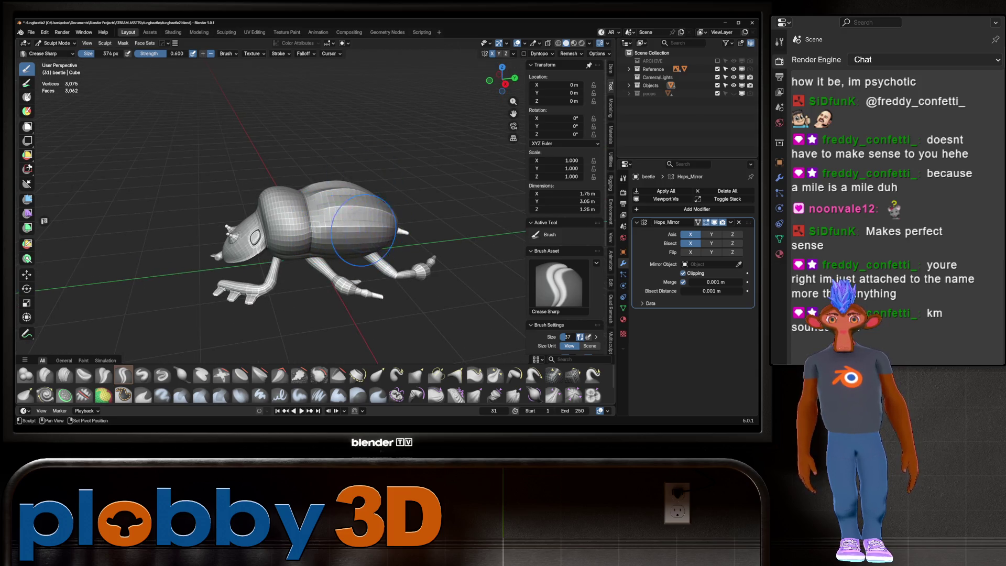
scroll(298, 205, "up", 4)
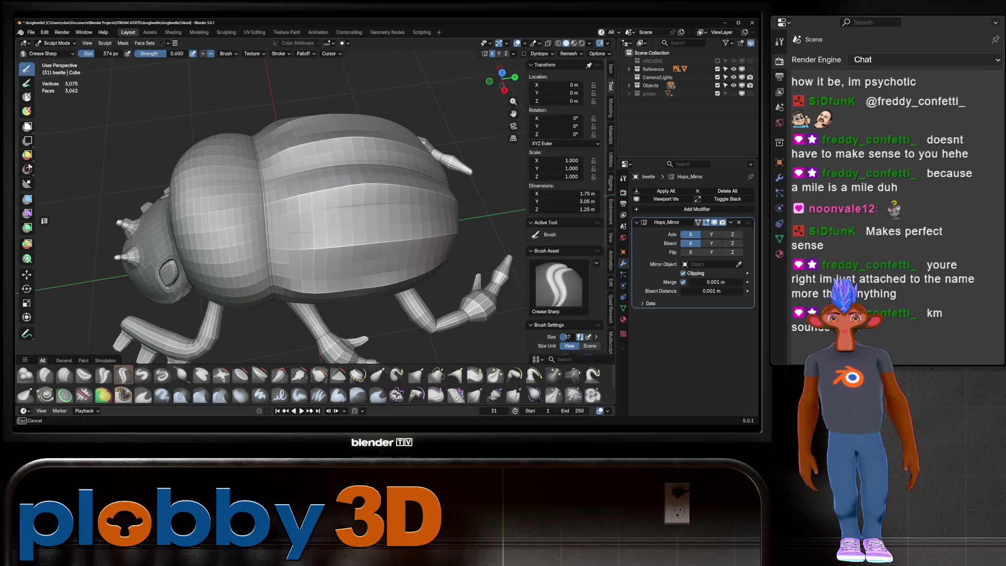
scroll(433, 190, "down", 3)
Deepen a crease along the rear of the shell and switch to the side view with the reference photo.
mouse_move(433, 189)
middle_mouse_down()
mouse_move(343, 179)
mouse_move(334, 142)
middle_mouse_up()
scroll(346, 177, "up", 4)
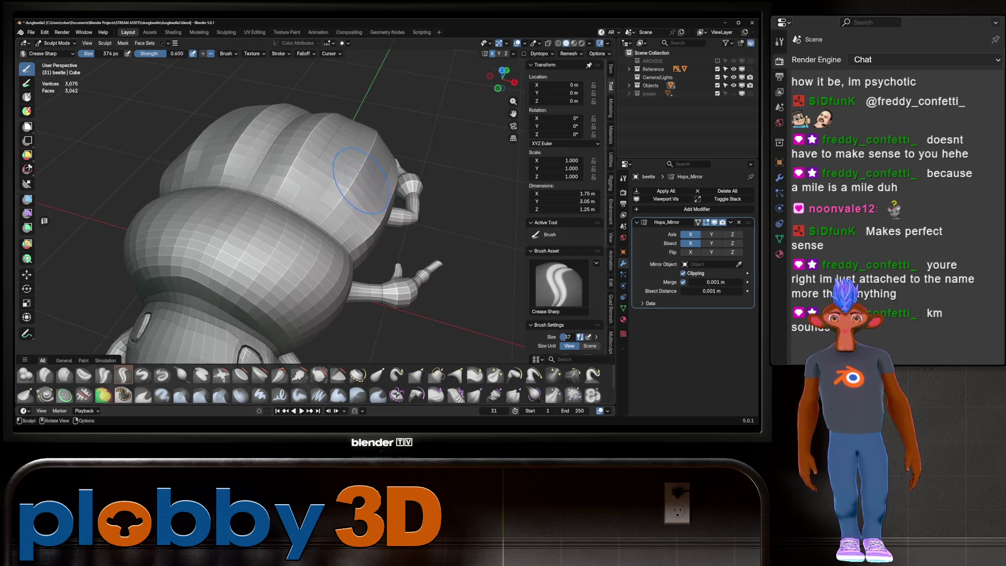
scroll(346, 177, "down", 4)
middle_click_drag(346, 177, 259, 206)
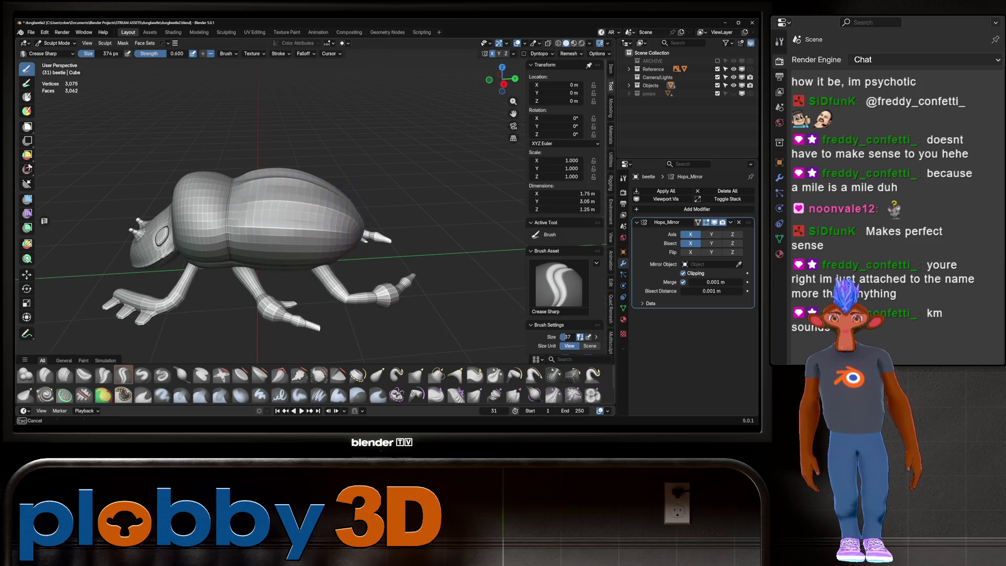
left_click_drag(346, 236, 311, 254)
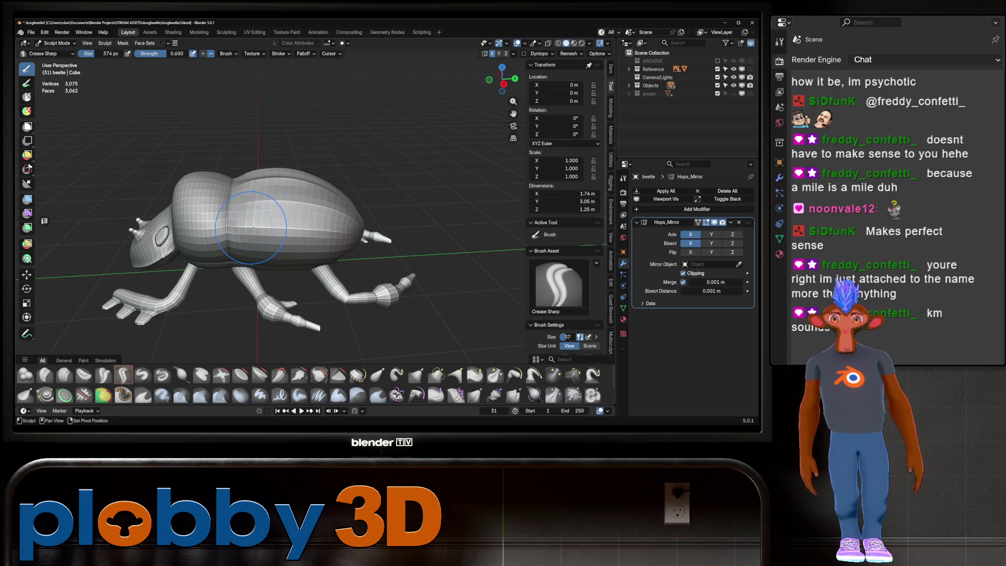
scroll(270, 213, "down", 3)
mouse_move(269, 213)
middle_mouse_down()
mouse_move(294, 154)
mouse_move(269, 146)
mouse_move(314, 161)
middle_mouse_up()
key("KP_3")
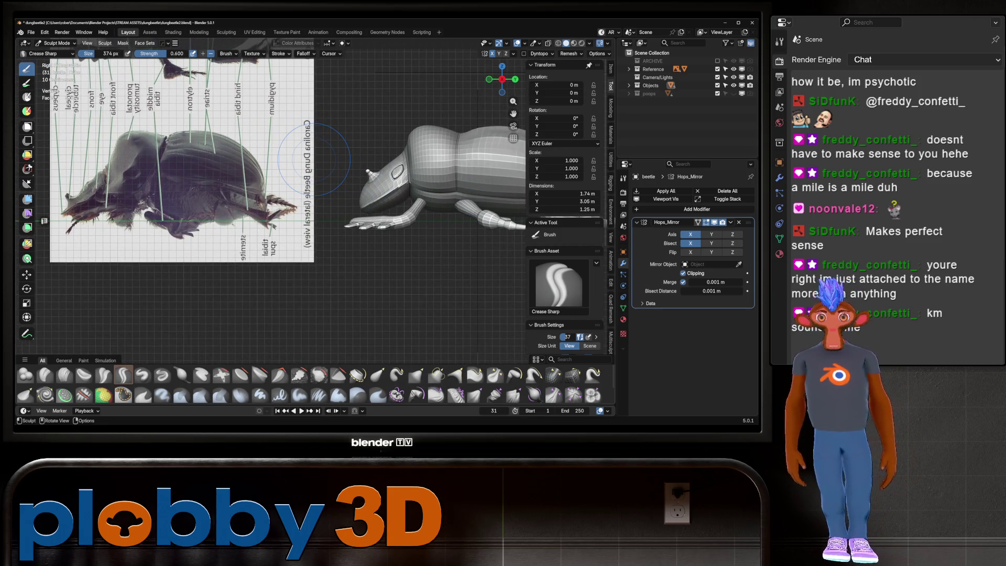
With a large Grab brush pull the top of the front shell upward to match the reference, then shrink the brush.
key("g")
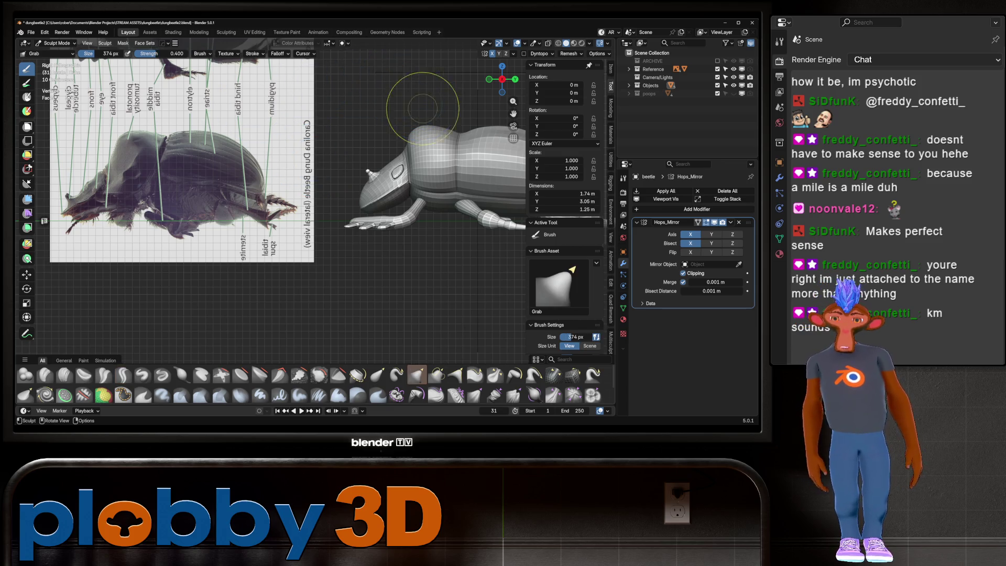
key("f")
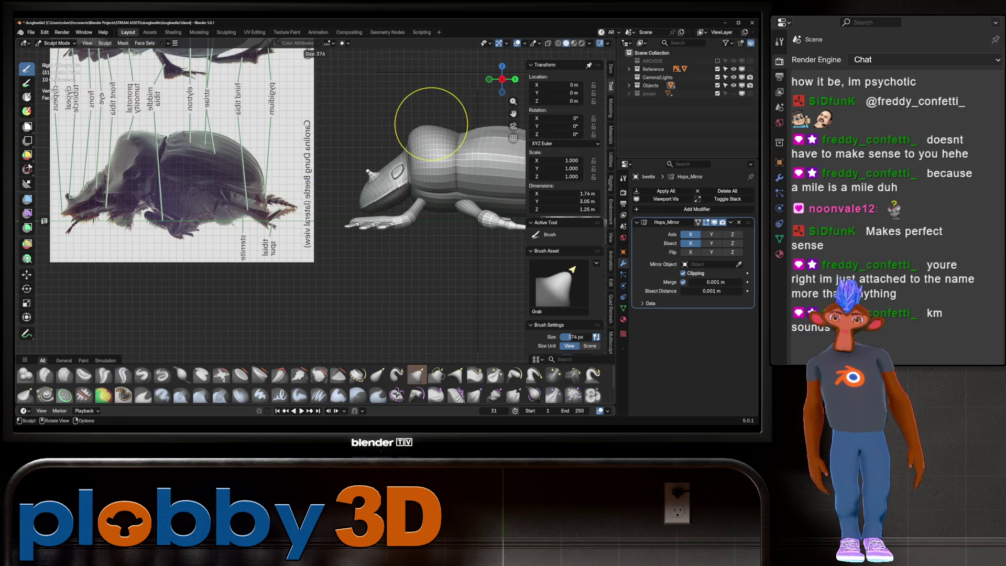
left_click(429, 124)
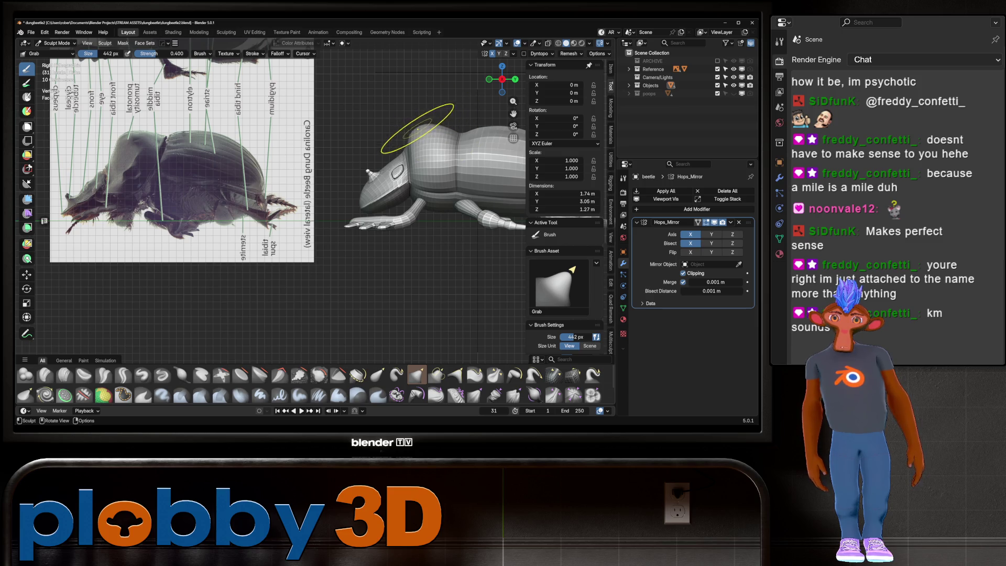
left_click_drag(417, 128, 418, 142)
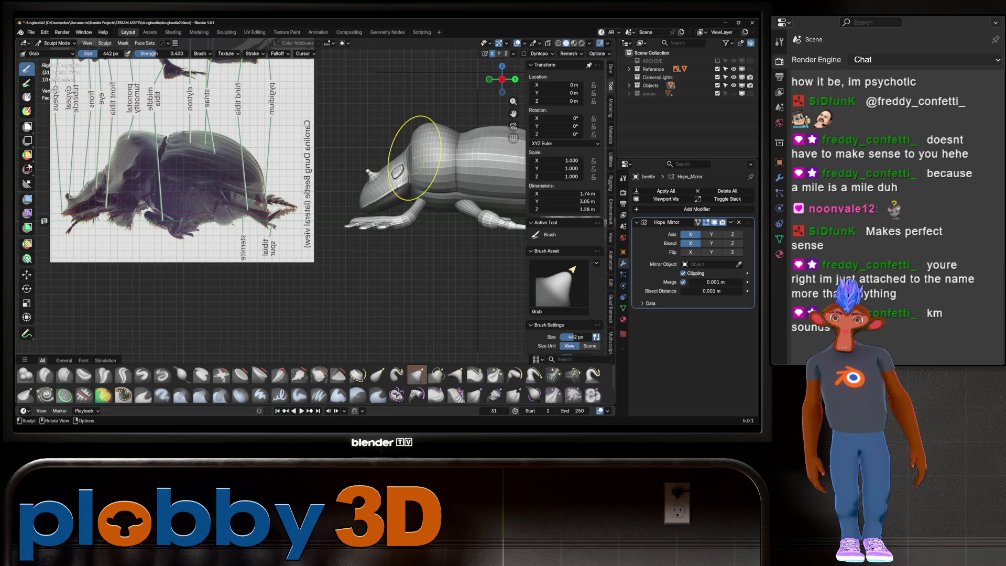
key("f")
left_click(397, 163)
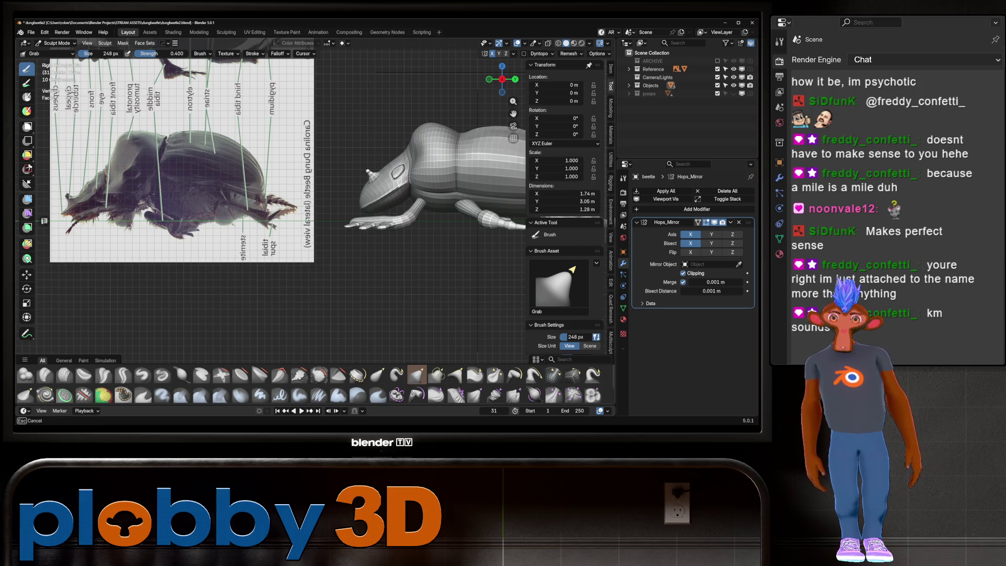
Line the view up with the reference photo and inspect the beetle from front and low side angles.
middle_click_drag(381, 145, 429, 153, "shift")
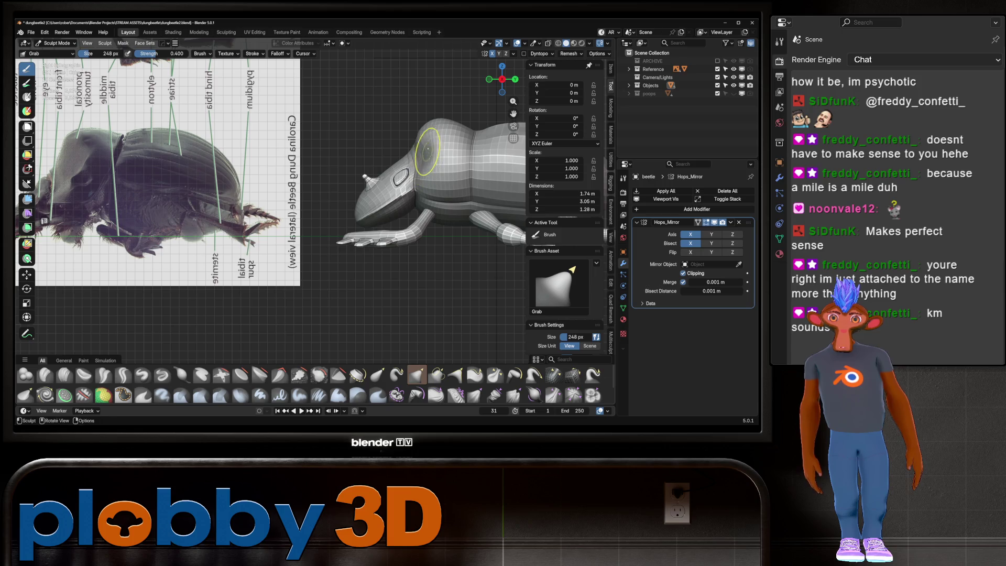
middle_click_drag(424, 177, 446, 126)
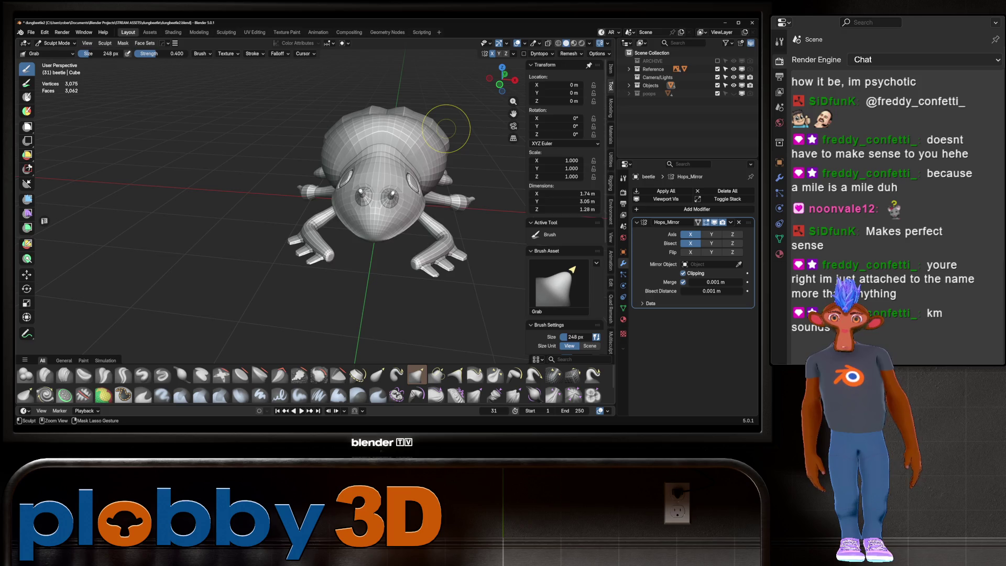
mouse_move(446, 126)
middle_mouse_down()
mouse_move(431, 126)
mouse_move(385, 230)
middle_mouse_up()
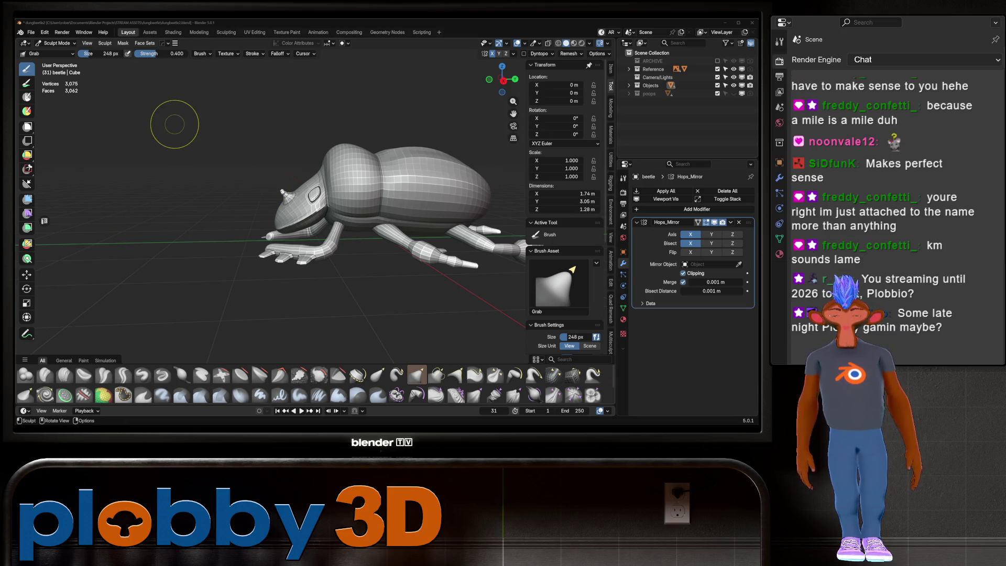
mouse_move(269, 186)
middle_mouse_down()
mouse_move(252, 187)
mouse_move(427, 181)
middle_mouse_up()
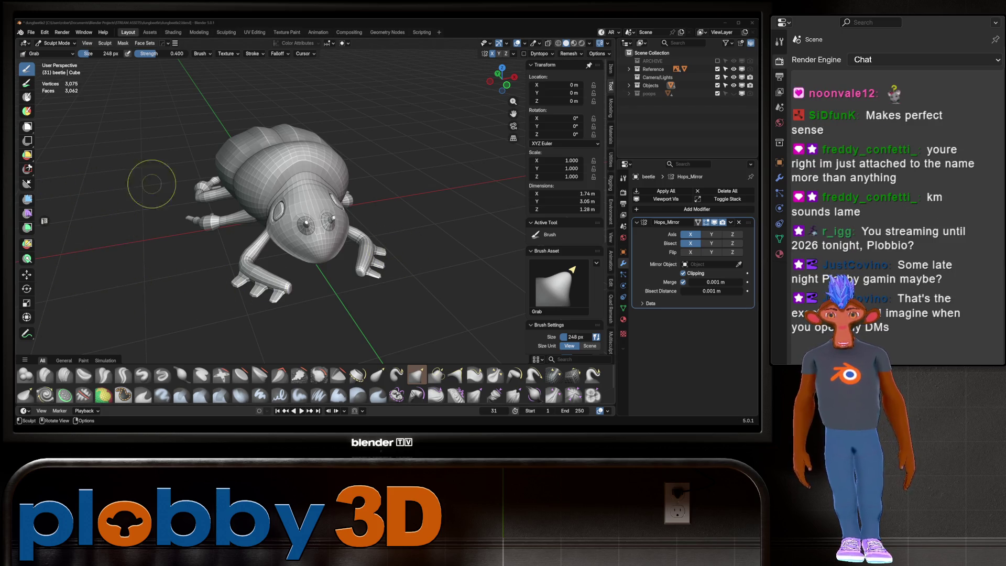
middle_click_drag(152, 185, 321, 210)
scroll(314, 211, "up", 2)
scroll(236, 220, "up", 2)
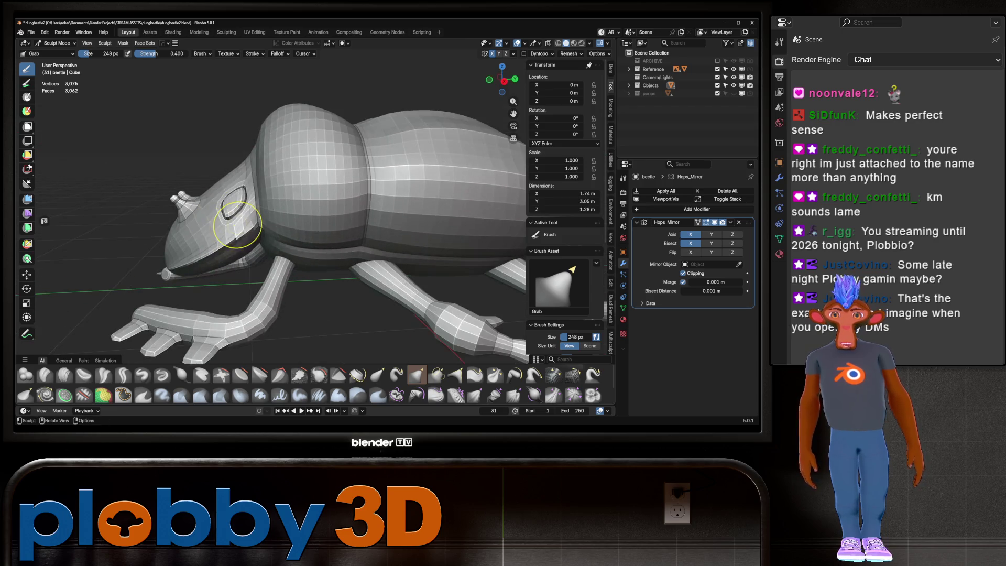
scroll(246, 229, "up", 2)
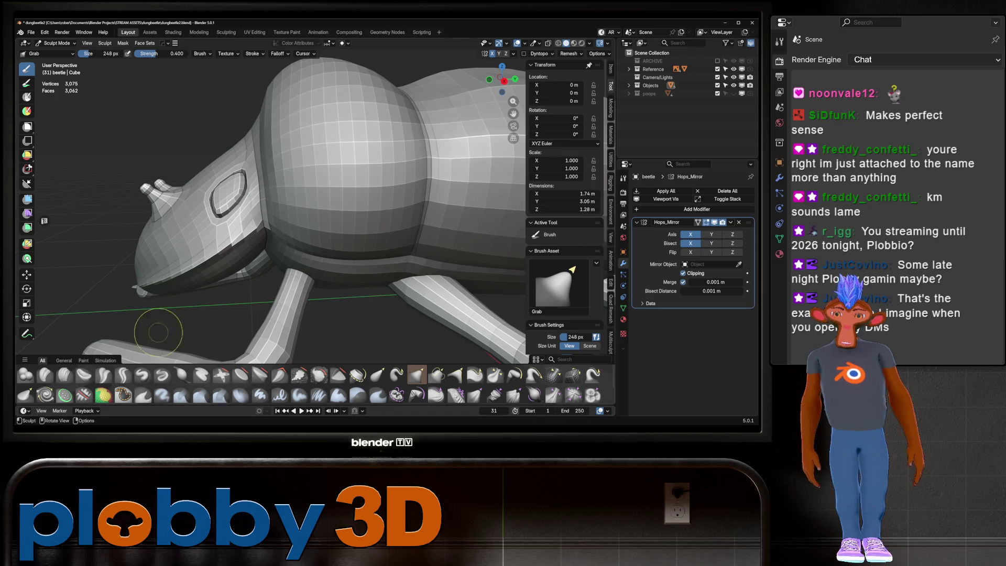
scroll(259, 236, "down", 3)
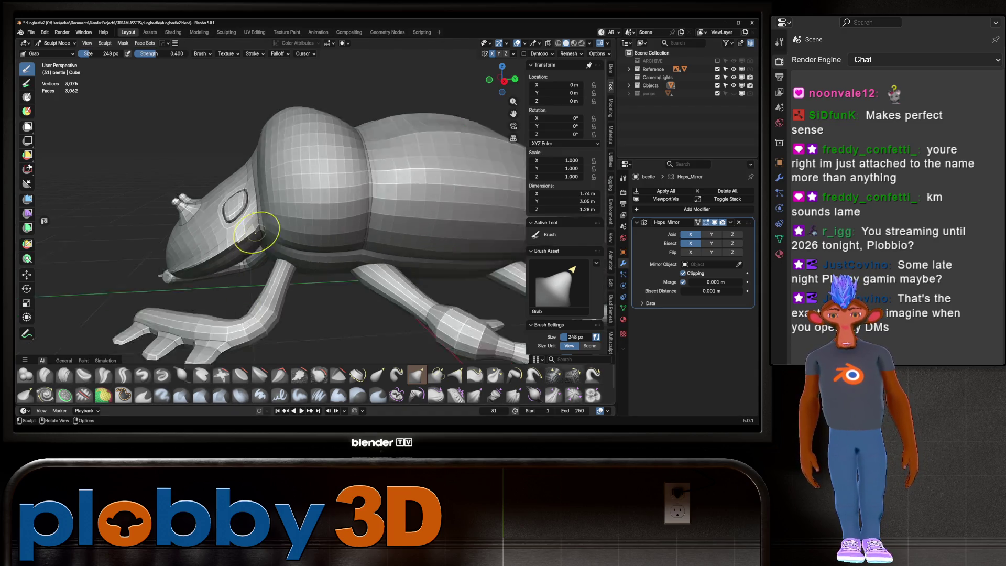
scroll(185, 258, "down", 2)
middle_click_drag(185, 257, 197, 244)
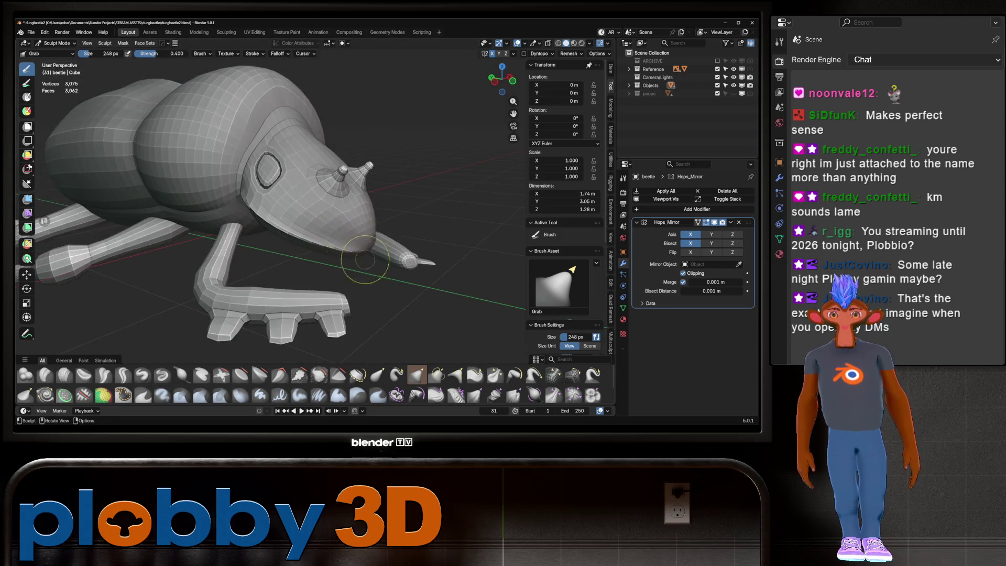
middle_click_drag(197, 243, 312, 203)
scroll(311, 202, "up", 3)
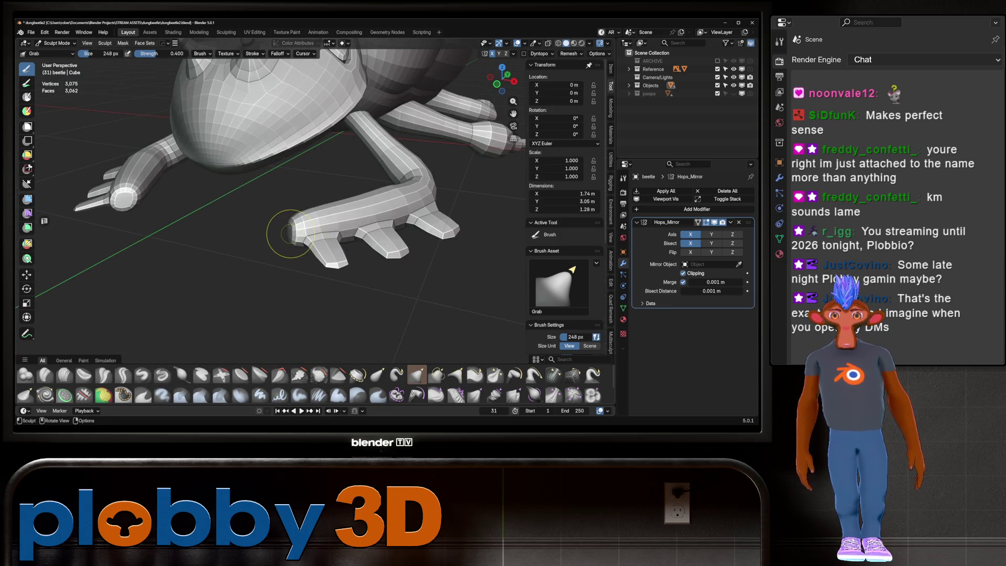
scroll(277, 213, "down", 4)
mouse_move(277, 212)
middle_mouse_down()
mouse_move(321, 223)
mouse_move(269, 280)
middle_mouse_up()
scroll(328, 232, "up", 5)
scroll(328, 232, "down", 2)
scroll(263, 241, "up", 2)
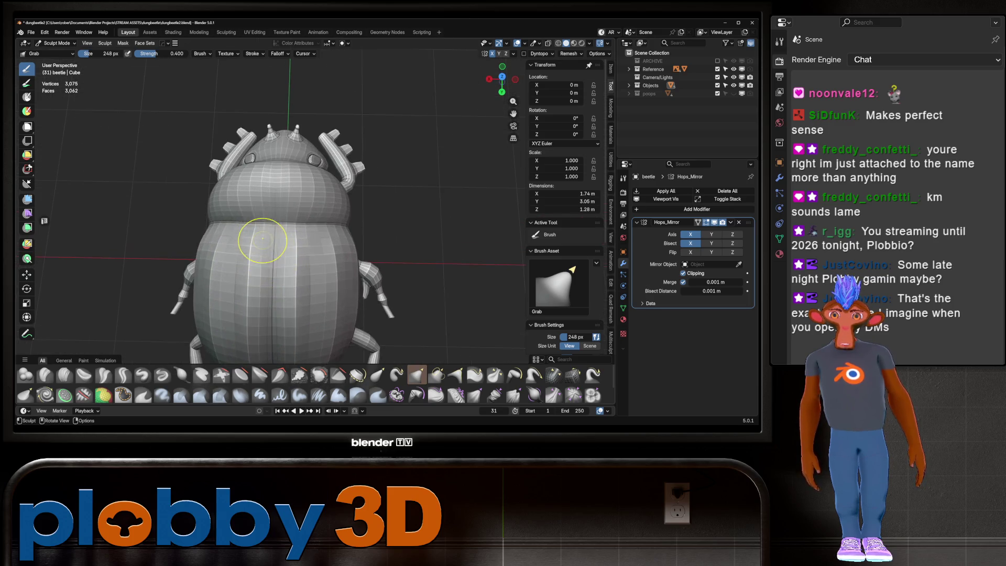
mouse_move(251, 234)
middle_mouse_down()
mouse_move(372, 174)
mouse_move(288, 197)
mouse_move(197, 204)
mouse_move(280, 184)
middle_mouse_up()
scroll(372, 175, "up", 2)
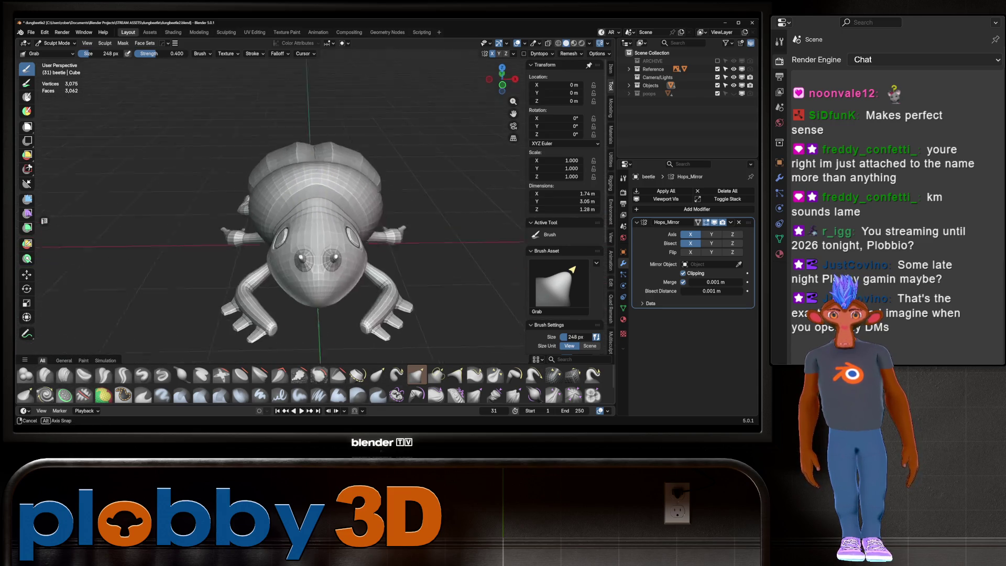
scroll(279, 196, "down", 3)
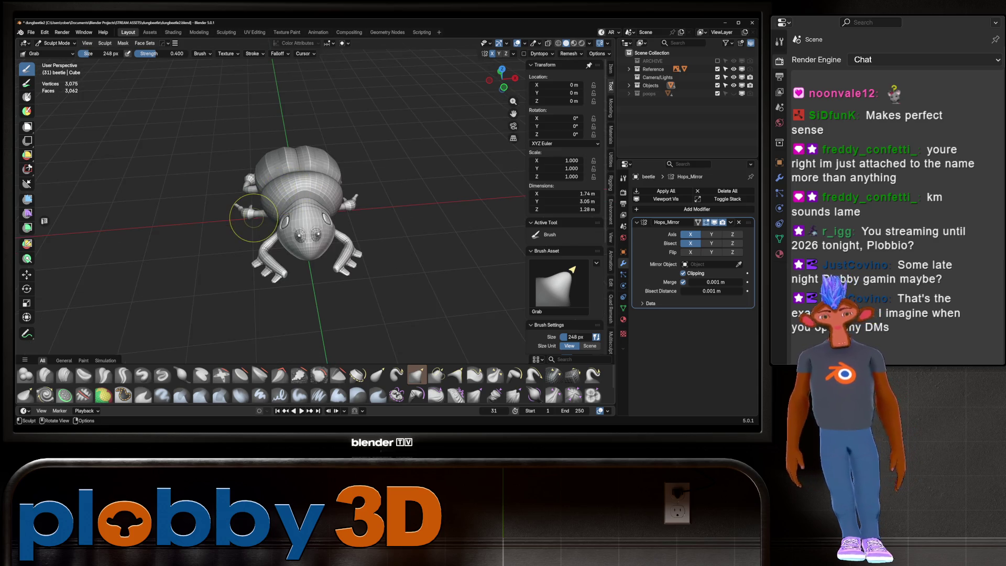
scroll(299, 244, "up", 3)
mouse_move(299, 244)
middle_mouse_down()
mouse_move(225, 224)
mouse_move(333, 225)
mouse_move(271, 246)
middle_mouse_up()
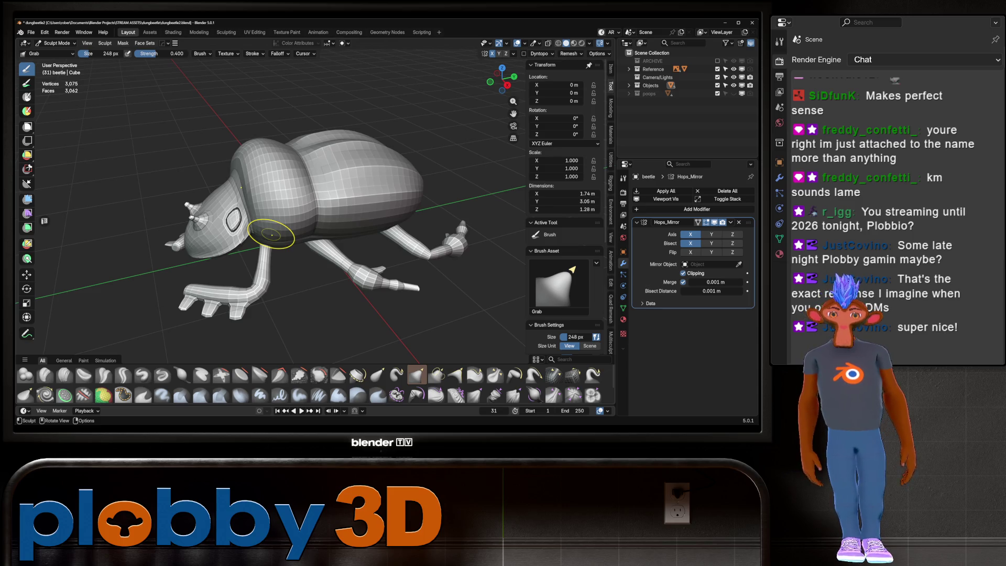
Enter Edit Mode, undo an accidental extrusion and extend the edge selection along the shortest path.
middle_click_drag(260, 197, 255, 240)
key("Tab")
key("ctrl")
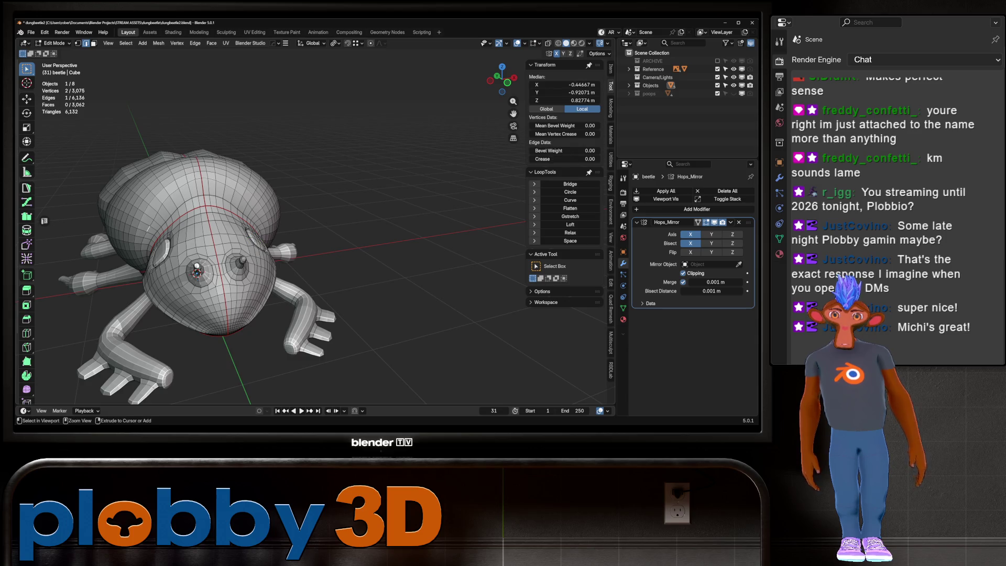
right_click(260, 220, "ctrl")
key("ctrl+z")
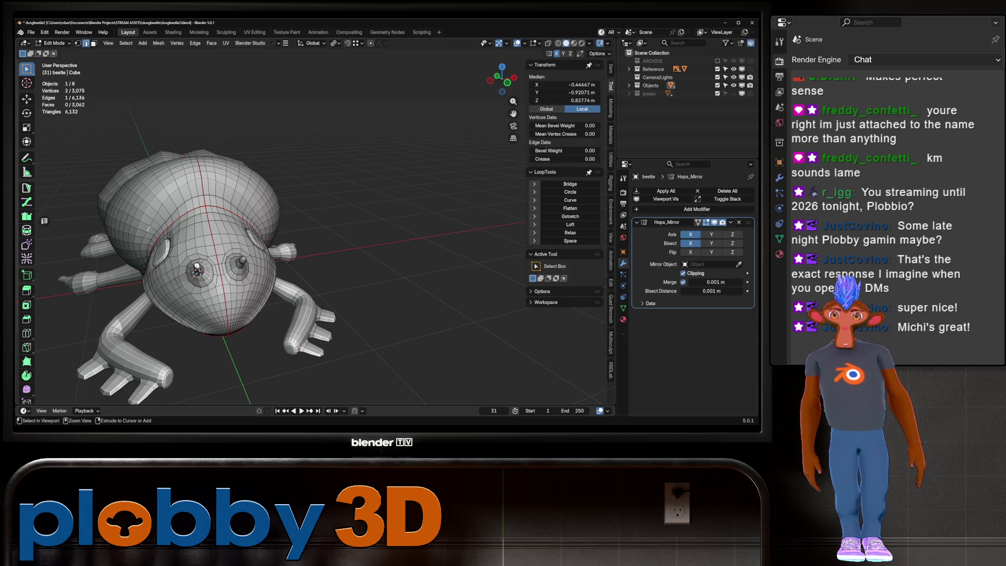
left_click(243, 259, "ctrl")
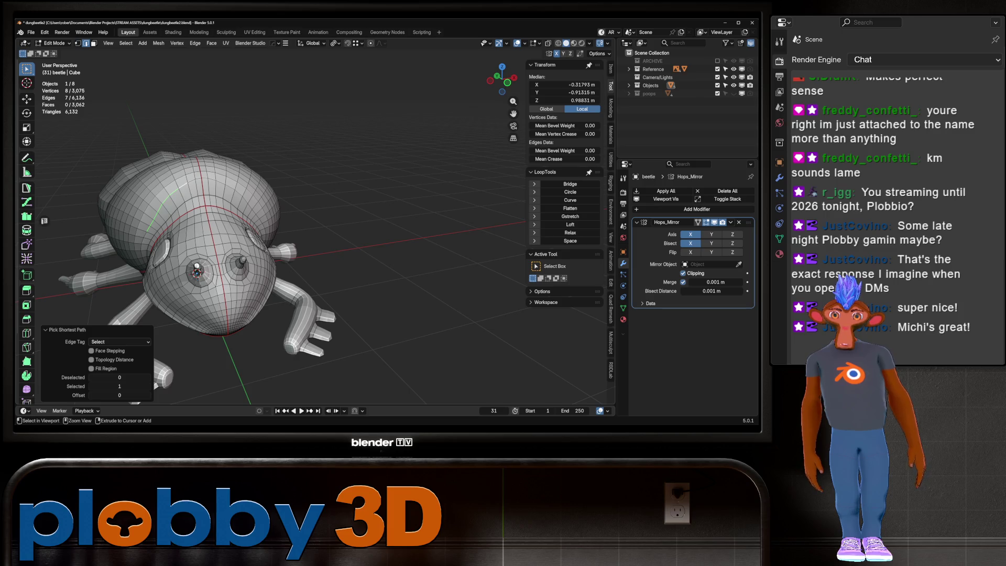
Select Mirror to extend the loops, relax them with LoopTools, check the result and return to Object Mode.
key("ctrl+shift+m")
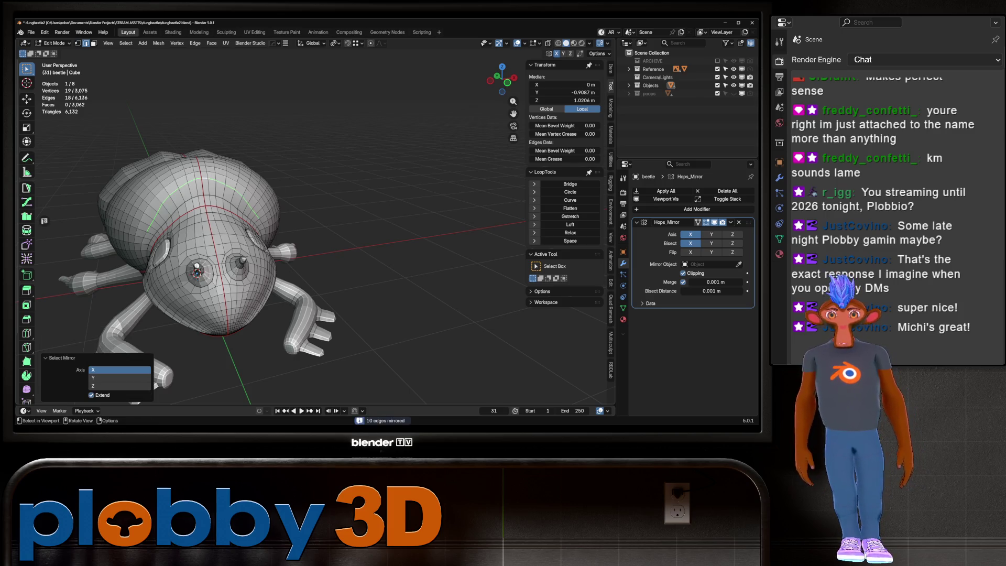
left_click(570, 232)
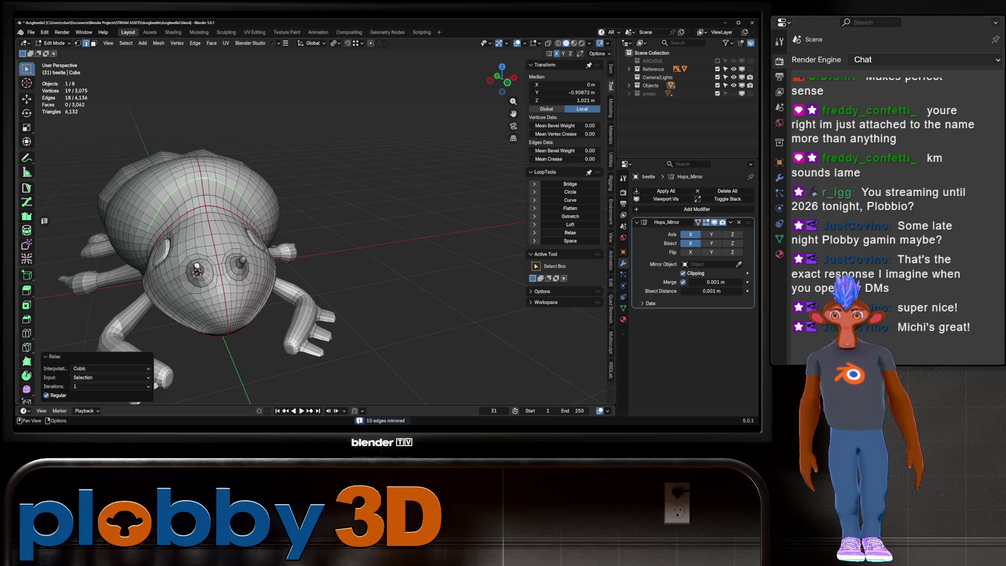
mouse_move(197, 269)
middle_mouse_down()
mouse_move(141, 276)
mouse_move(237, 267)
middle_mouse_up()
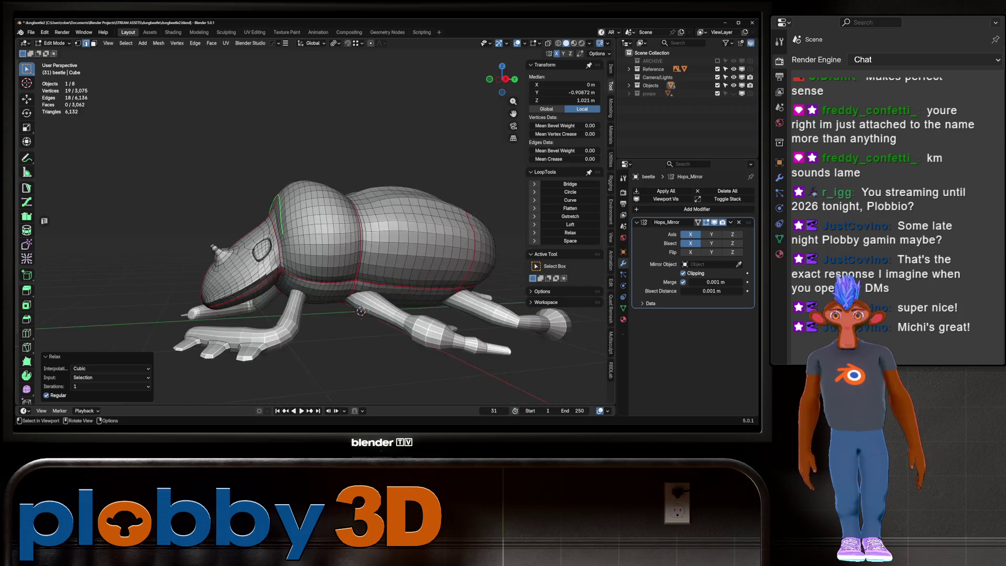
mouse_move(363, 305)
middle_mouse_down()
mouse_move(315, 268)
mouse_move(339, 269)
mouse_move(339, 314)
middle_mouse_up()
key("Tab")
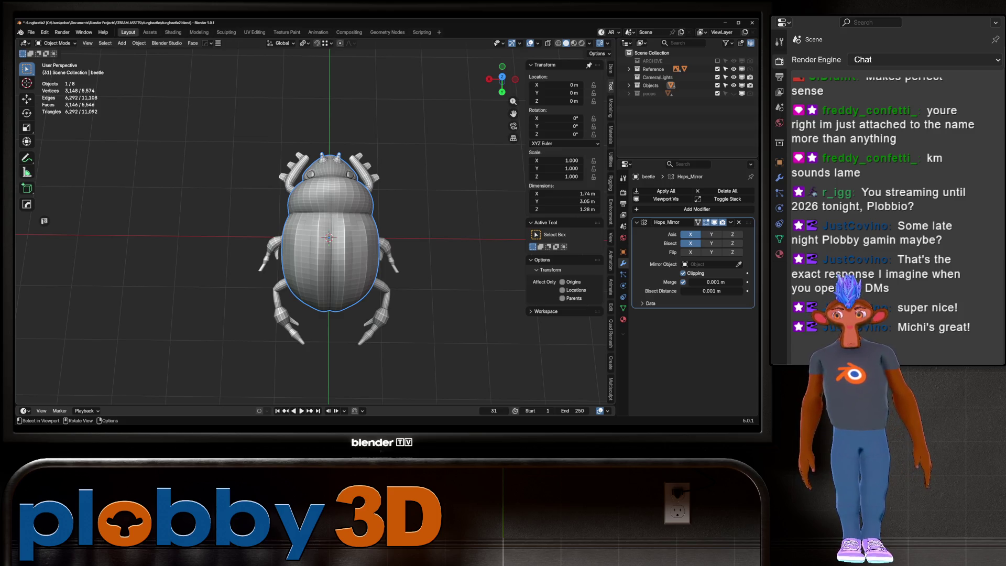
Compare the beetle with the front and right ortho references, orbit back and bring up the mode pie.
key("KP_5")
middle_click_drag(339, 315, 334, 306)
key("KP_1")
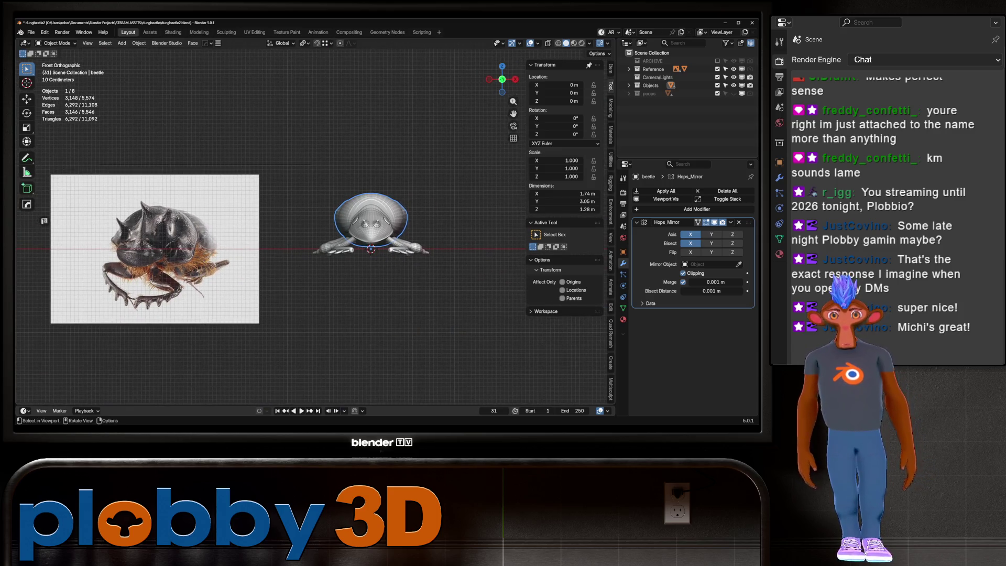
key("KP_5")
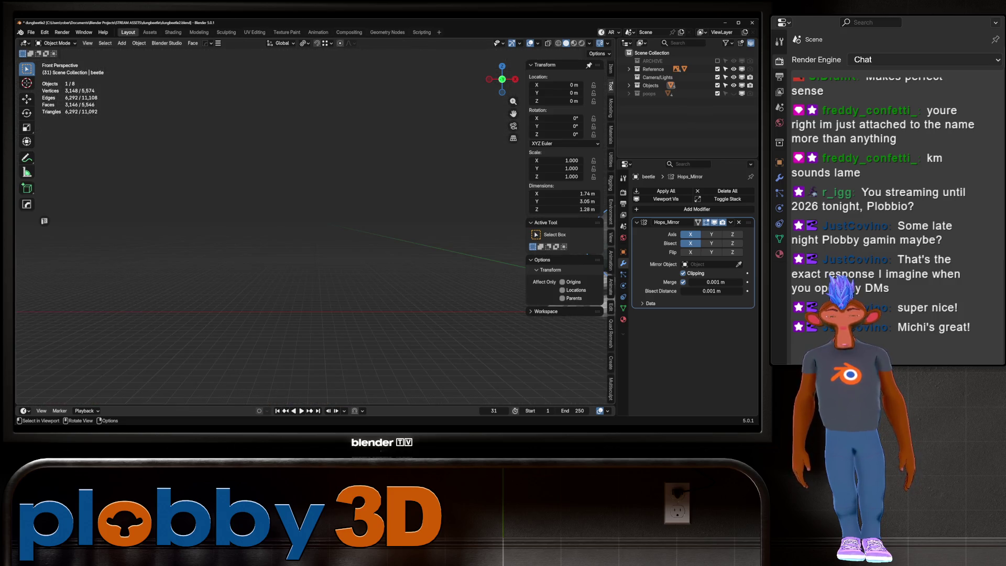
key("KP_5")
scroll(271, 260, "down", 3)
scroll(271, 260, "down", 2)
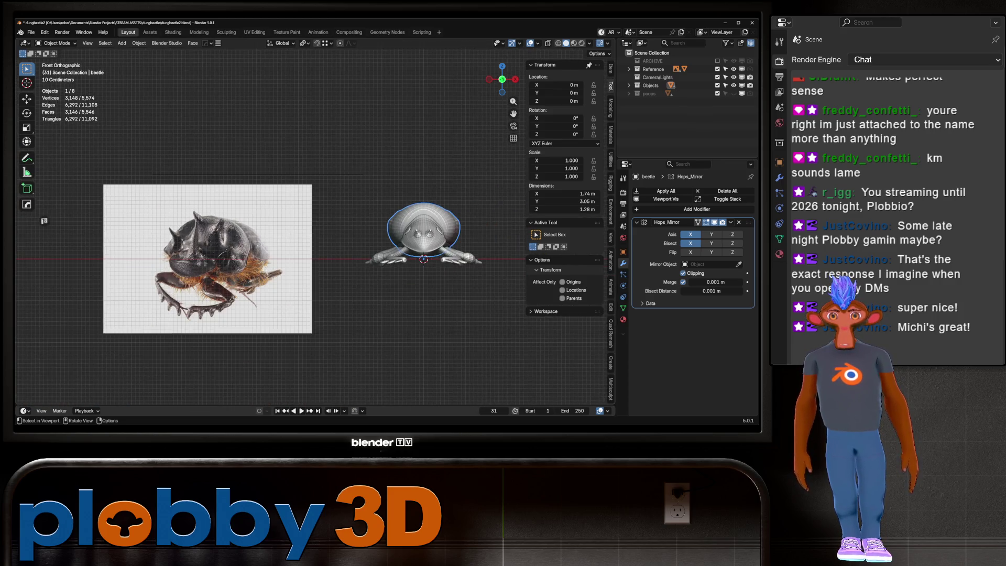
key("KP_3")
scroll(270, 235, "up", 4)
scroll(271, 236, "down", 4)
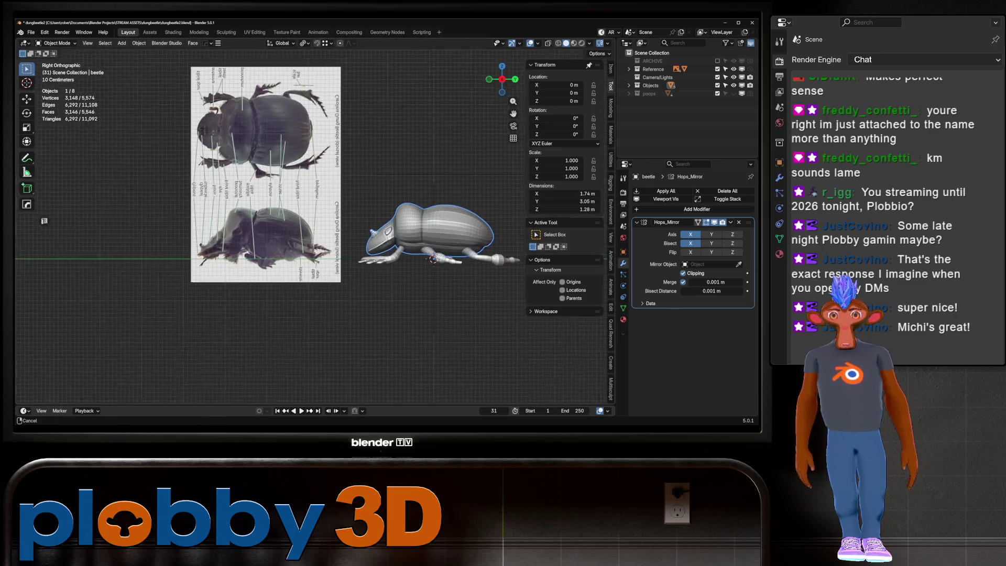
scroll(271, 236, "up", 4)
scroll(271, 236, "up", 2)
scroll(315, 228, "down", 3)
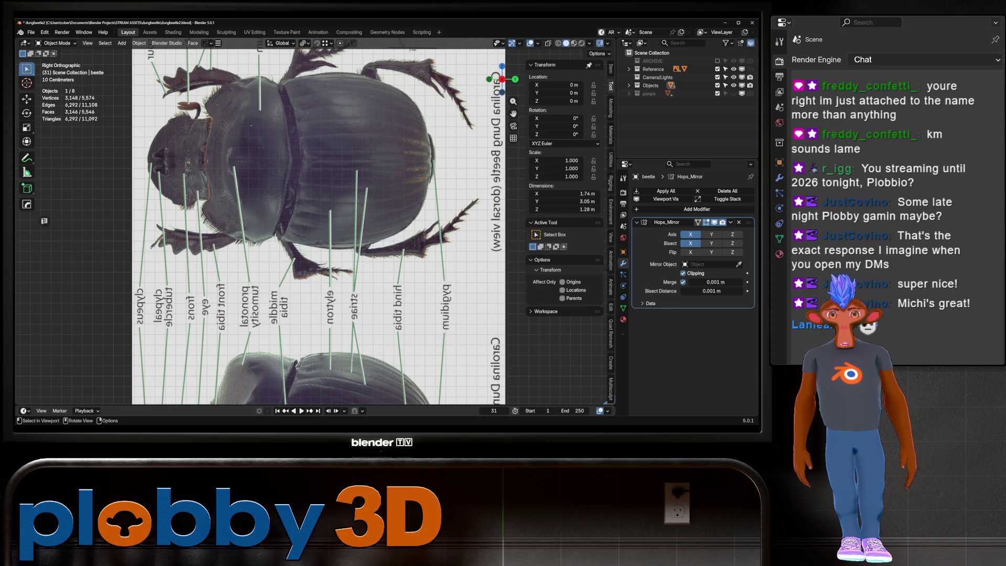
scroll(281, 174, "down", 3)
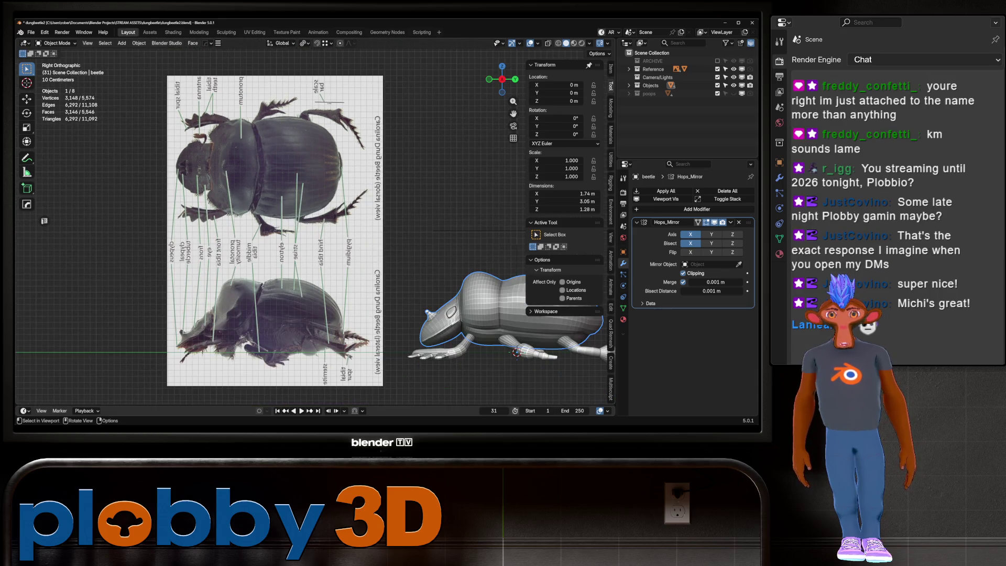
middle_click_drag(353, 236, 261, 220, "shift")
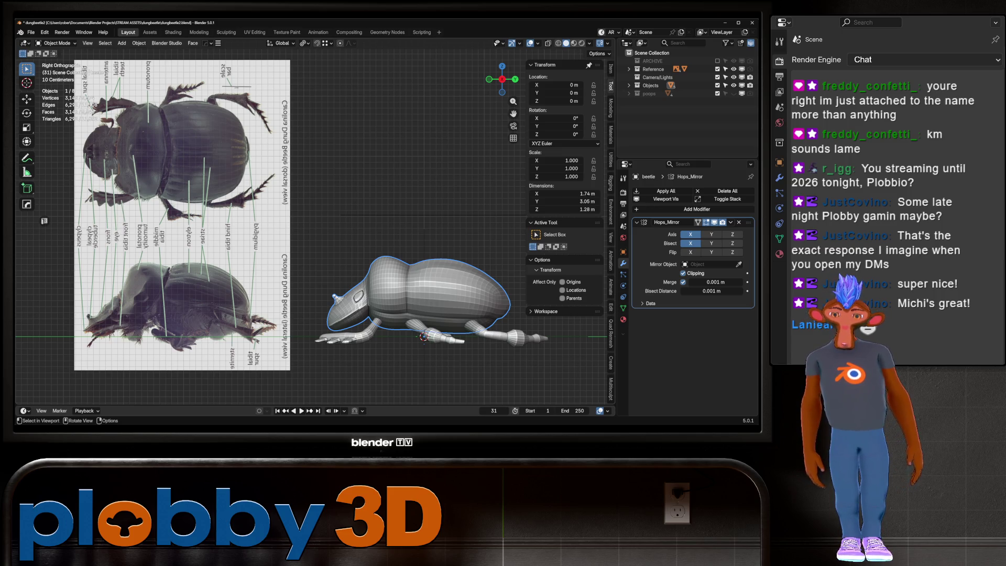
middle_click_drag(314, 235, 386, 197)
scroll(315, 299, "up", 3)
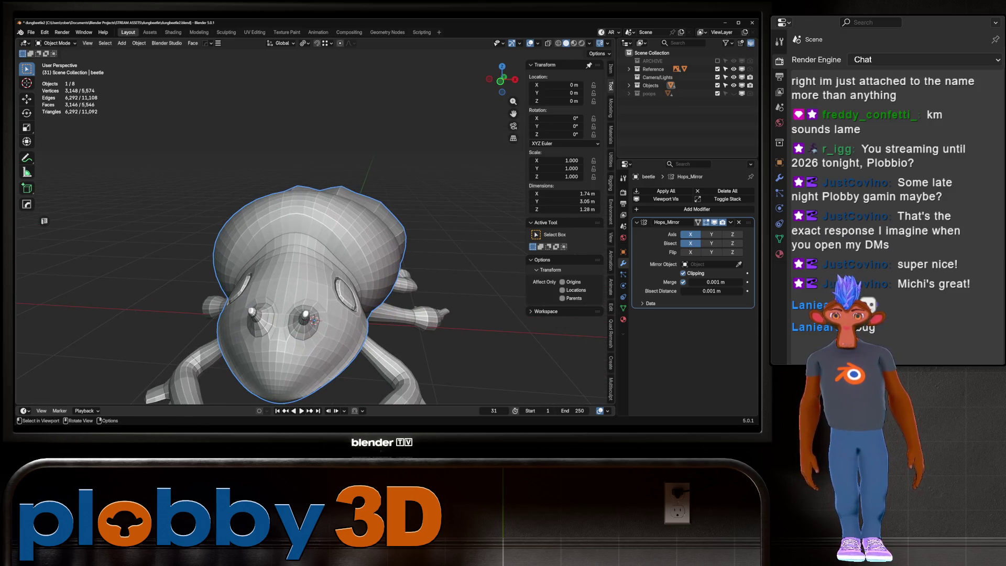
key("ctrl+Tab")
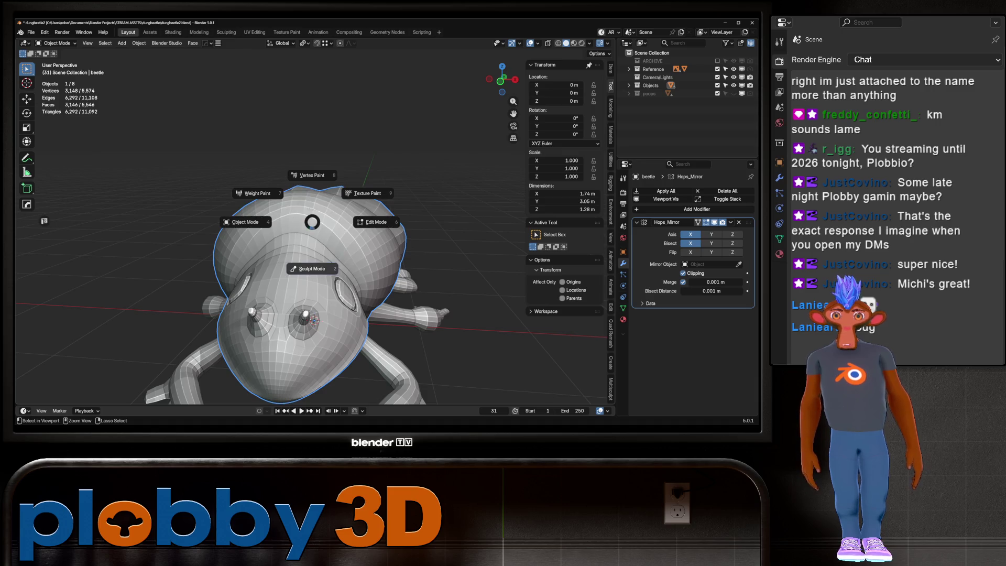
Enter Sculpt Mode with the Draw brush and build up the top of the shell with symmetric strokes.
left_click(307, 264)
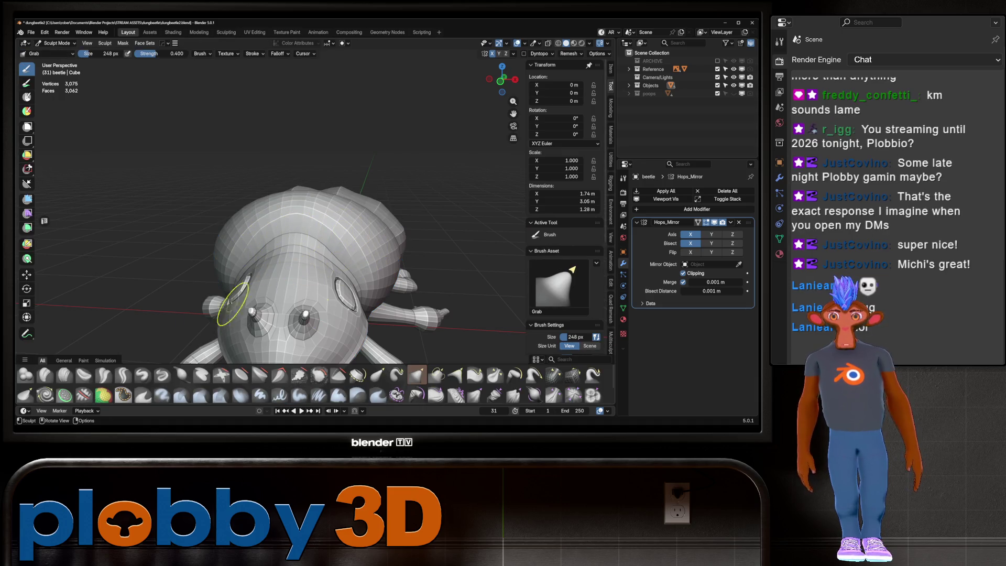
left_click(143, 375)
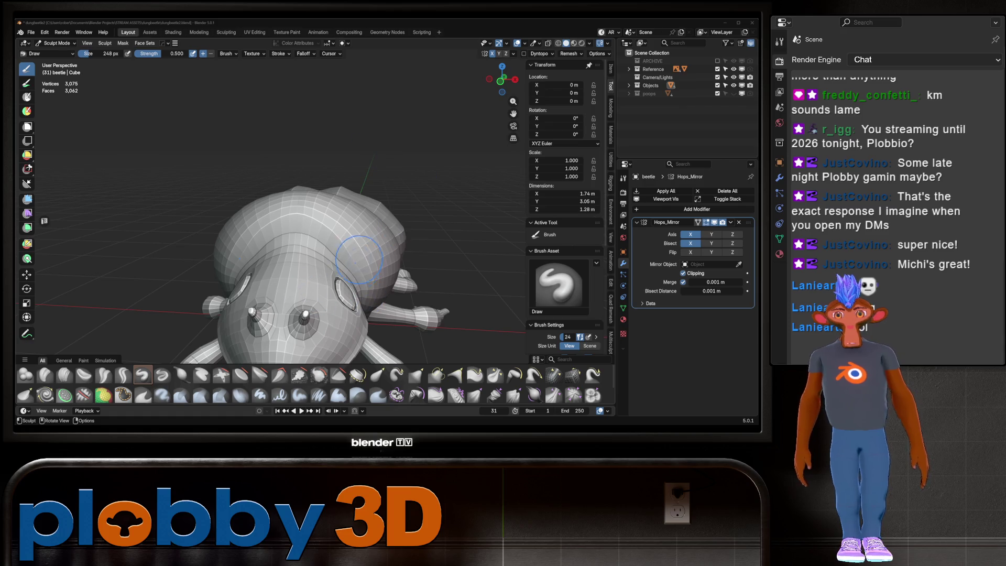
left_click_drag(357, 231, 358, 230)
middle_click_drag(359, 229, 355, 226)
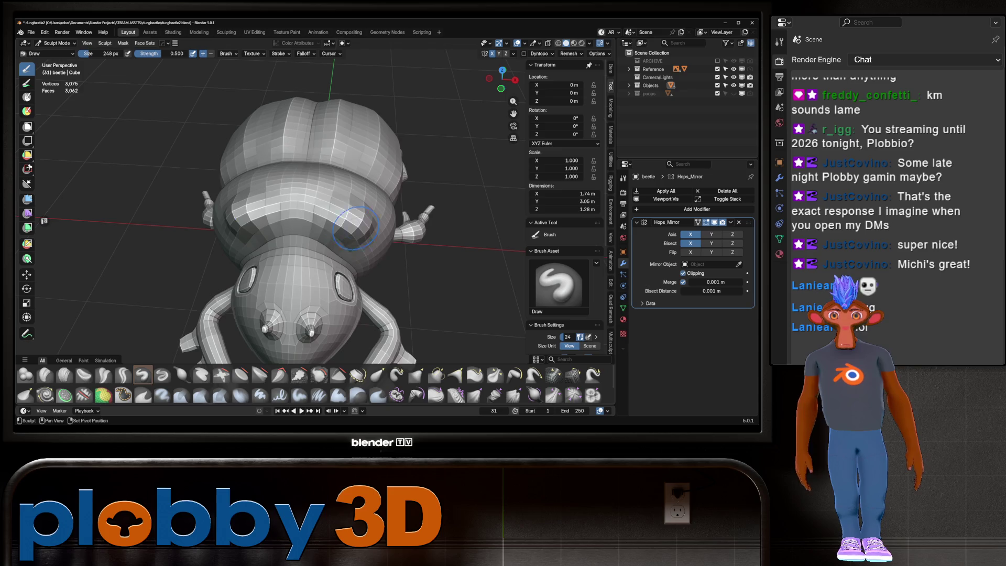
left_click_drag(347, 237, 358, 225)
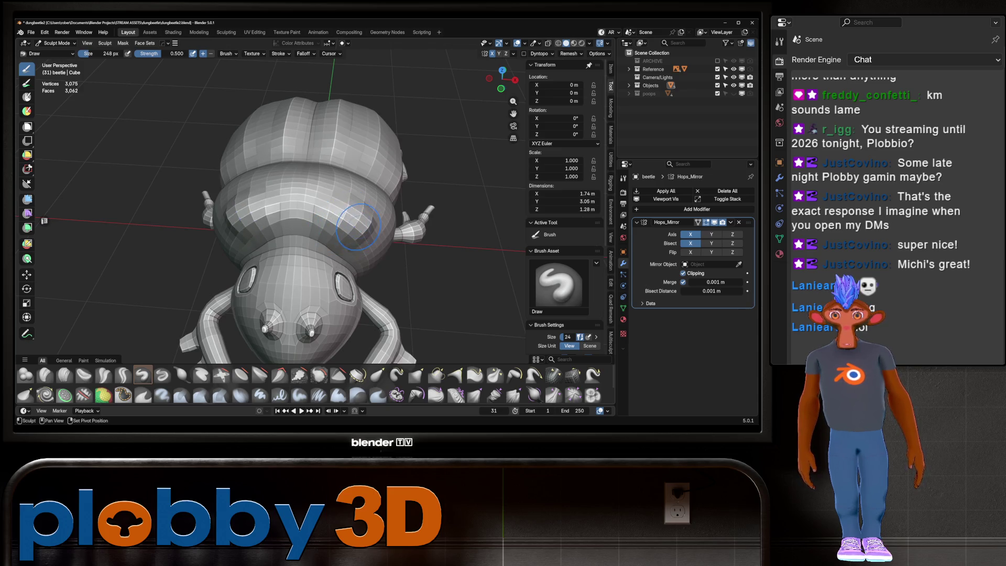
Inspect the shell from low front, side and top angles, ending in Front Ortho view.
mouse_move(367, 236)
middle_mouse_down()
mouse_move(301, 206)
mouse_move(277, 211)
middle_mouse_up()
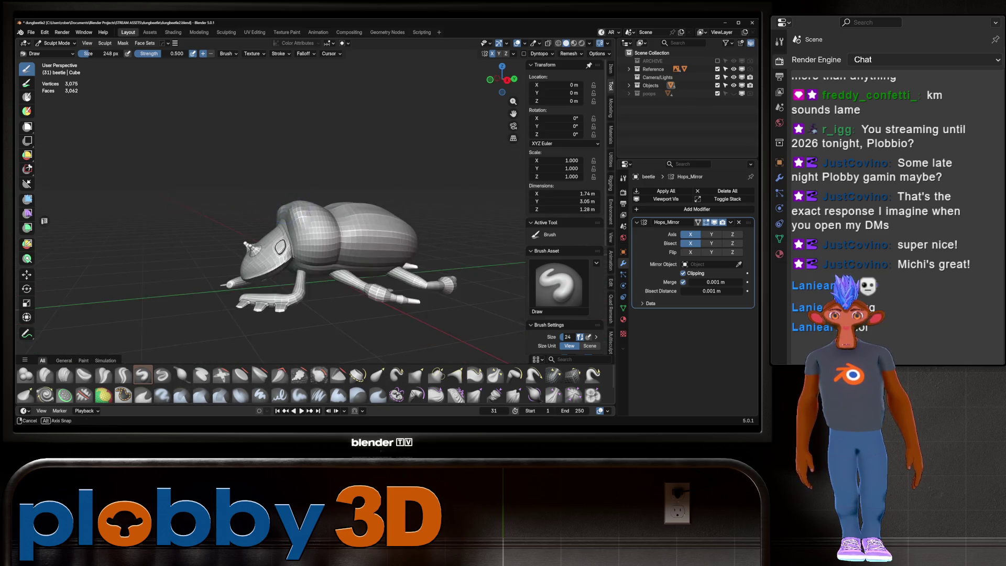
scroll(277, 210, "up", 3)
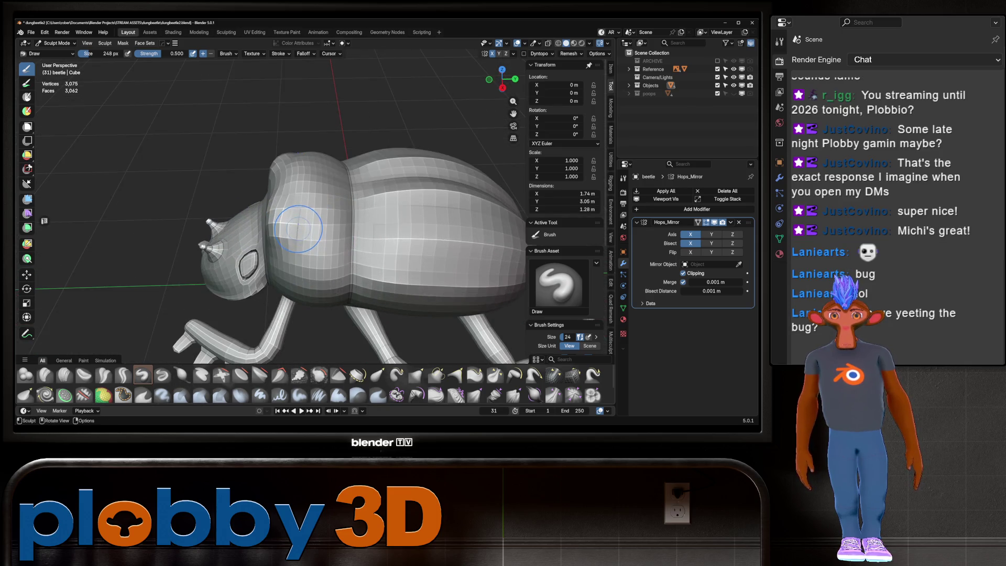
scroll(298, 235, "down", 3)
middle_click_drag(298, 234, 281, 236)
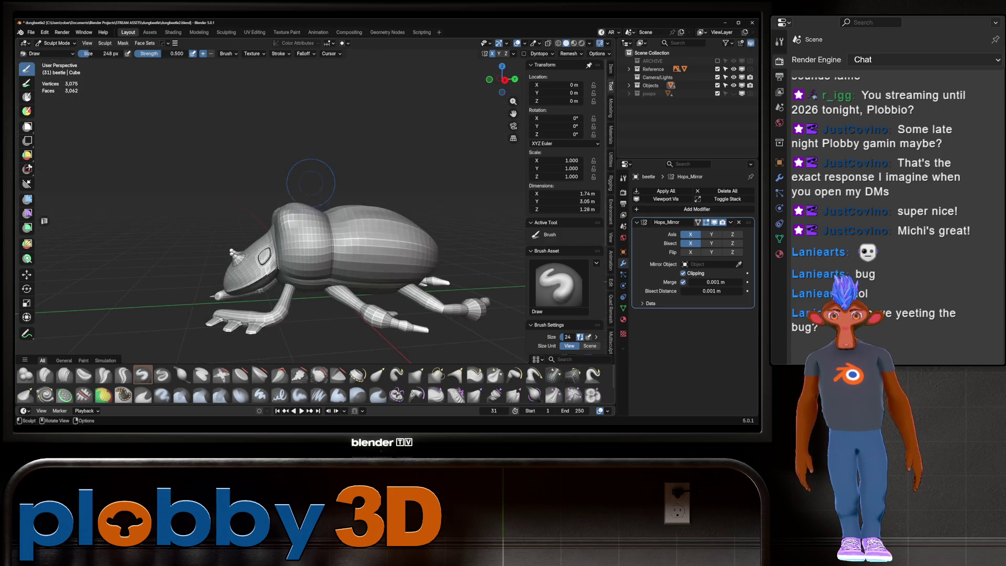
scroll(281, 236, "up", 3)
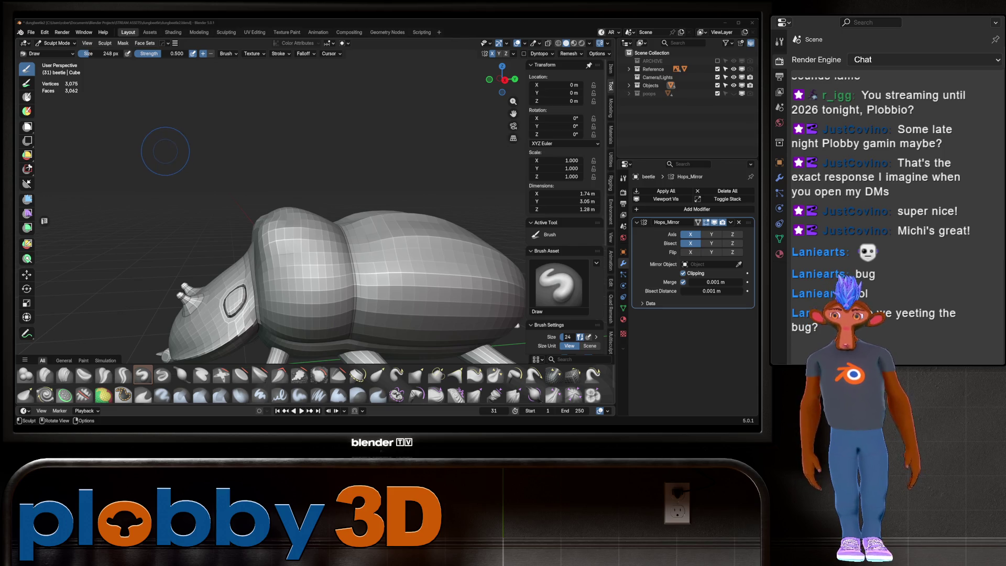
scroll(165, 151, "down", 5)
mouse_move(165, 152)
middle_mouse_down()
mouse_move(199, 253)
mouse_move(212, 222)
middle_mouse_up()
scroll(212, 222, "up", 5)
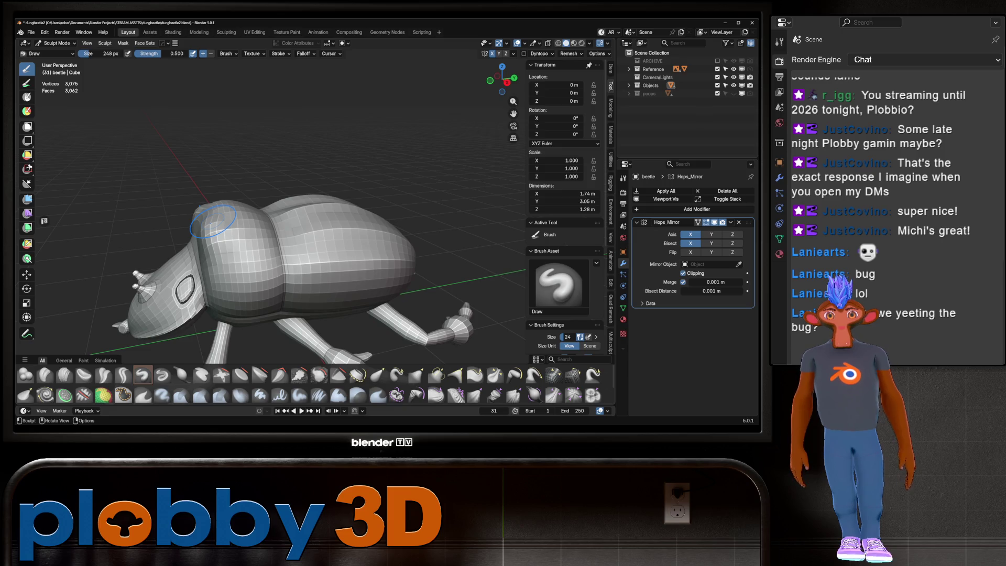
scroll(228, 229, "up", 3)
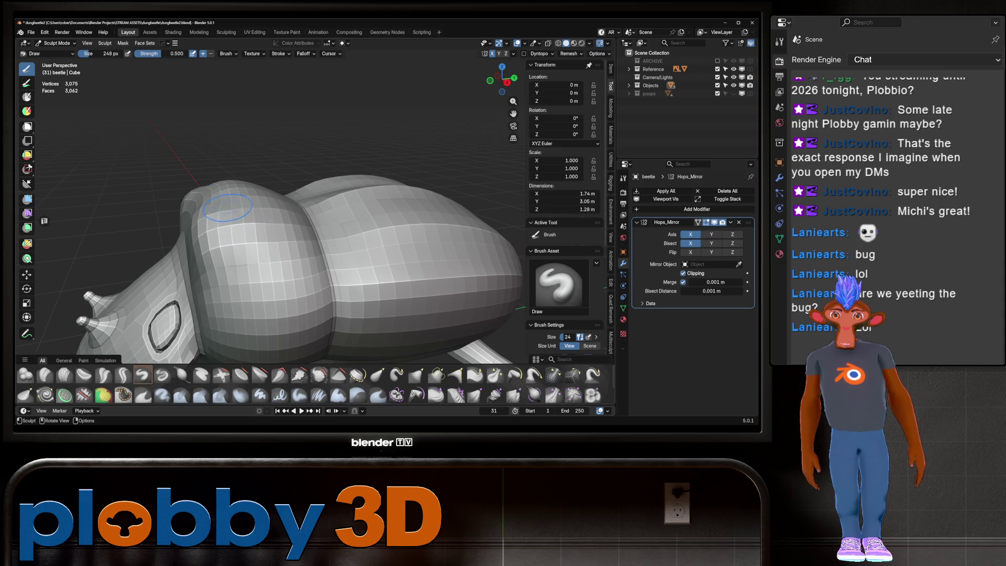
mouse_move(233, 222)
middle_mouse_down()
mouse_move(221, 216)
mouse_move(233, 204)
middle_mouse_up()
scroll(234, 203, "up", 2)
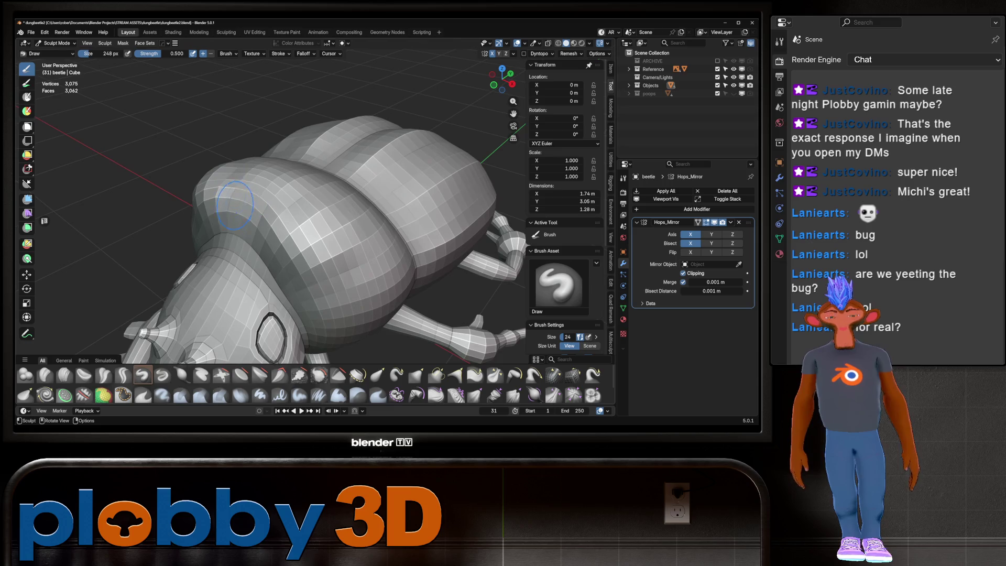
key("KP_1")
scroll(219, 228, "down", 4)
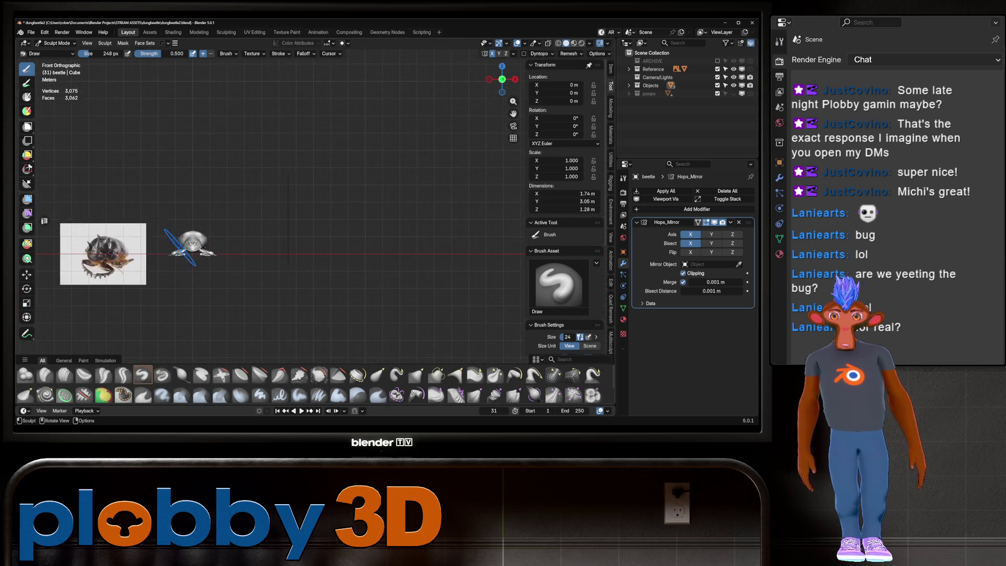
Frame the beetle beside the reference and switch to the Crease Polish brush (Shift+C).
middle_click_drag(82, 250, 175, 251, "shift")
scroll(167, 244, "up", 4)
mouse_move(312, 247)
middle_mouse_down("shift")
mouse_move(236, 246)
mouse_move(315, 204)
mouse_move(236, 251)
middle_mouse_up("shift")
scroll(235, 246, "up", 4)
key("shift+c")
scroll(252, 235, "up", 3)
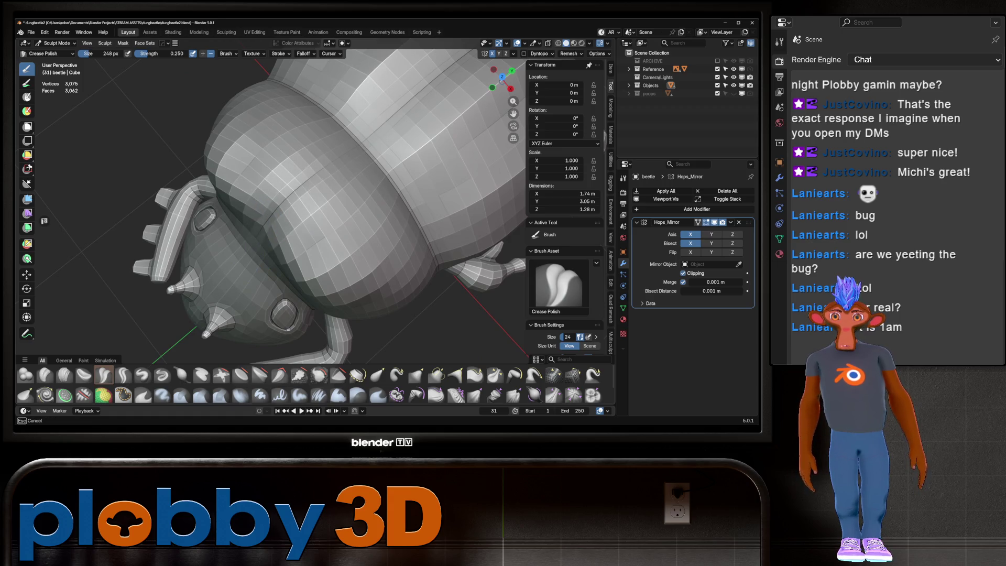
Polish the shell-segment seams while checking the shell from rear, side and front angles.
middle_click_drag(259, 235, 285, 267)
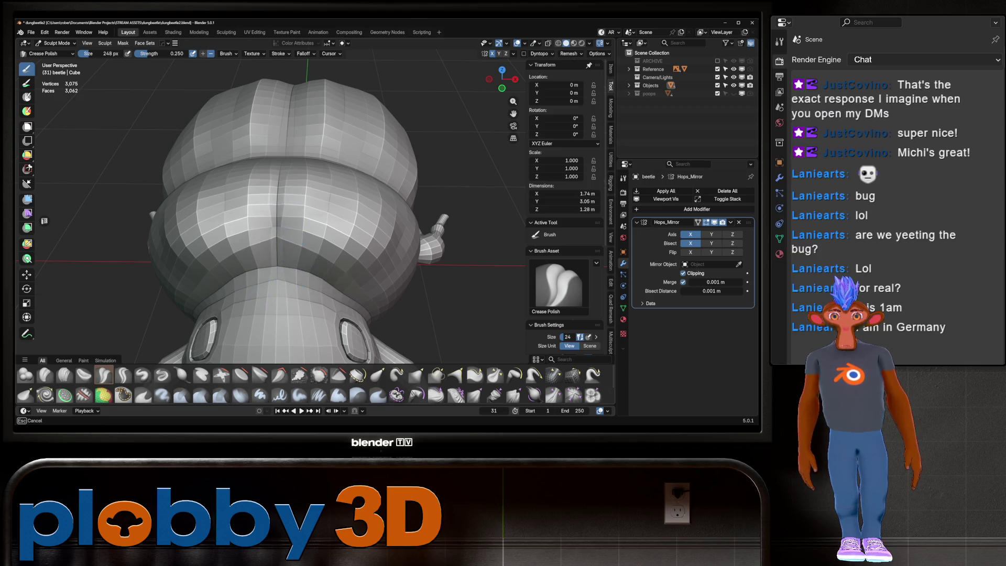
middle_click_drag(275, 218, 334, 189)
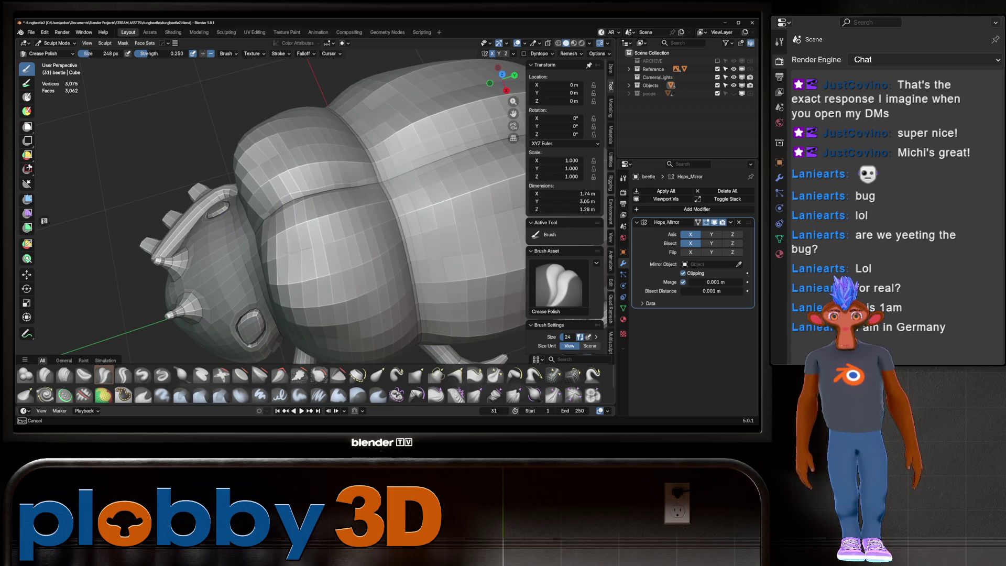
mouse_move(334, 189)
middle_mouse_down()
mouse_move(314, 256)
mouse_move(373, 209)
mouse_move(365, 193)
middle_mouse_up()
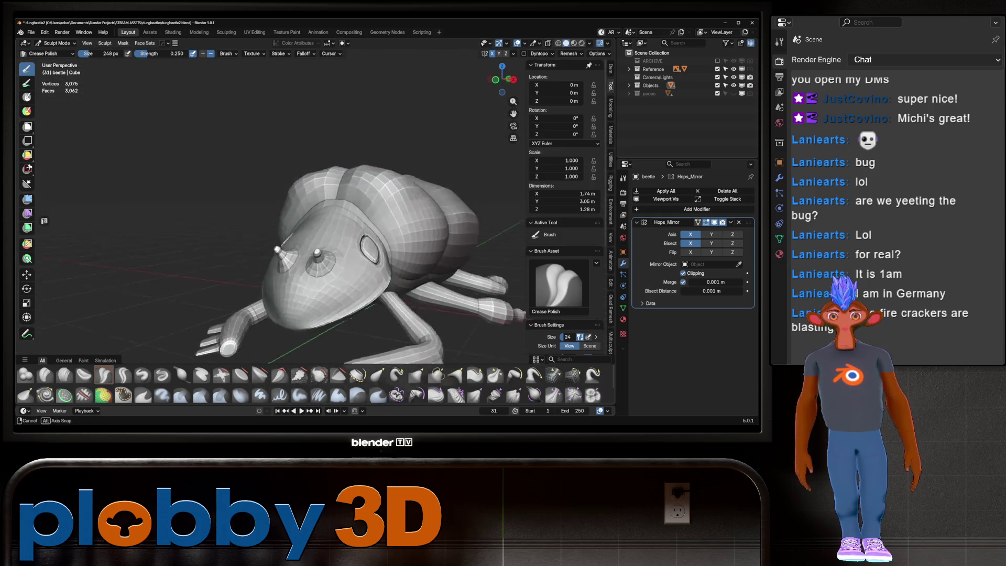
middle_click_drag(365, 194, 289, 222)
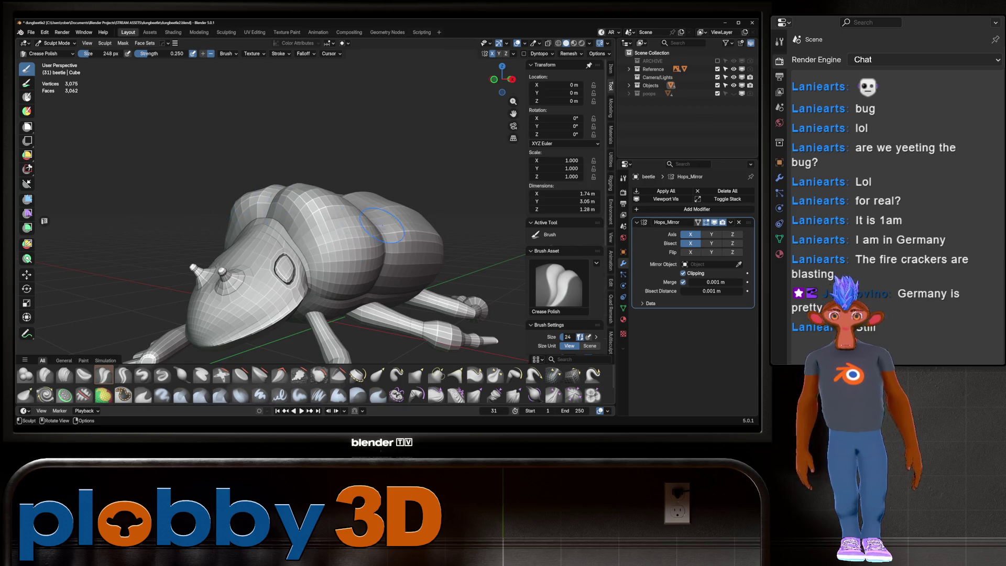
scroll(317, 216, "up", 3)
mouse_move(307, 218)
middle_mouse_down()
mouse_move(278, 241)
mouse_move(307, 302)
middle_mouse_up()
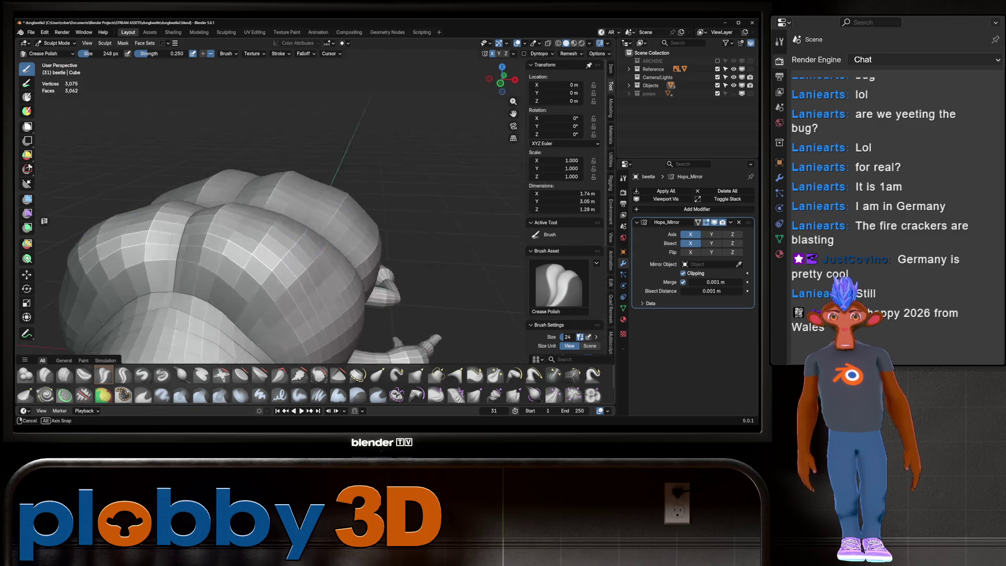
Scrape-fill the lower edge of the shell smooth with the Scrape/Fill brush, checking from above and behind.
left_click(299, 375)
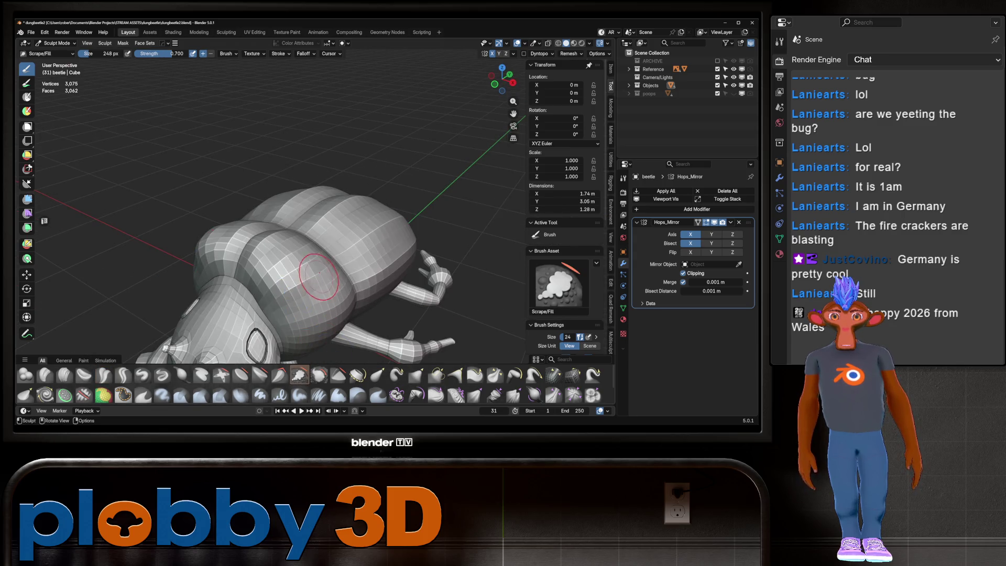
mouse_move(337, 270)
middle_mouse_down()
mouse_move(338, 284)
mouse_move(315, 287)
middle_mouse_up()
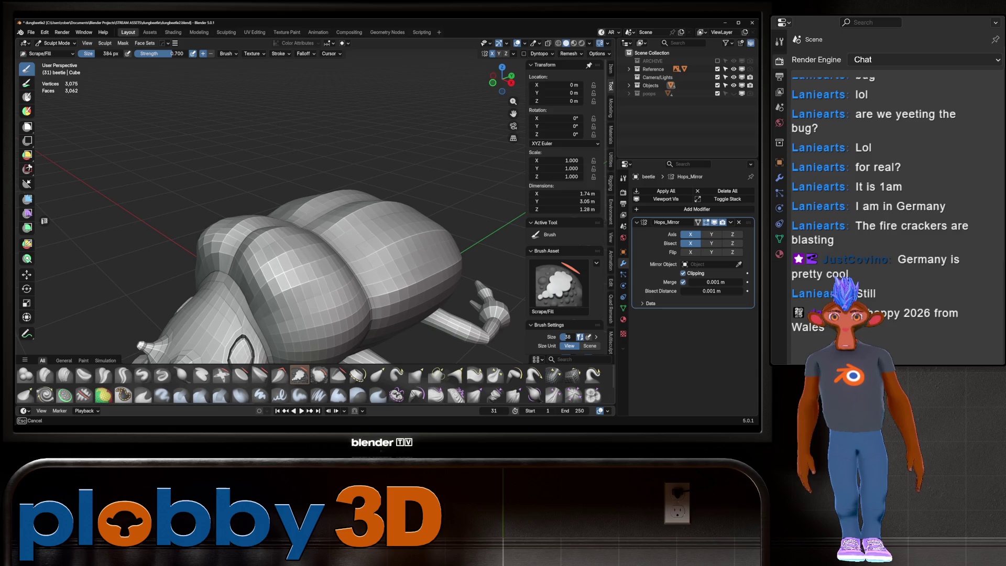
mouse_move(277, 252)
middle_mouse_down()
mouse_move(292, 270)
mouse_move(228, 200)
mouse_move(236, 236)
middle_mouse_up()
scroll(236, 228, "up", 3)
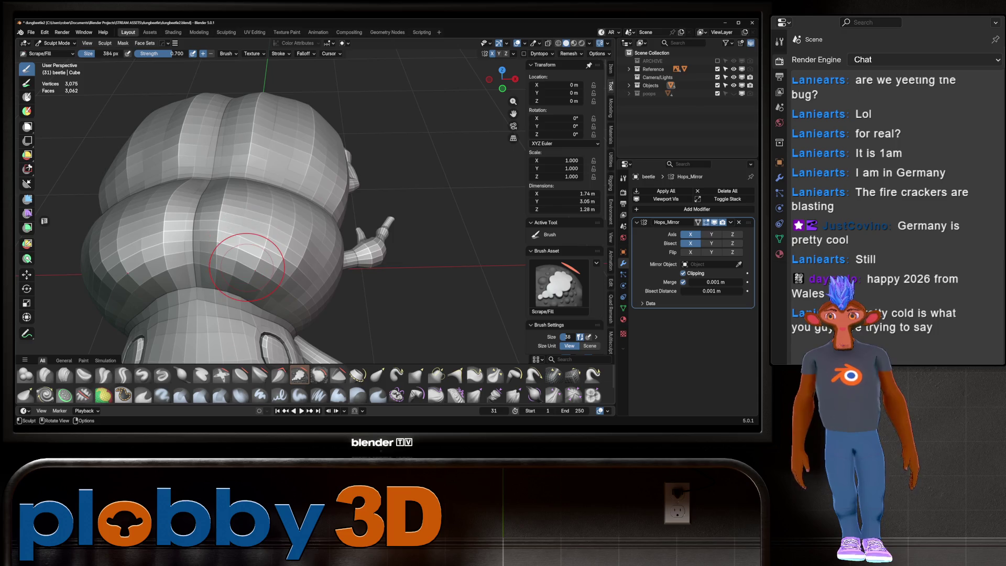
mouse_move(259, 267)
middle_mouse_down()
mouse_move(275, 252)
mouse_move(203, 228)
middle_mouse_up()
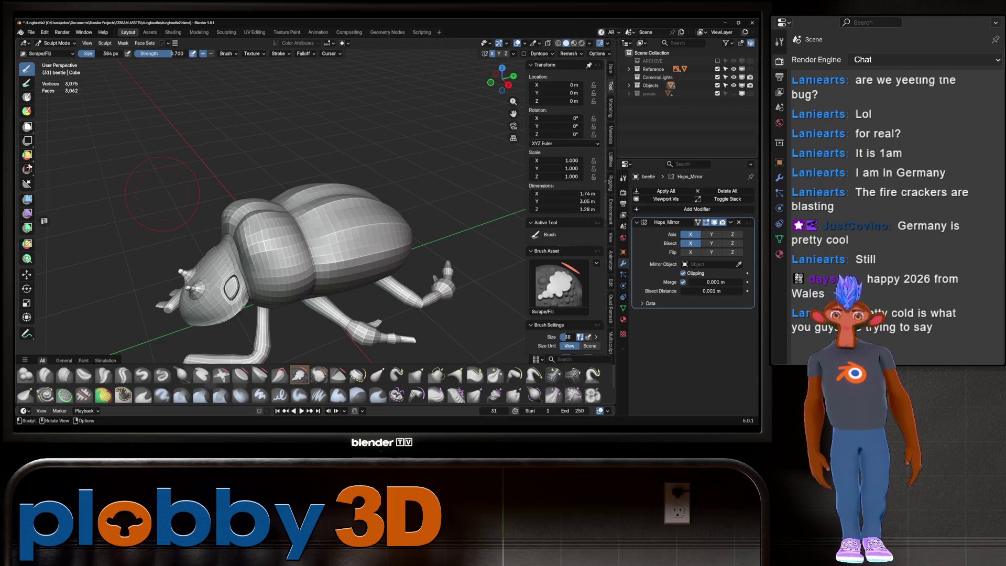
scroll(163, 194, "up", 4)
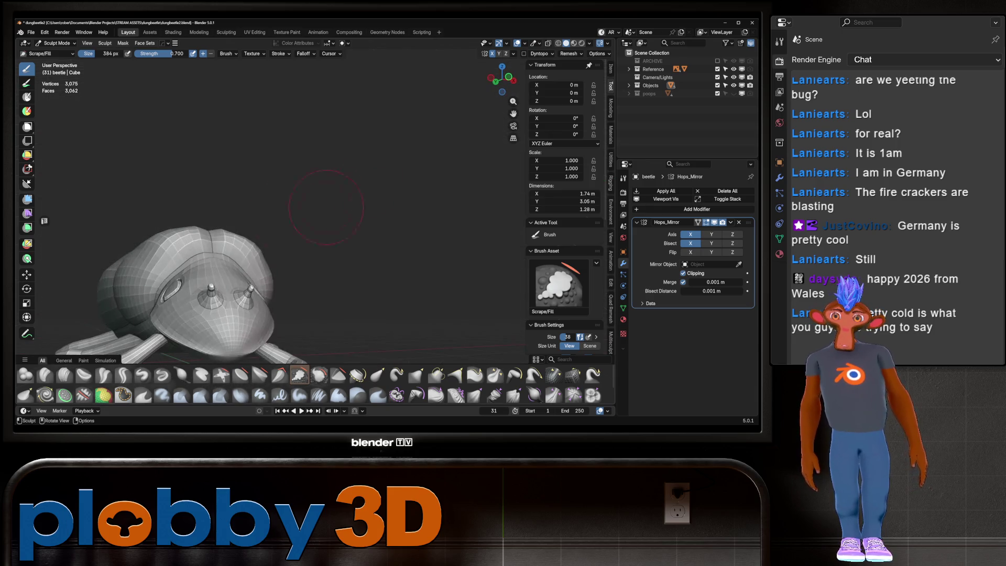
mouse_move(315, 213)
middle_mouse_down()
mouse_move(346, 252)
mouse_move(291, 246)
middle_mouse_up()
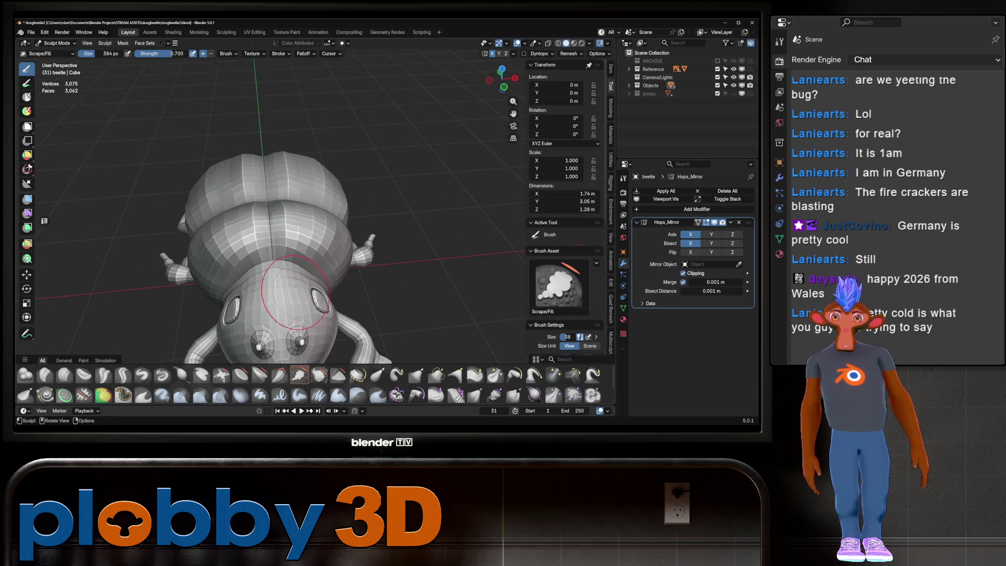
scroll(269, 292, "up", 3)
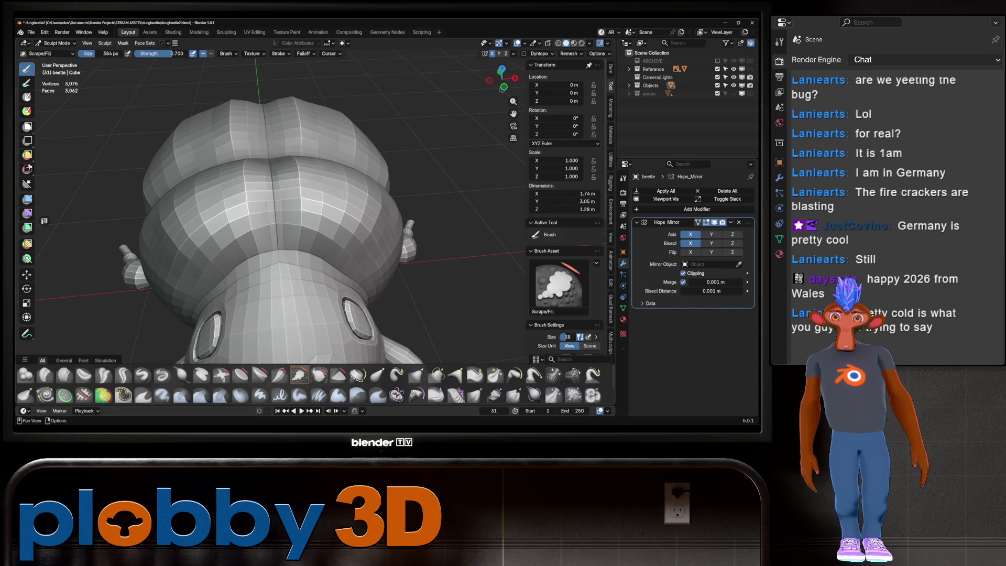
Load the Crease Sharp brush from the asset shelf for the neck seam.
left_click(123, 376)
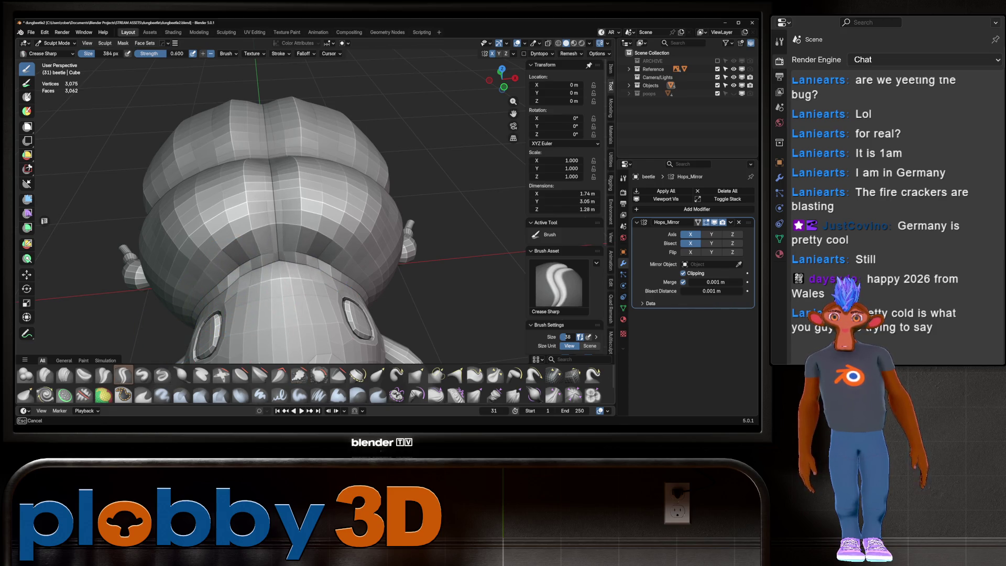
Carve a sharp crease along the neck seam, then view the head from a low side angle.
mouse_move(291, 247)
left_mouse_down()
mouse_move(236, 254)
mouse_move(212, 290)
left_mouse_up()
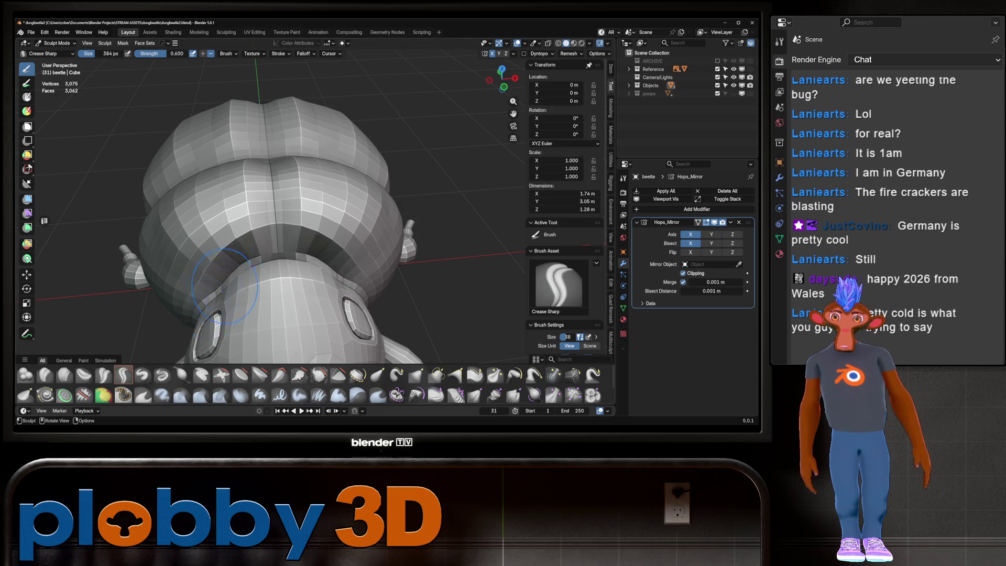
scroll(213, 289, "down", 5)
mouse_move(213, 289)
middle_mouse_down()
mouse_move(229, 280)
mouse_move(220, 271)
middle_mouse_up()
scroll(219, 268, "up", 5)
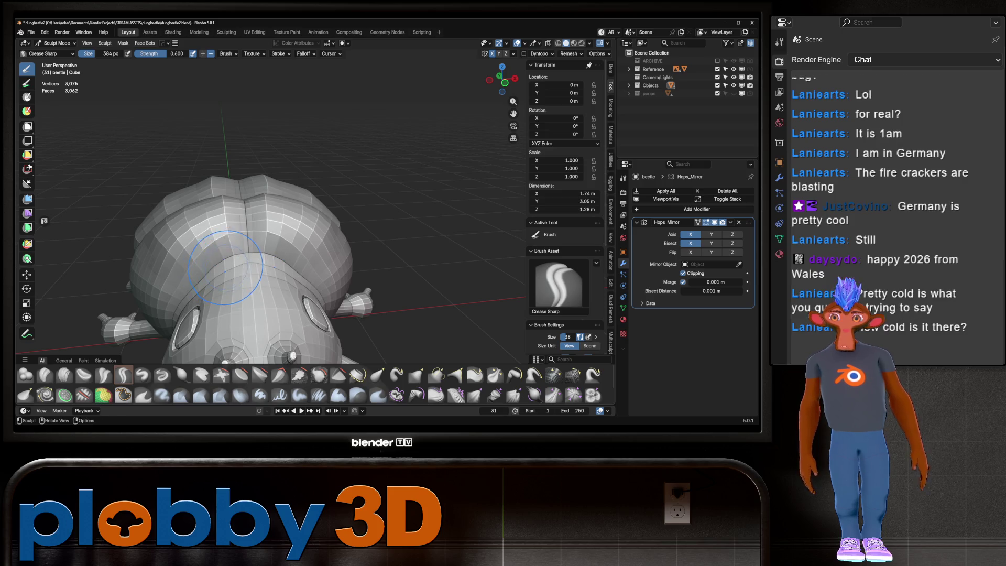
scroll(224, 279, "up", 2)
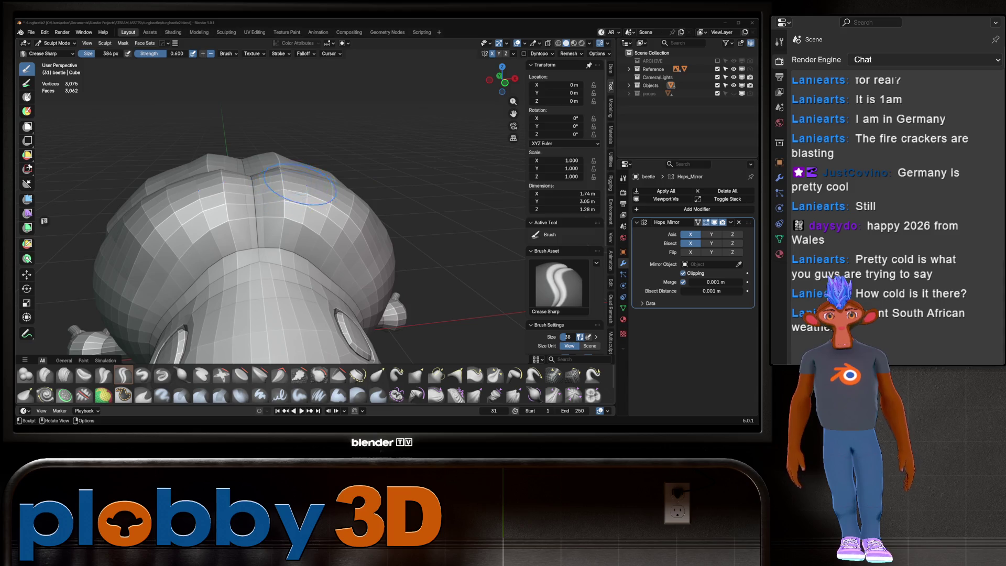
scroll(300, 185, "down", 3)
middle_click_drag(264, 271, 232, 244, "shift")
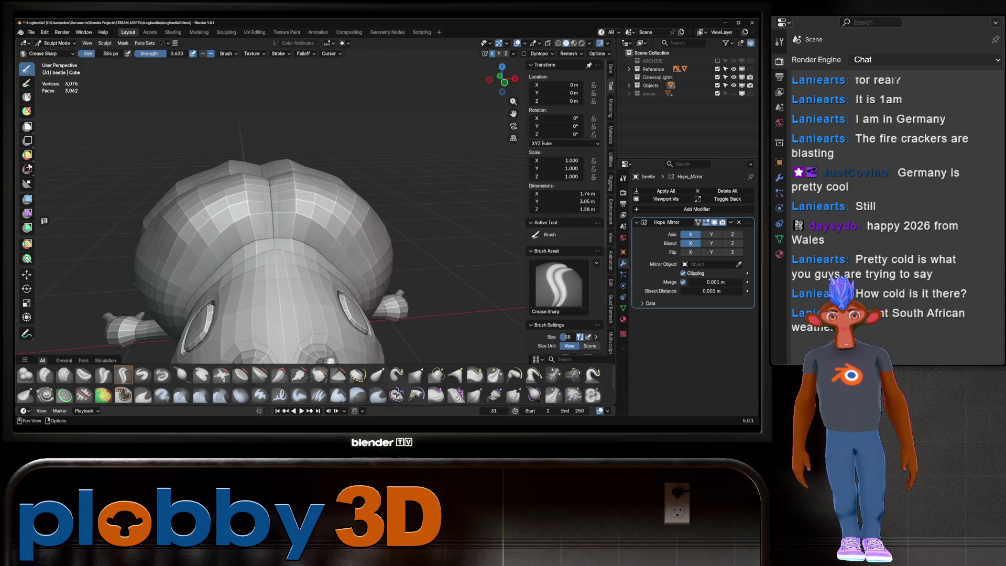
Relax the polygons around the neck crease with Relax Pinch and review from side and above.
left_click(553, 375)
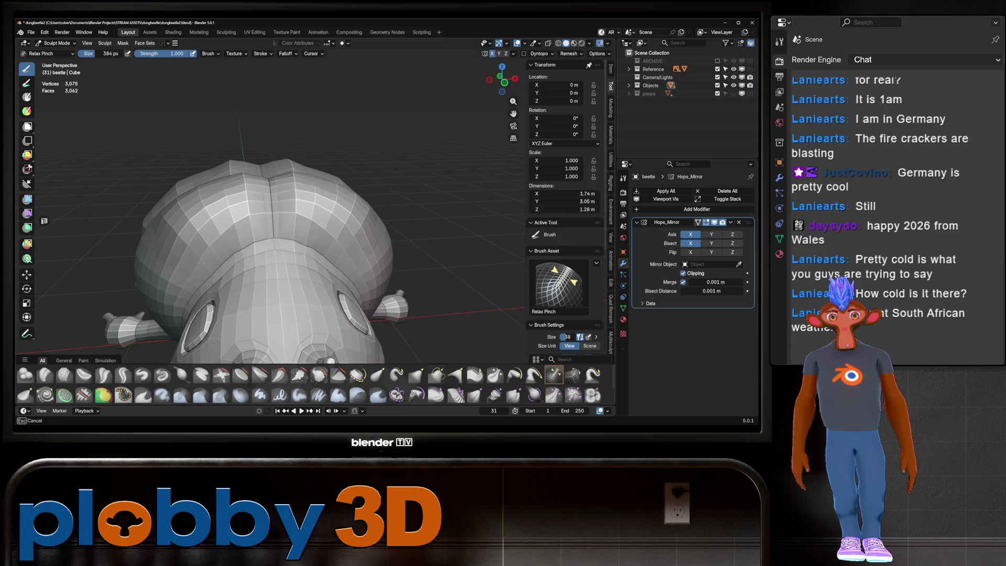
left_click_drag(239, 257, 290, 234)
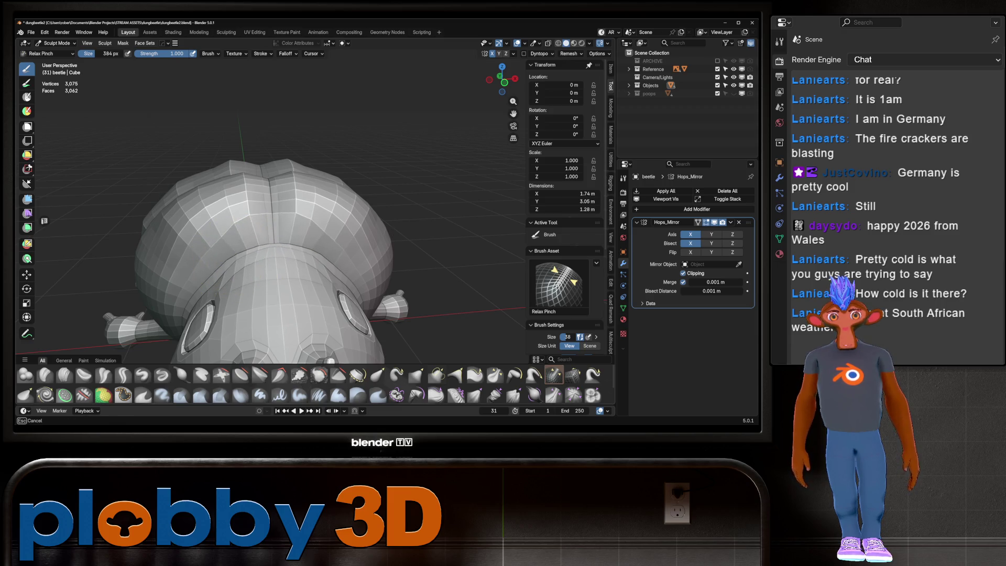
middle_click_drag(236, 252, 235, 271)
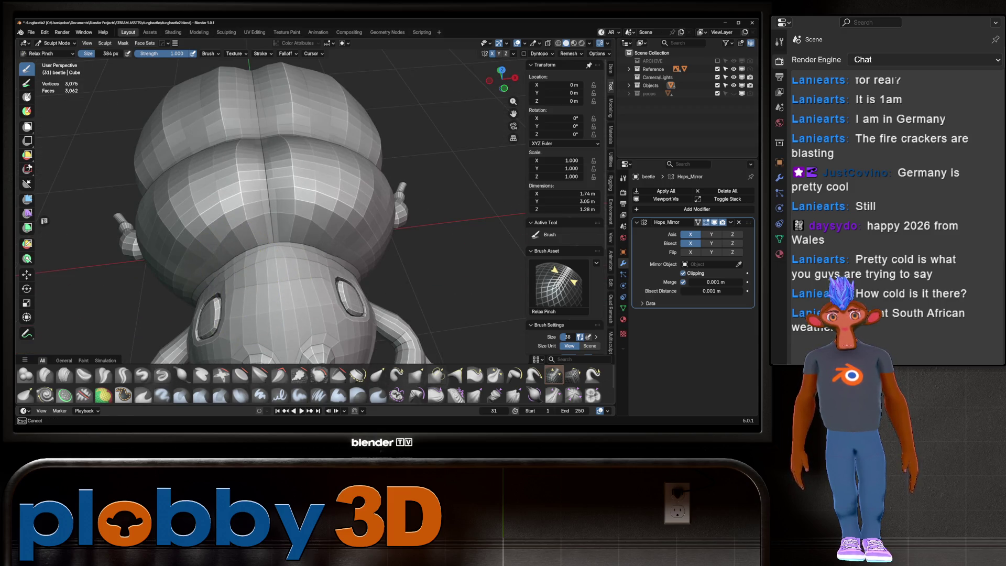
mouse_move(237, 272)
middle_mouse_down()
mouse_move(250, 207)
mouse_move(393, 203)
mouse_move(303, 207)
mouse_move(325, 239)
mouse_move(353, 236)
mouse_move(243, 201)
mouse_move(254, 182)
middle_mouse_up()
scroll(325, 240, "up", 3)
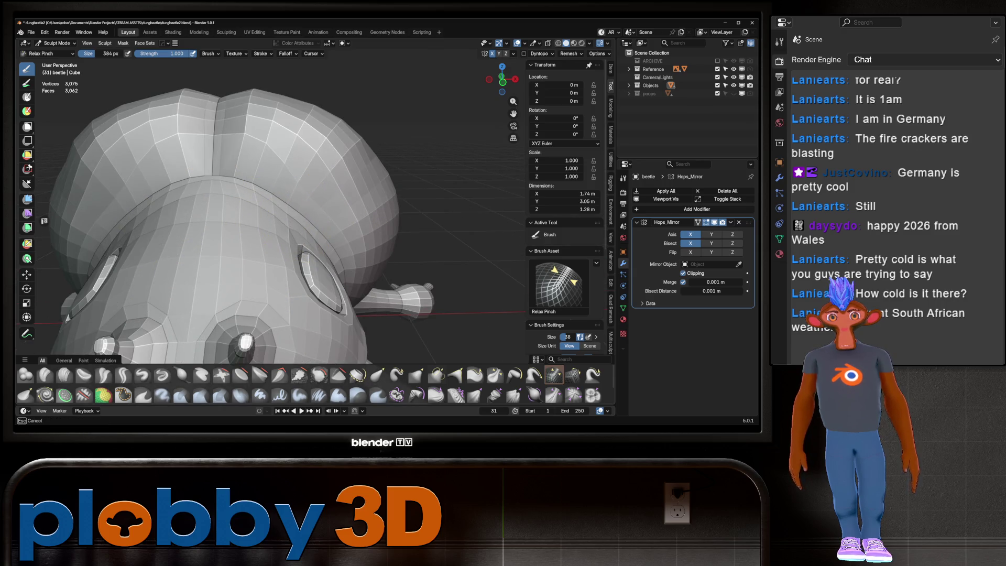
middle_click_drag(269, 224, 234, 189)
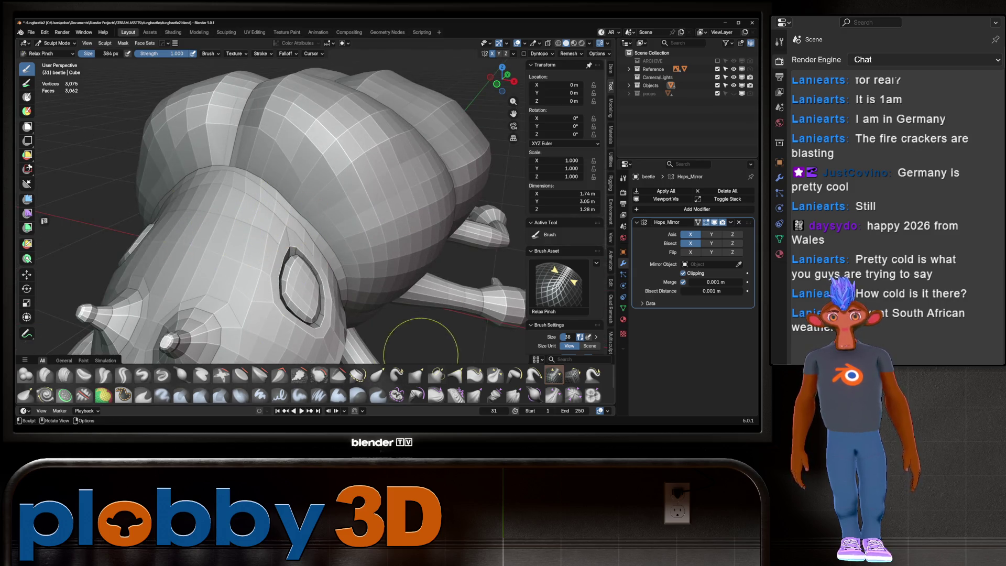
Load the Relax Slide brush from the asset shelf.
left_click(572, 375)
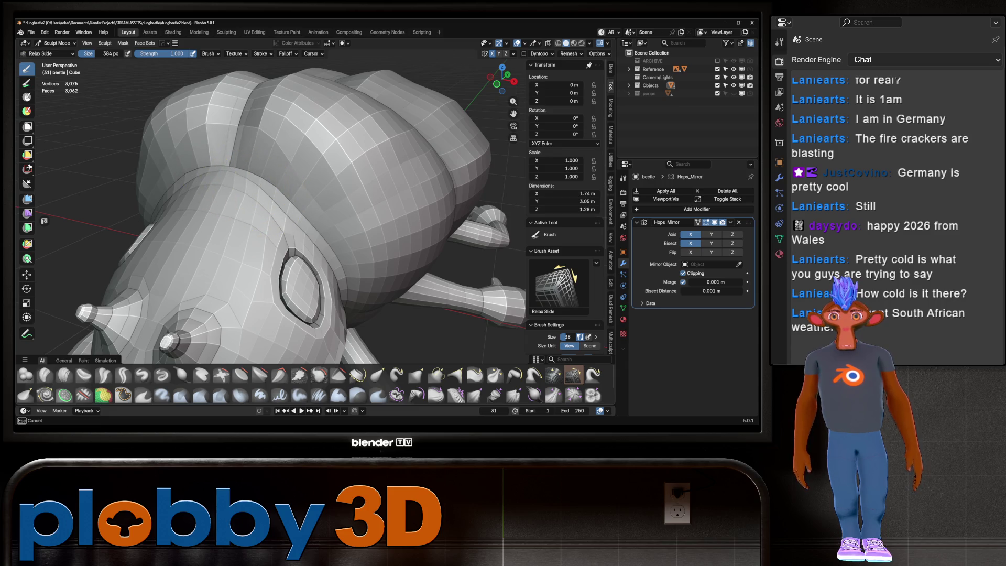
Even out the polygons on top of the head with Relax Slide, then review the whole beetle from front and above.
middle_click_drag(235, 180, 238, 194)
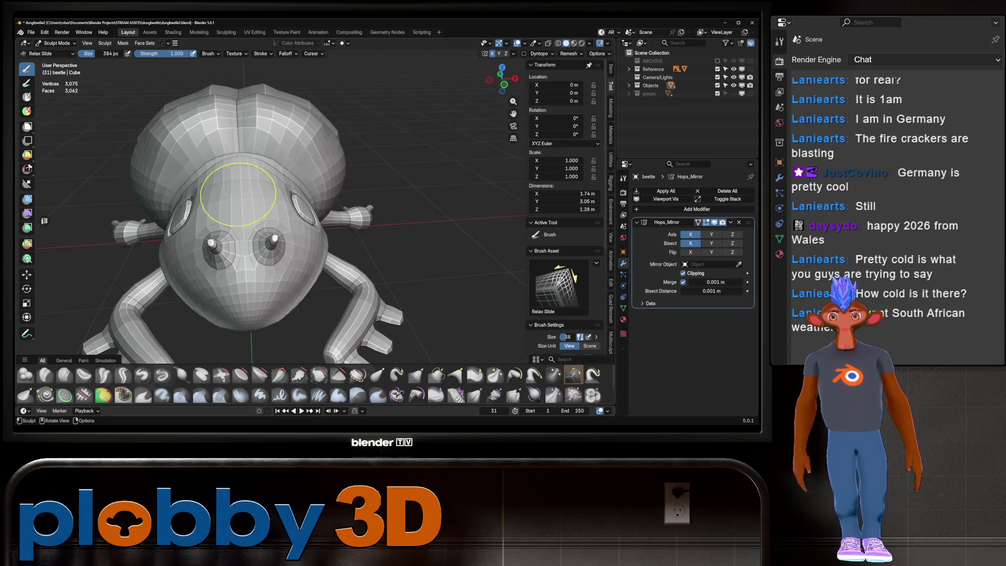
mouse_move(239, 195)
left_mouse_down()
mouse_move(202, 173)
mouse_move(228, 168)
left_mouse_up()
scroll(236, 165, "down", 5)
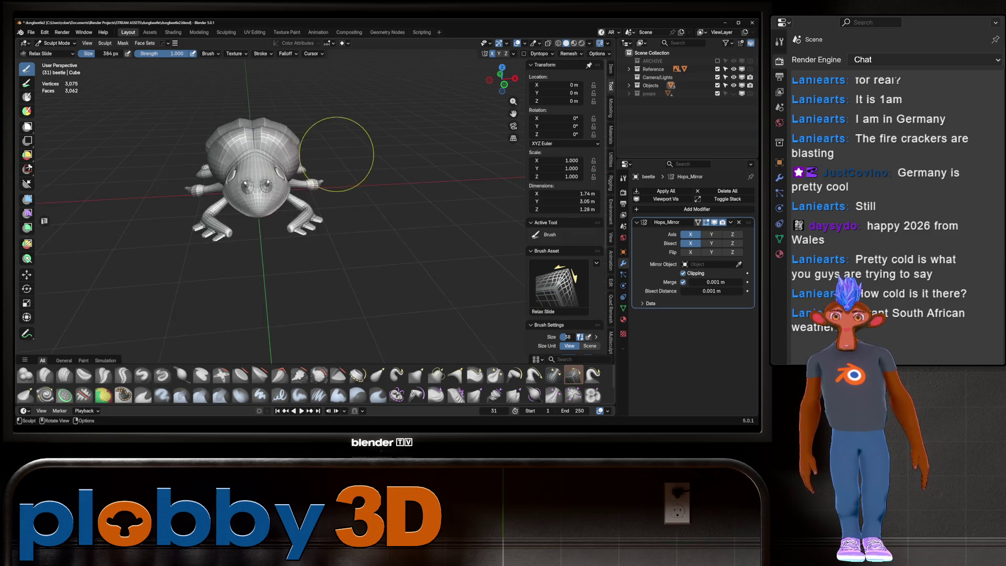
mouse_move(326, 135)
middle_mouse_down()
mouse_move(236, 177)
mouse_move(353, 202)
mouse_move(371, 153)
mouse_move(236, 180)
middle_mouse_up()
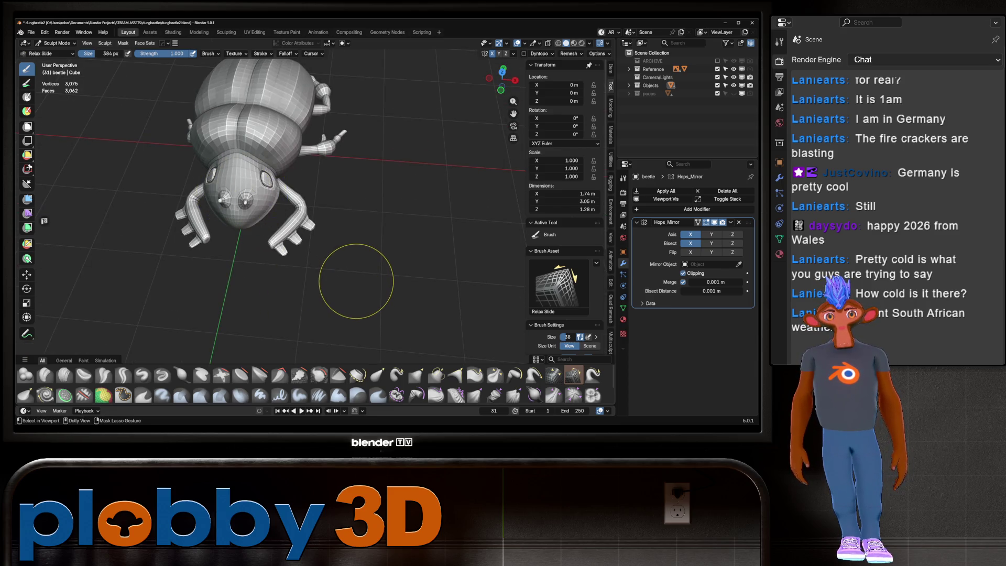
middle_click_drag(318, 224, 320, 158)
scroll(270, 180, "up", 2)
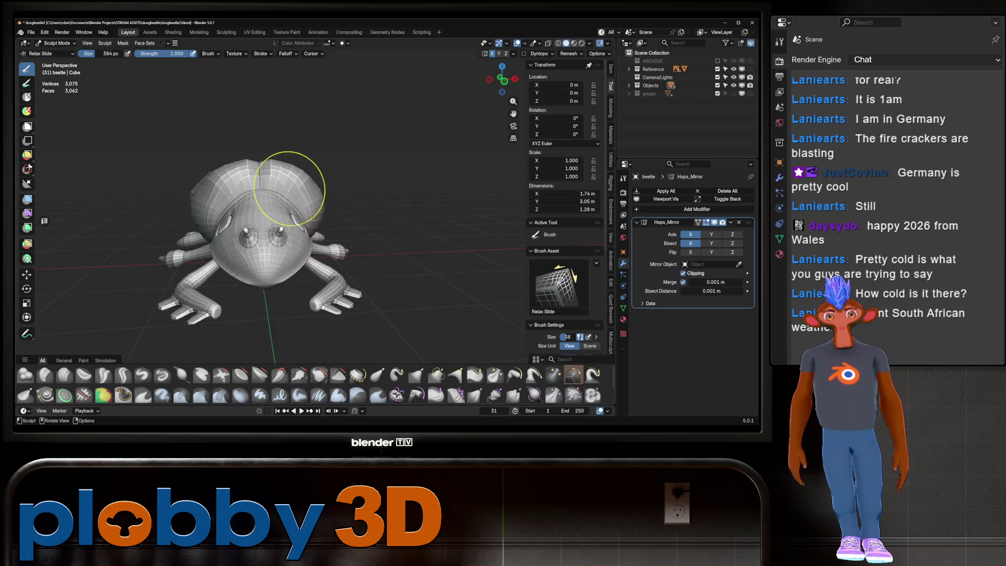
scroll(259, 214, "up", 2)
scroll(243, 207, "up", 3)
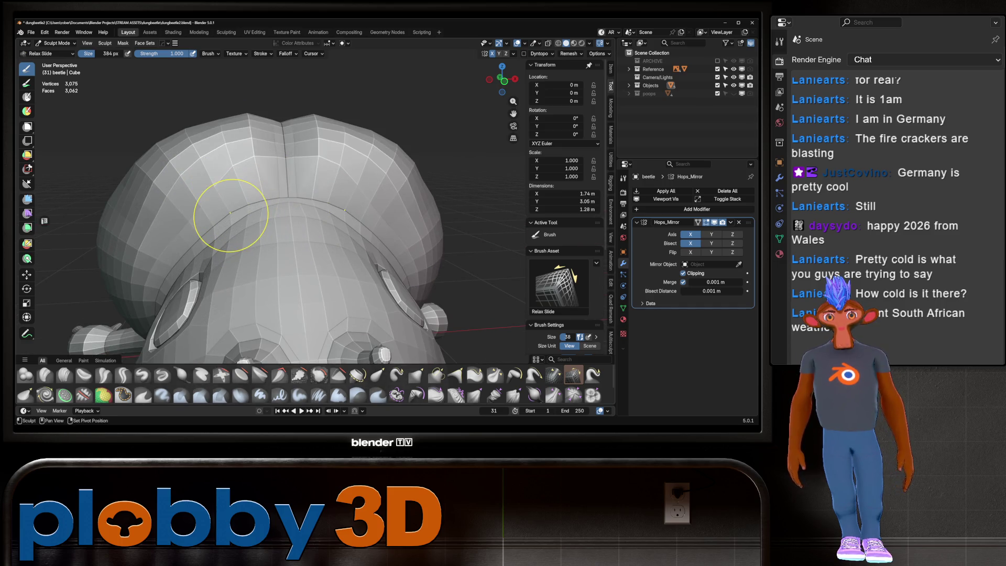
scroll(244, 197, "down", 5)
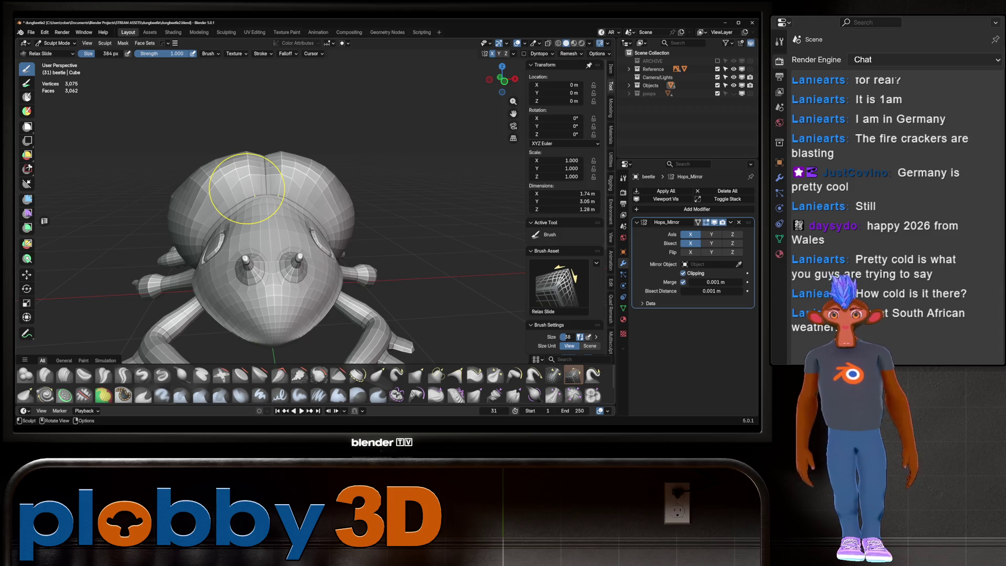
scroll(179, 195, "down", 5)
middle_click_drag(179, 195, 179, 236)
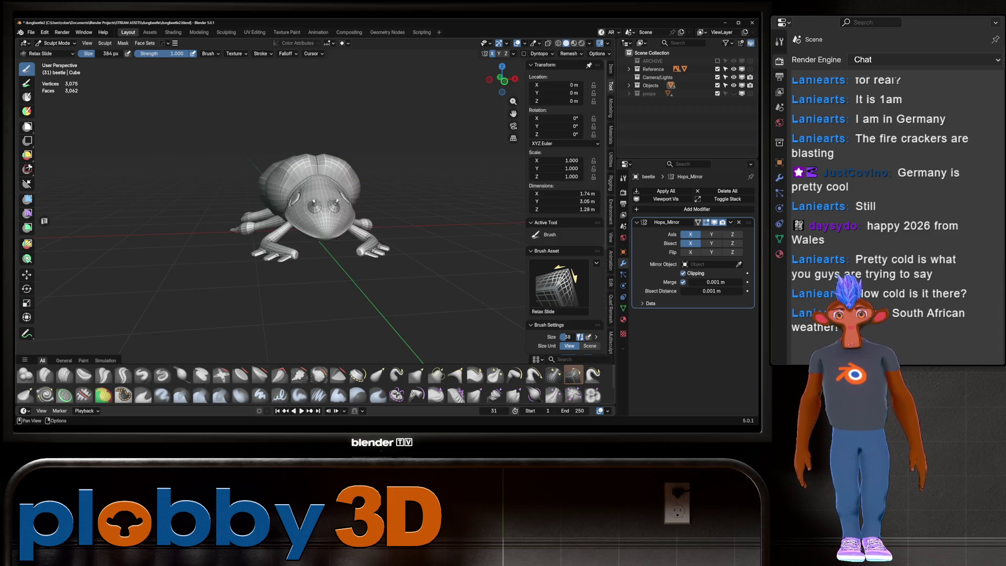
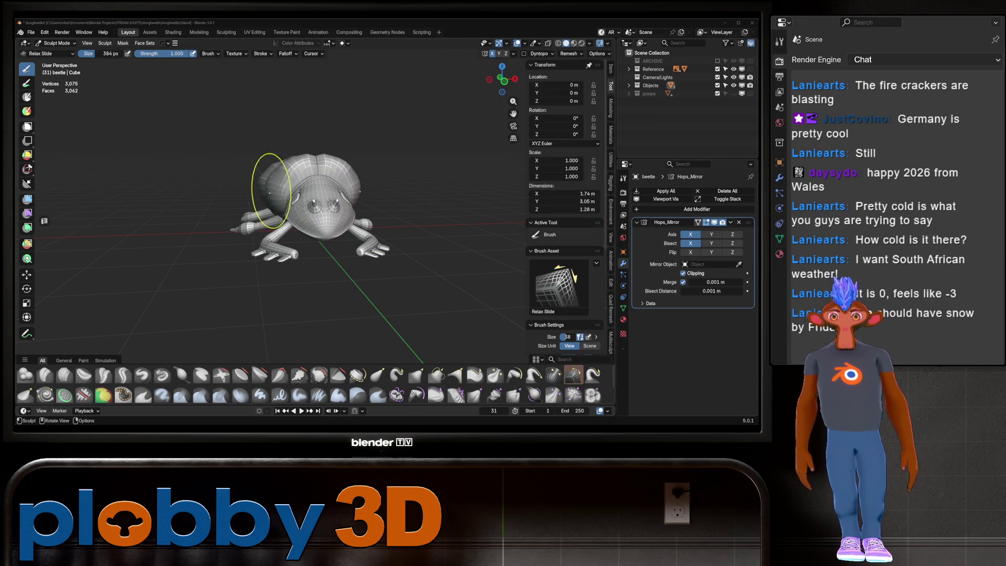
scroll(291, 191, "up", 3)
Orbit around the beetle's head and sides, then snap to the right side reference view.
middle_click_drag(292, 191, 302, 180)
scroll(303, 180, "up", 2)
scroll(304, 184, "up", 3)
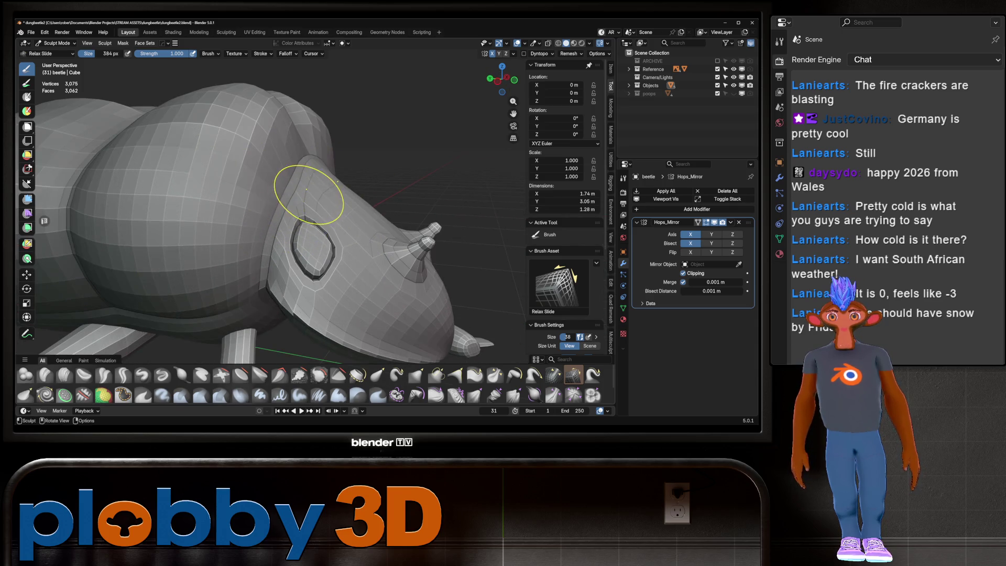
mouse_move(312, 176)
middle_mouse_down()
mouse_move(270, 191)
mouse_move(288, 180)
middle_mouse_up()
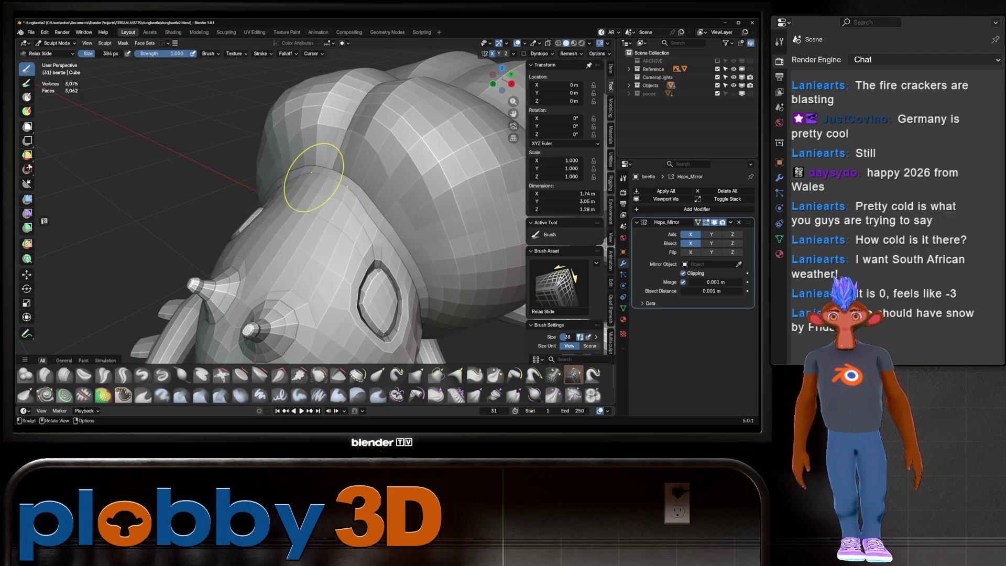
scroll(316, 168, "down", 5)
middle_click_drag(316, 169, 284, 161)
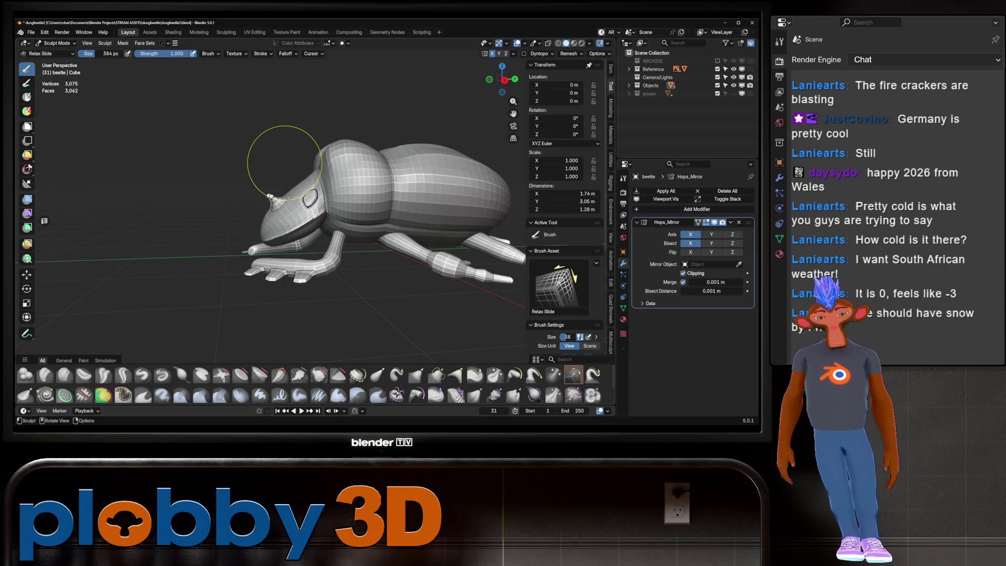
middle_click_drag(281, 192, 289, 230)
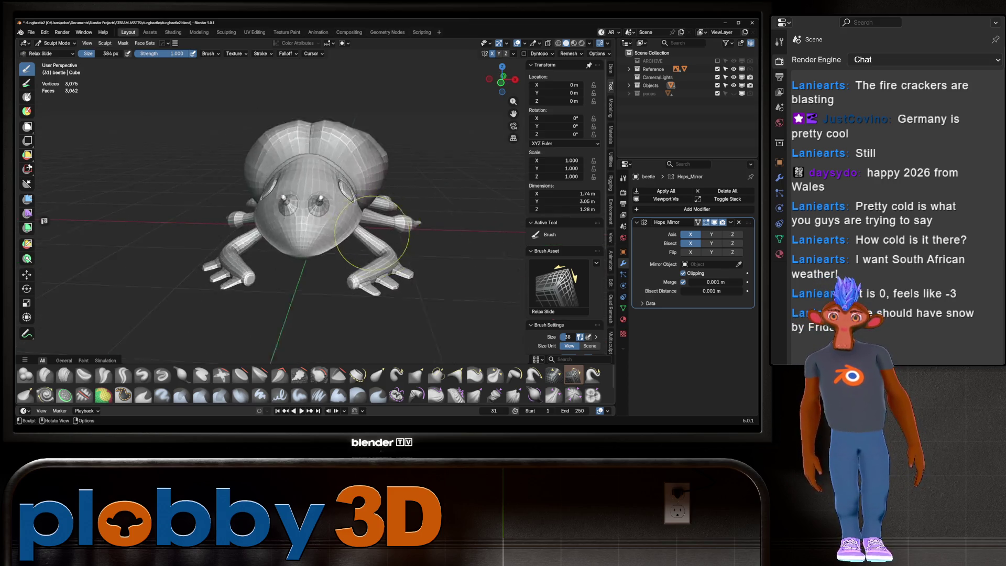
key("KP_3")
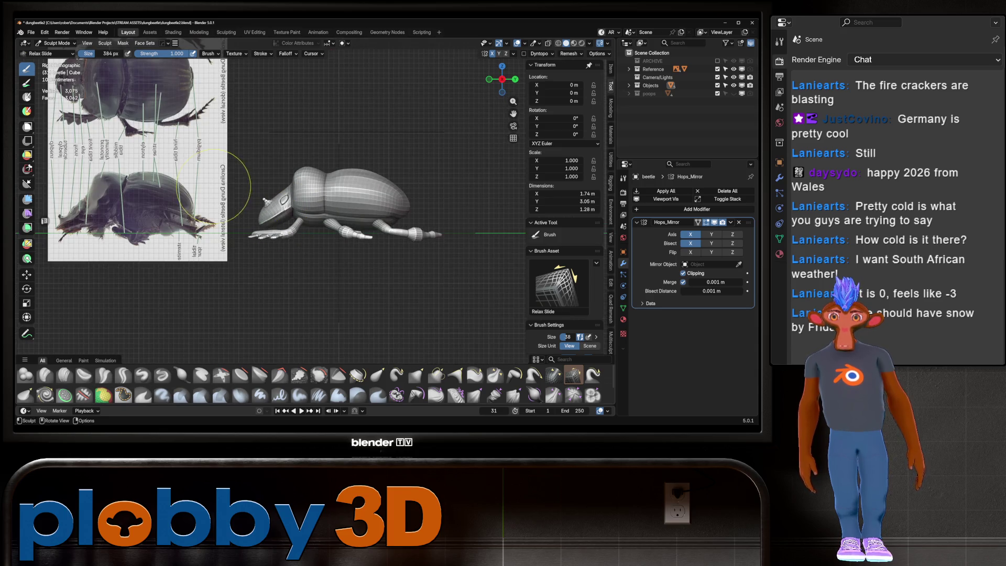
scroll(307, 183, "up", 2)
scroll(306, 184, "up", 2)
scroll(291, 190, "up", 2)
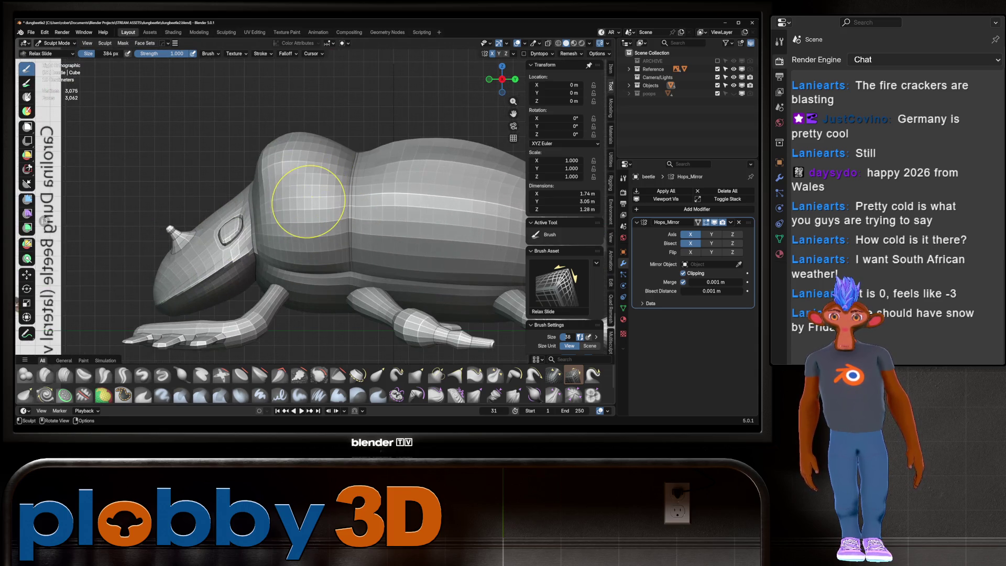
Switch to the Crease Polish brush at 170 px radius and inspect the head–body junction against the side reference.
key("shift+c")
key("f")
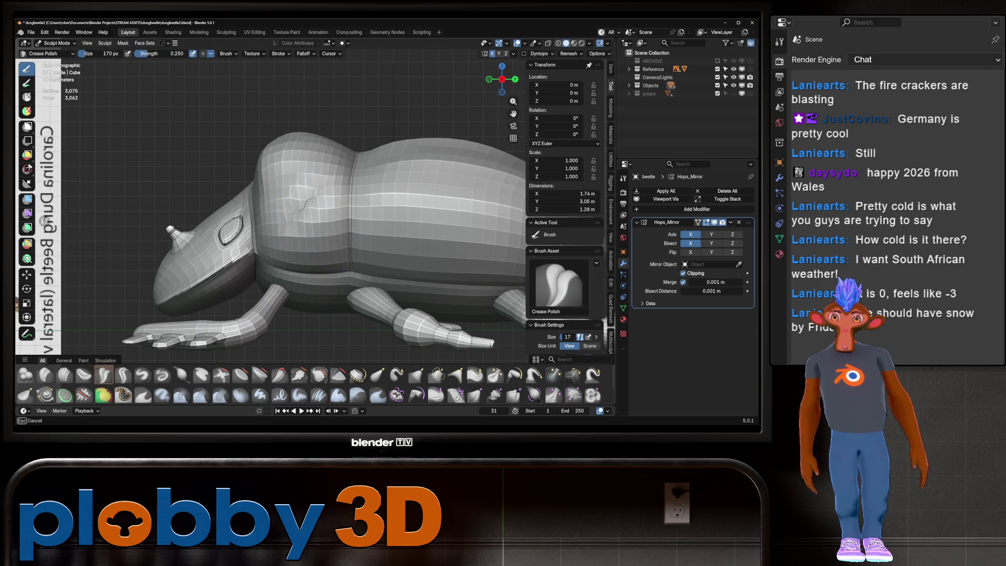
middle_click_drag(306, 204, 260, 189)
scroll(315, 213, "down", 3)
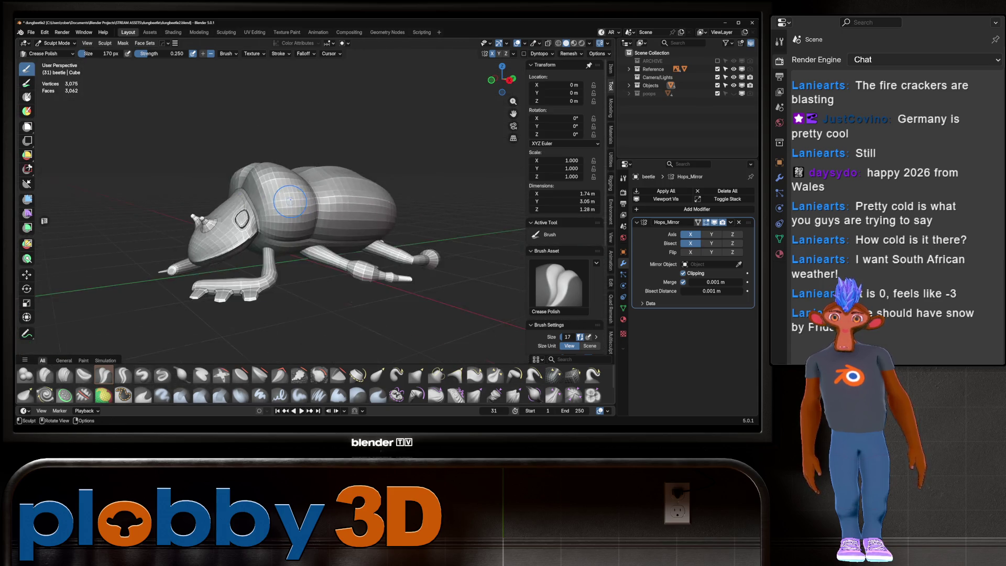
scroll(314, 213, "down", 2)
key("KP_3")
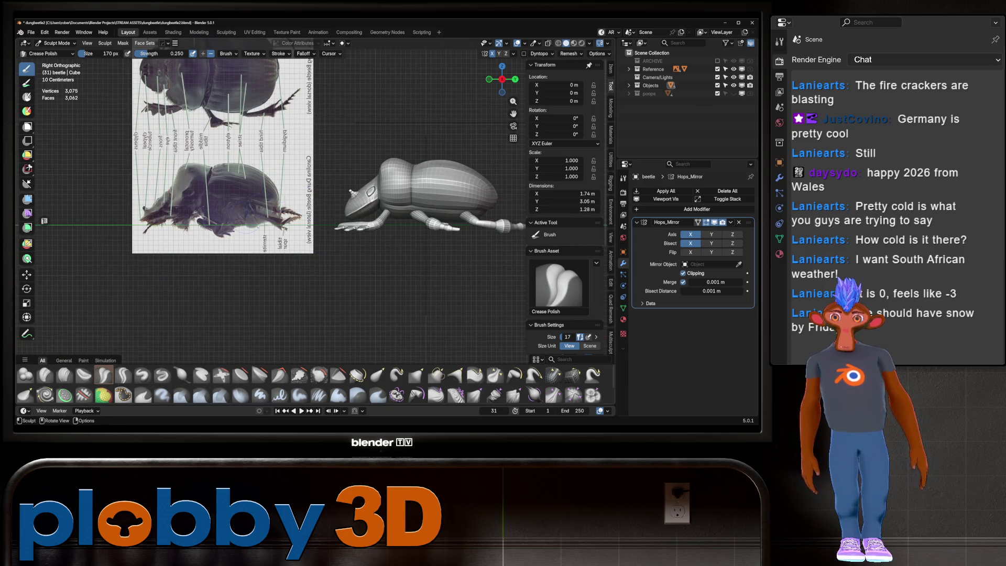
scroll(452, 203, "up", 3)
scroll(452, 203, "up", 3)
key("f")
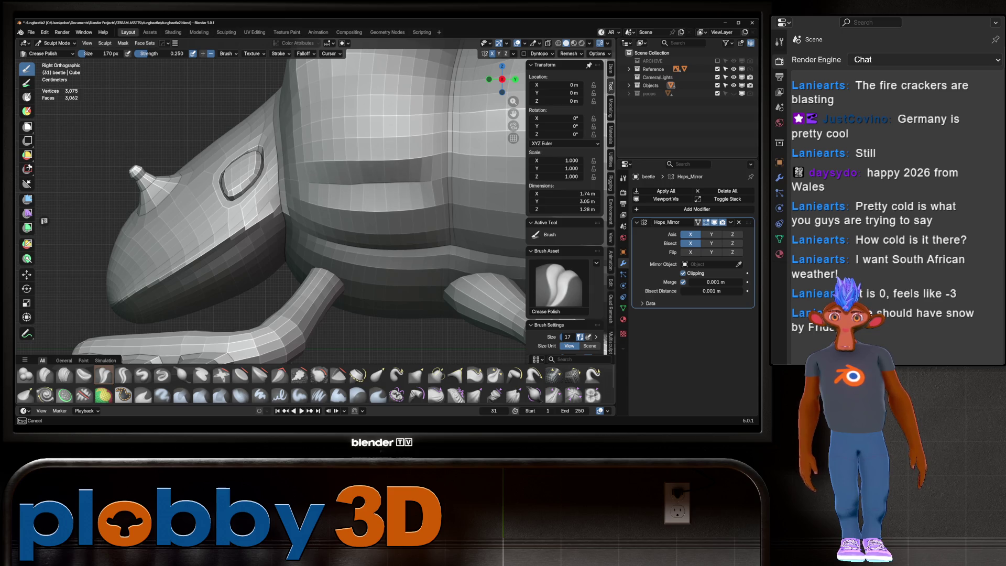
scroll(341, 183, "down", 5)
mouse_move(341, 183)
middle_mouse_down()
mouse_move(377, 196)
mouse_move(354, 169)
middle_mouse_up()
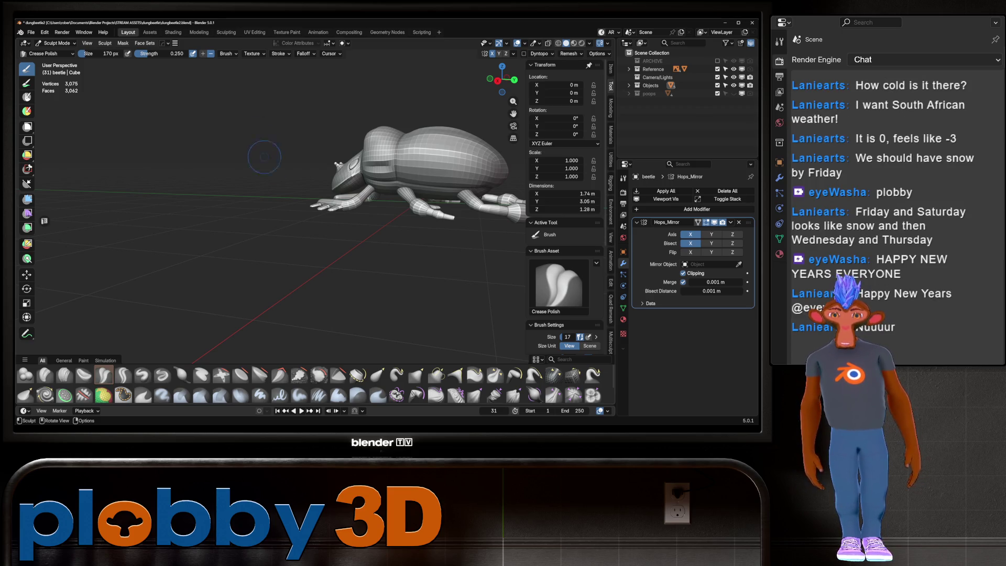
mouse_move(318, 164)
middle_mouse_down()
mouse_move(236, 161)
mouse_move(305, 167)
middle_mouse_up()
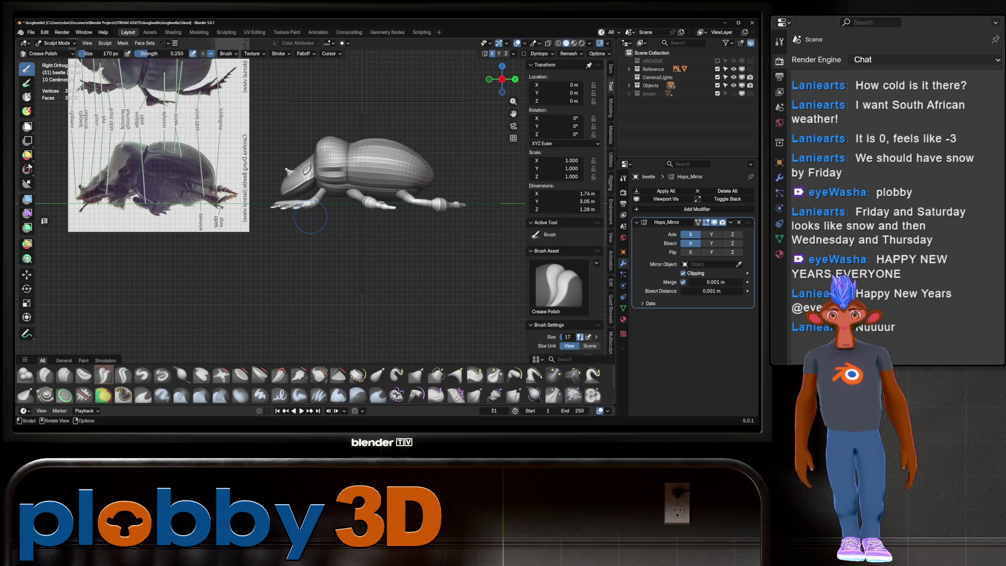
scroll(322, 157, "up", 3)
scroll(318, 170, "up", 2)
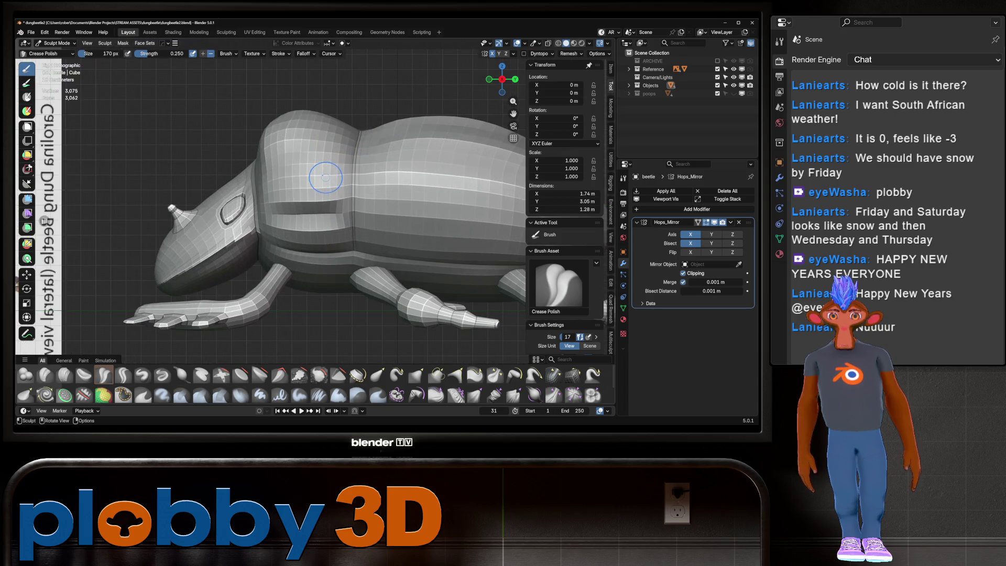
scroll(328, 179, "up", 2)
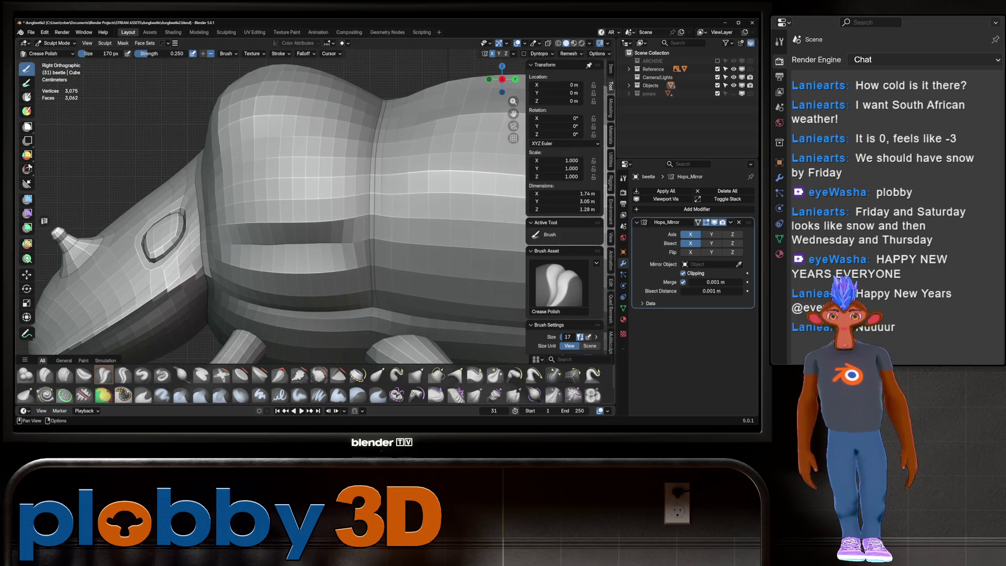
Try a Draw Sharp crease across the body, undo it, and recheck the beetle in the right side reference view.
left_click(162, 375)
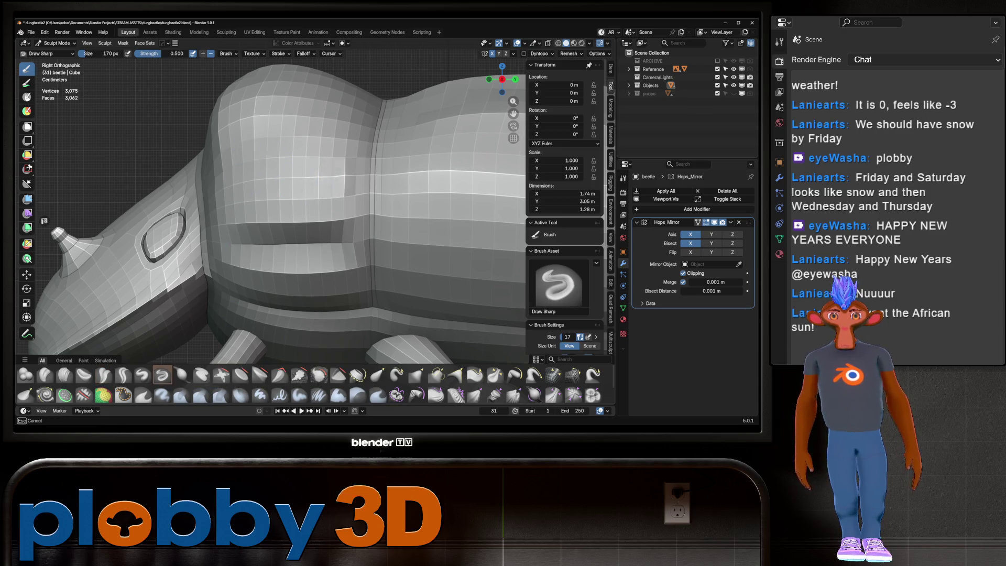
left_click_drag(310, 178, 343, 176)
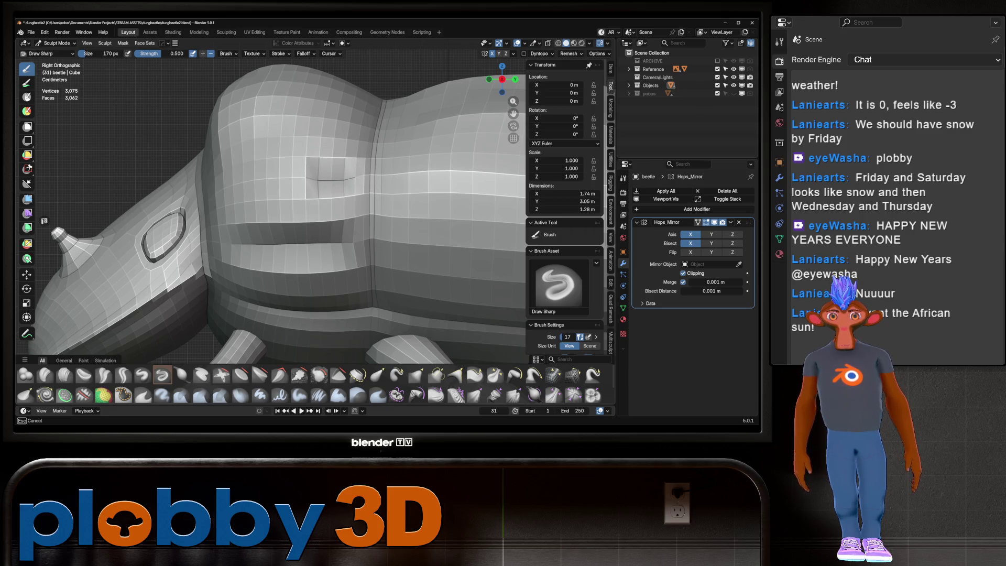
middle_click_drag(330, 178, 315, 182)
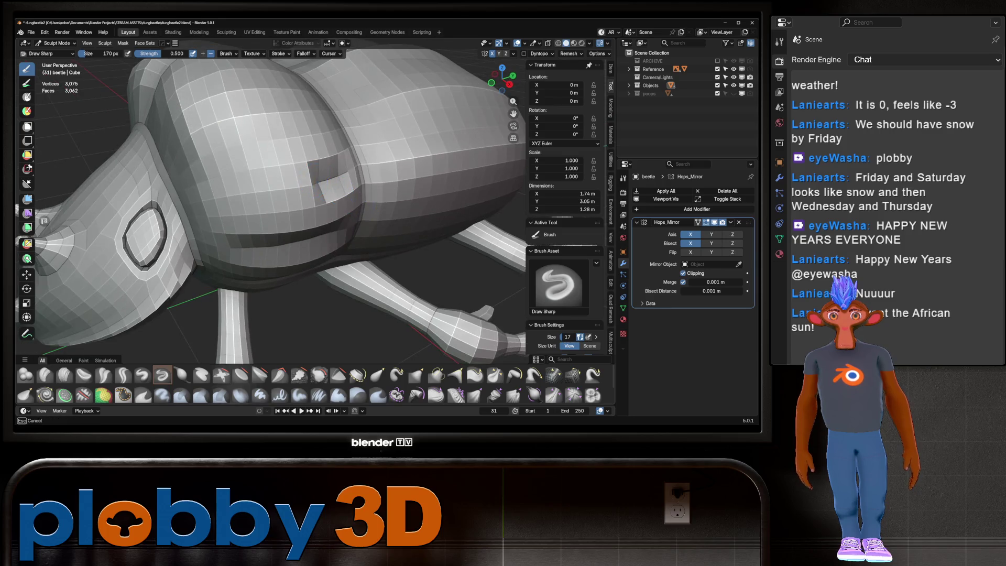
key("ctrl+z")
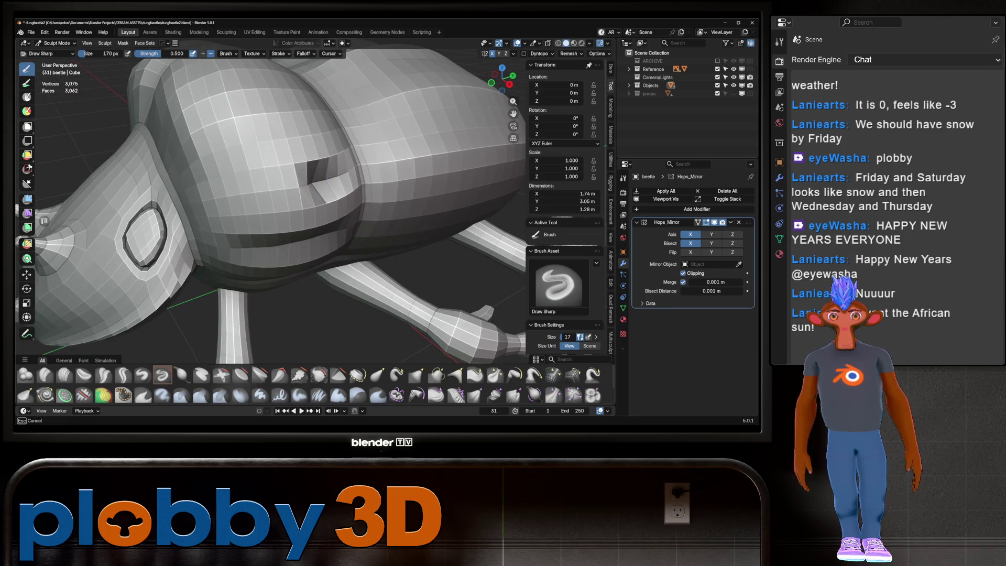
mouse_move(314, 182)
middle_mouse_down()
mouse_move(344, 187)
mouse_move(322, 181)
middle_mouse_up()
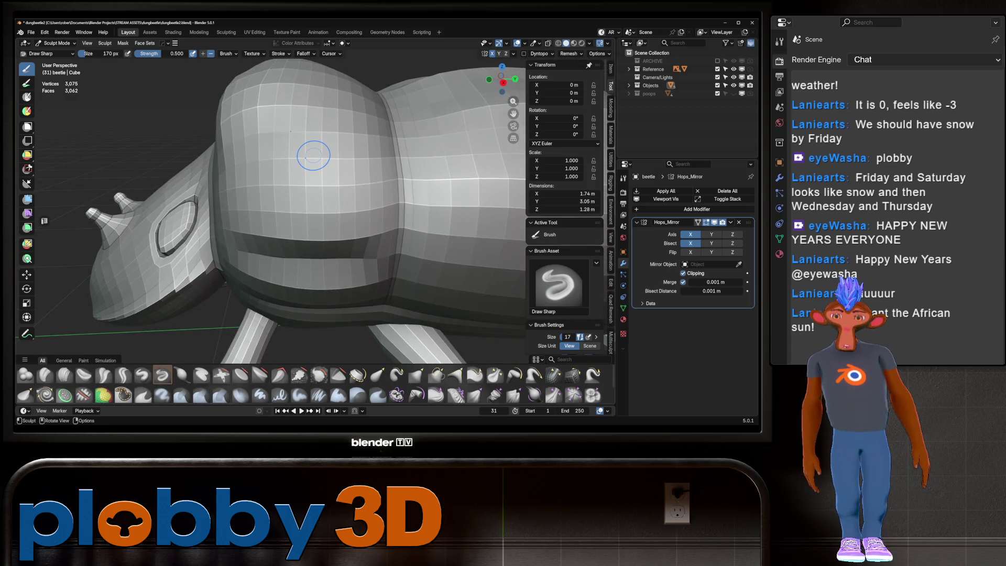
key("KP_3")
scroll(314, 154, "down", 5)
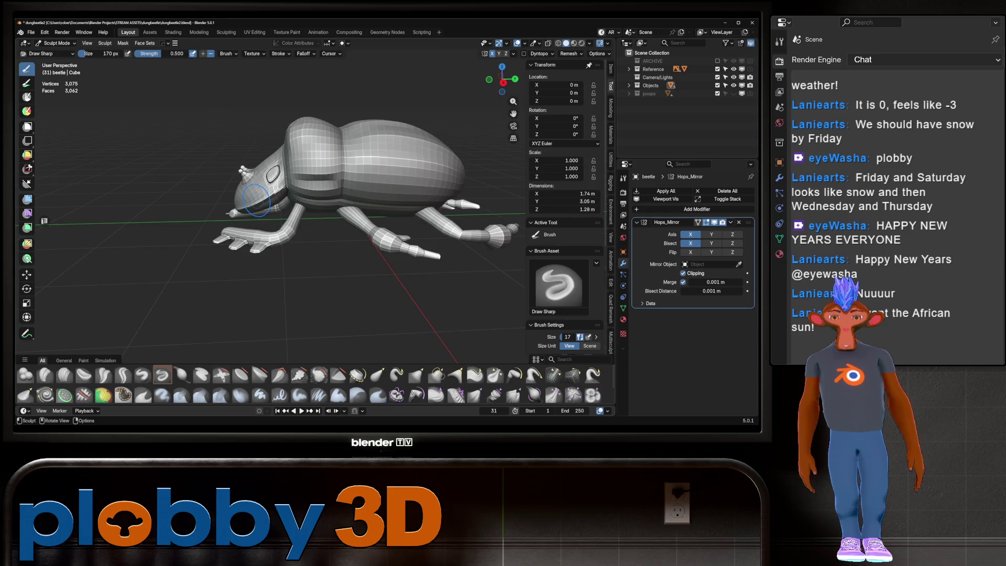
middle_click_drag(230, 189, 325, 175, "shift")
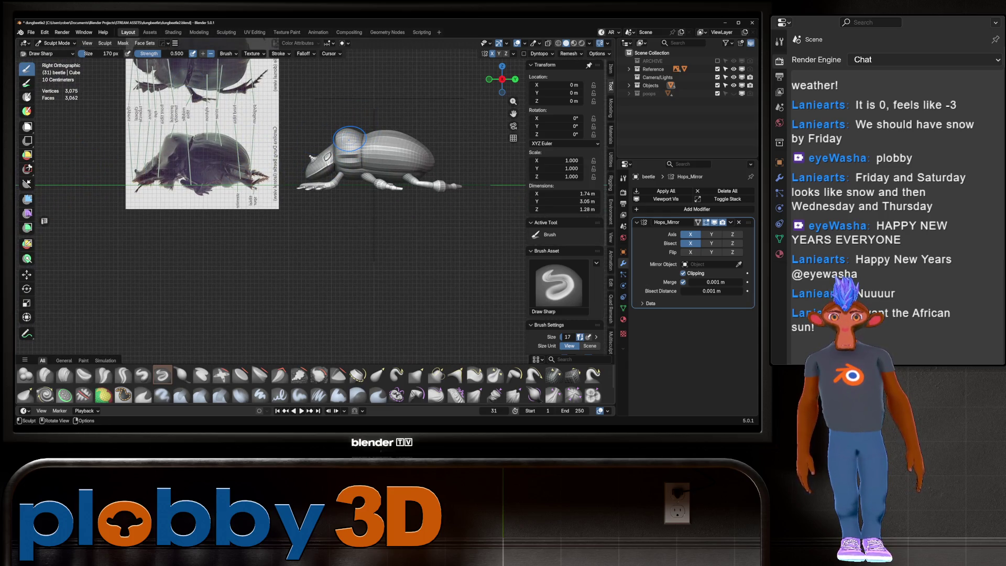
scroll(350, 142, "up", 2)
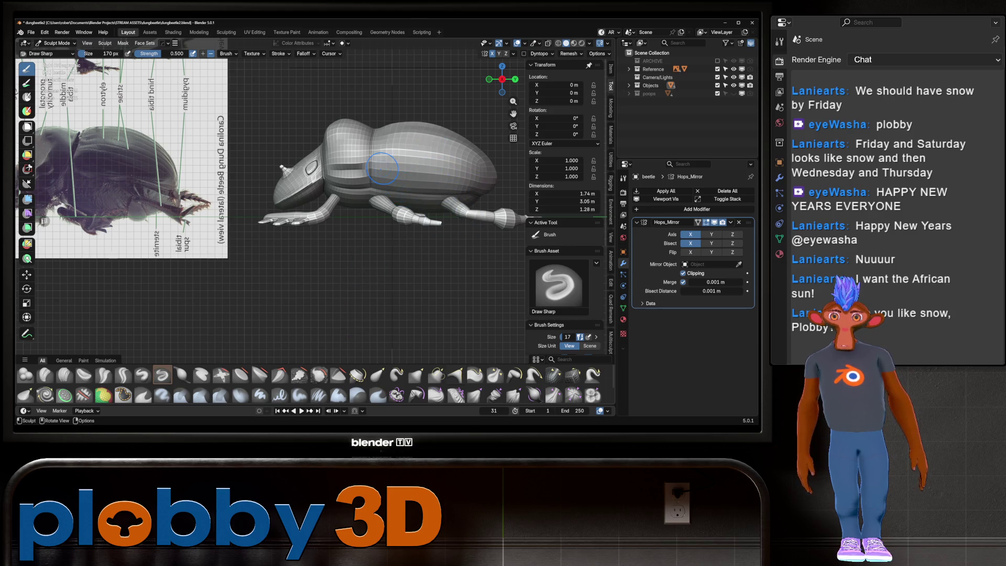
Carve a sharp groove along the beetle's side with Draw Sharp from the side view.
middle_click_drag(381, 166, 322, 140, "alt")
scroll(343, 158, "up", 3)
scroll(343, 157, "up", 3)
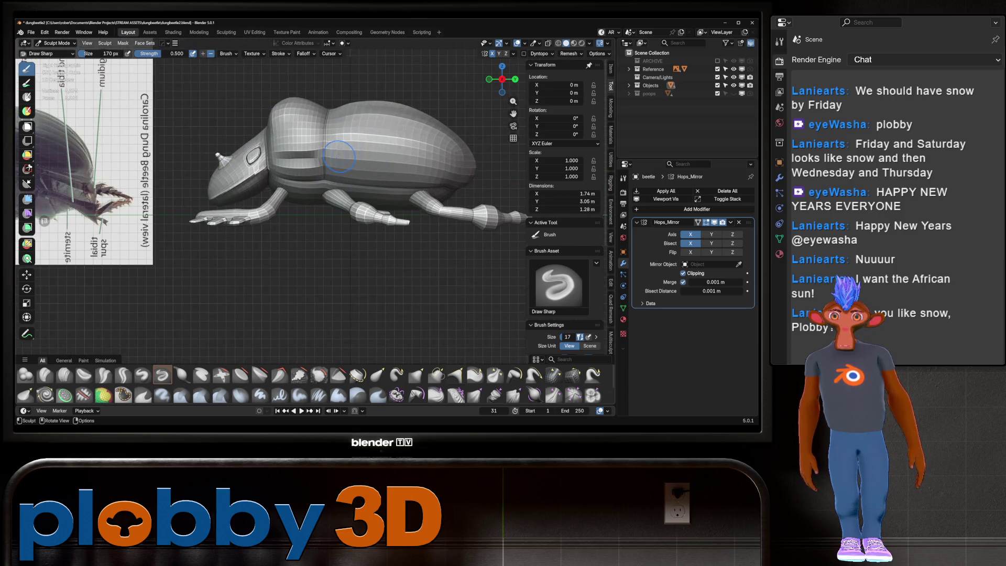
left_click_drag(343, 157, 457, 173)
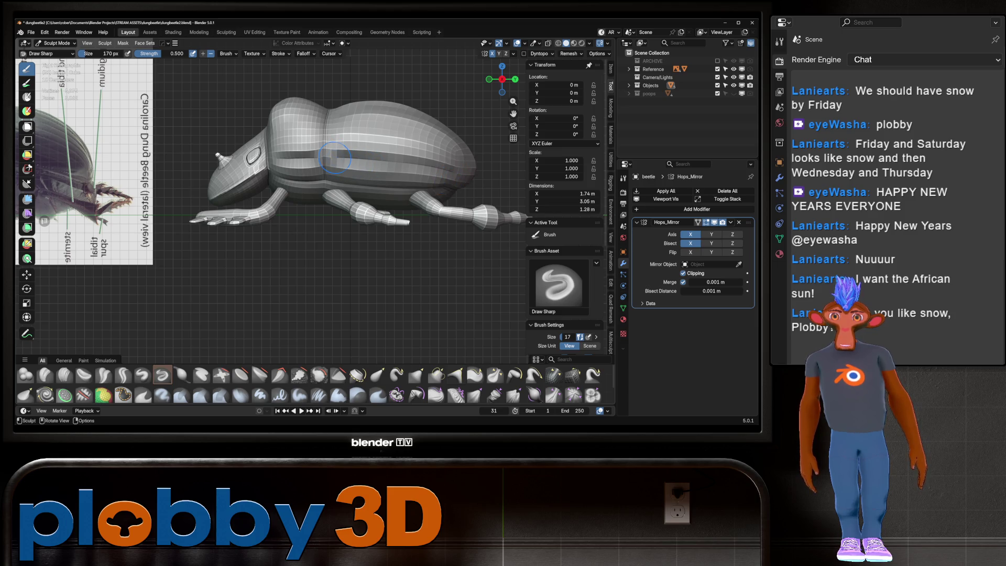
key("shift")
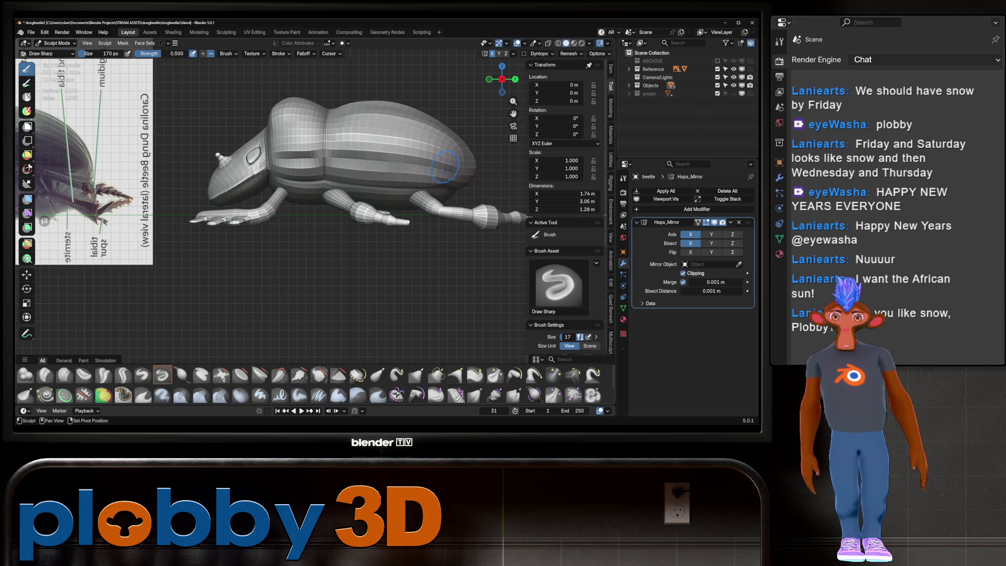
scroll(373, 117, "down", 4)
middle_click_drag(362, 178, 364, 174)
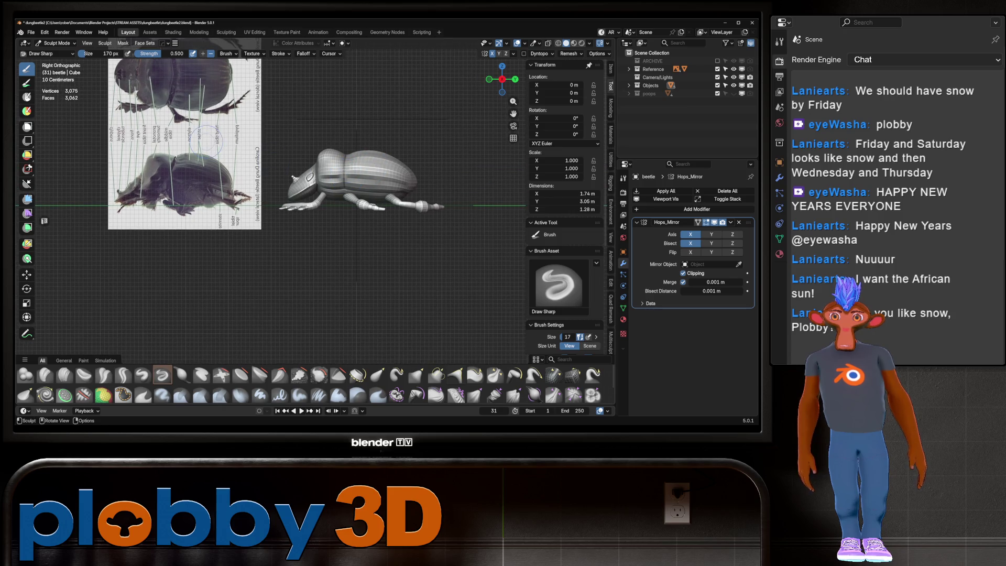
scroll(360, 140, "down", 4)
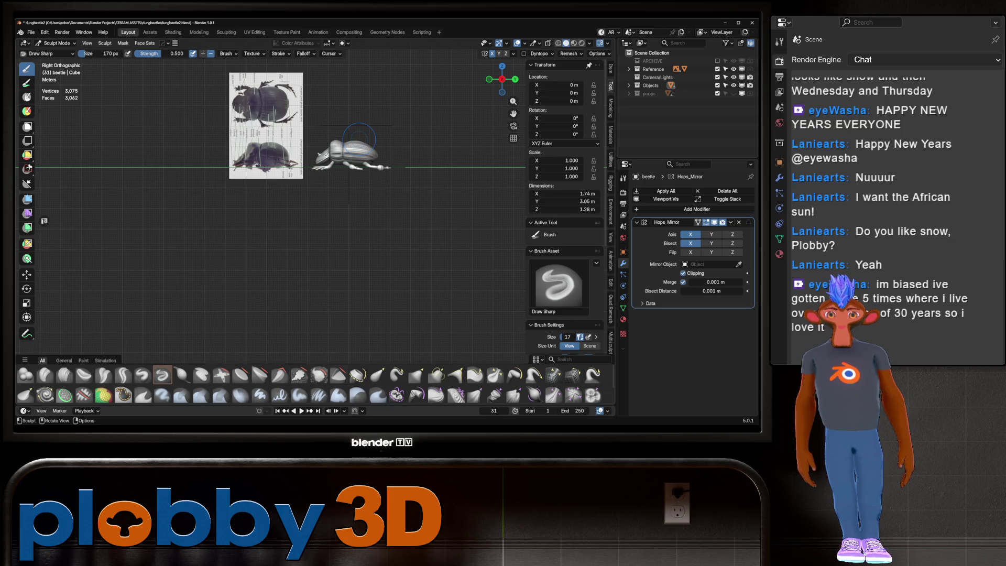
scroll(359, 140, "up", 8)
scroll(270, 289, "up", 2)
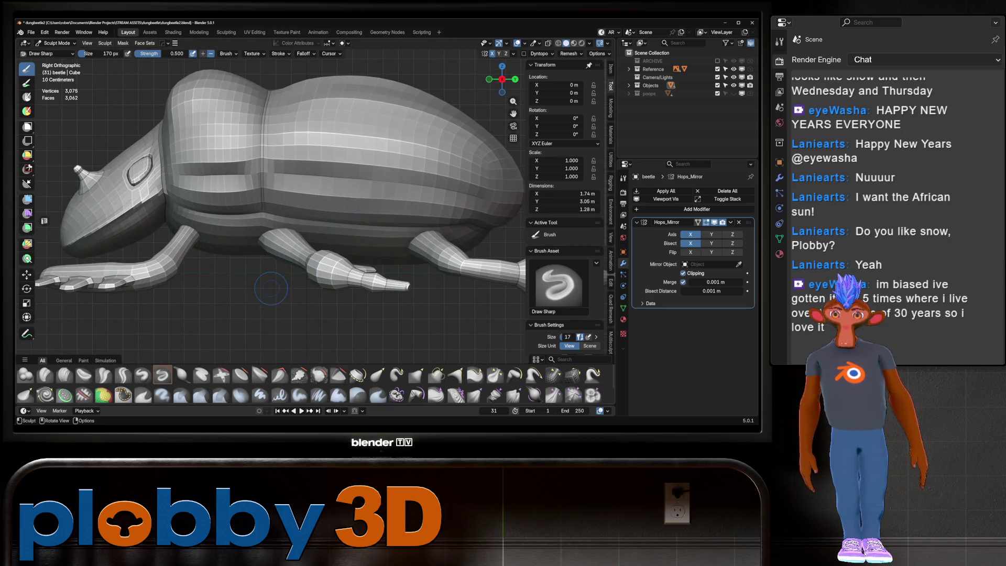
Switch to Crease Polish at 0.25 strength and enlarge its radius to 414 px.
key("shift+c")
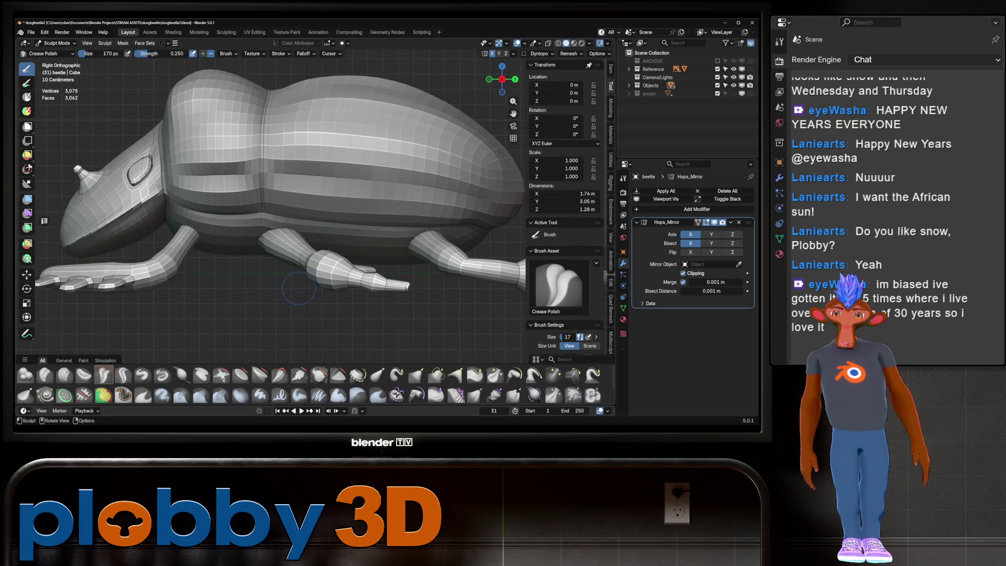
key("f")
left_click(323, 197)
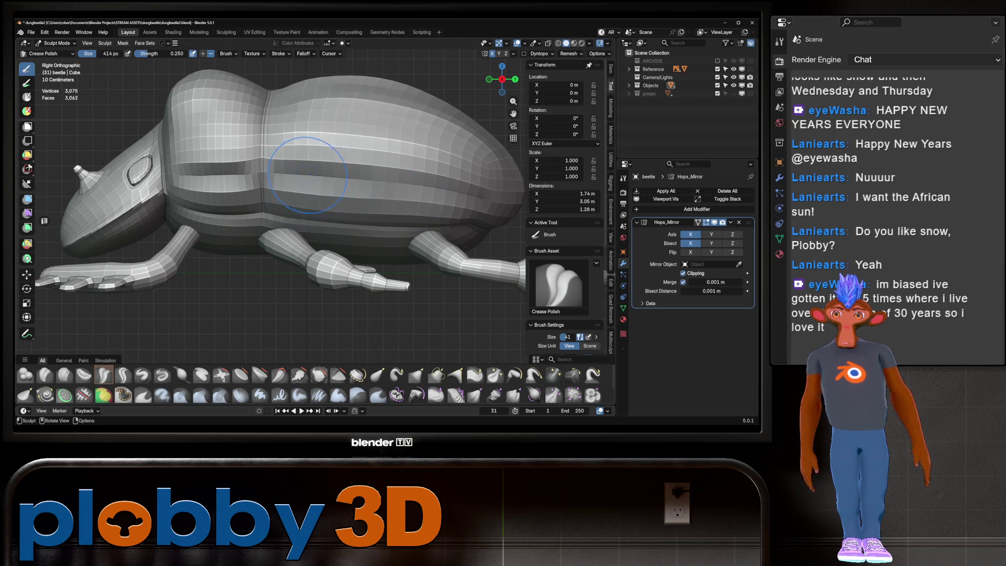
scroll(323, 197, "down", 3)
middle_click_drag(323, 197, 313, 234, "shift")
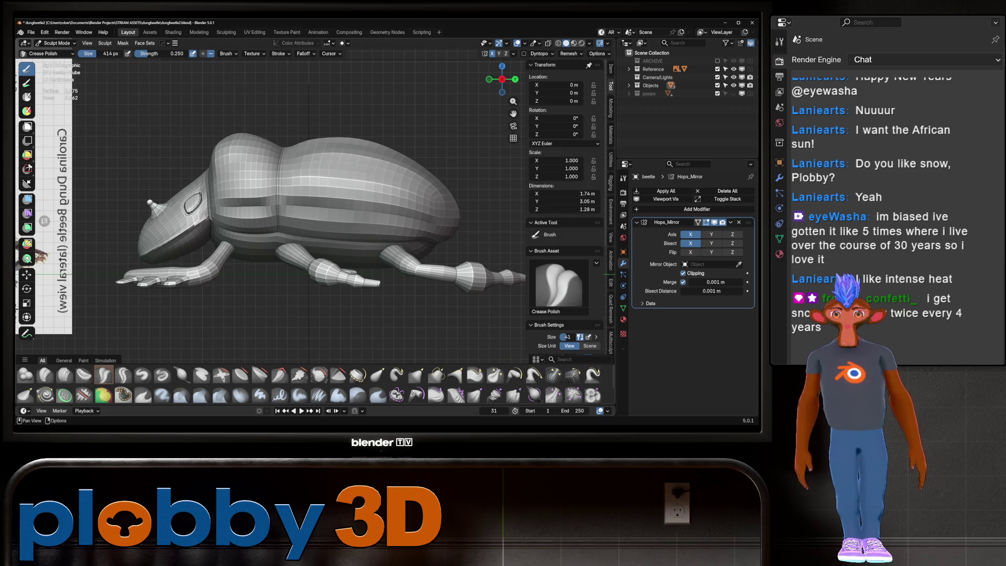
Pinch the groove along the beetle's side tighter with several Pinch/Magnify strokes.
key("p")
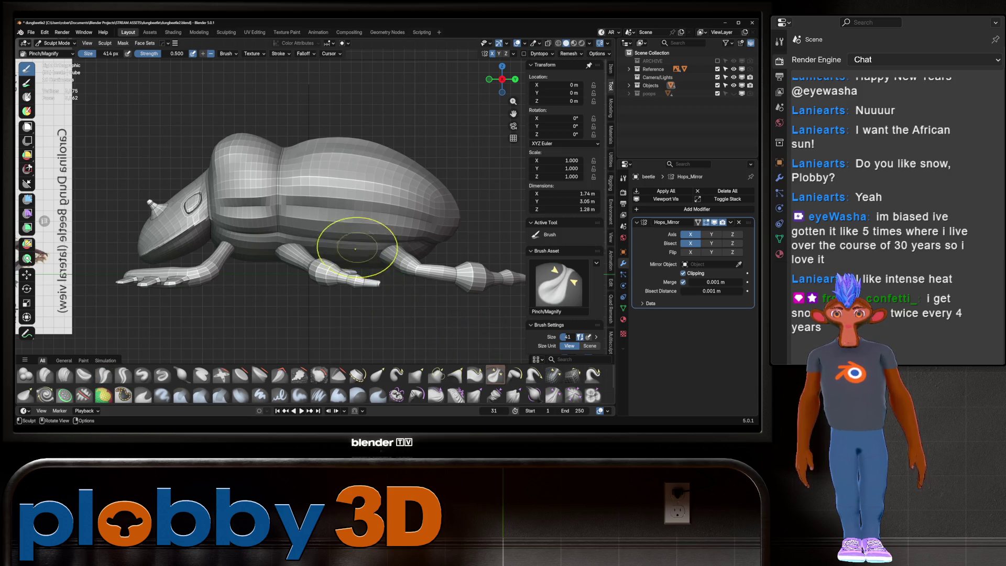
scroll(356, 247, "up", 4)
left_click_drag(291, 192, 247, 187)
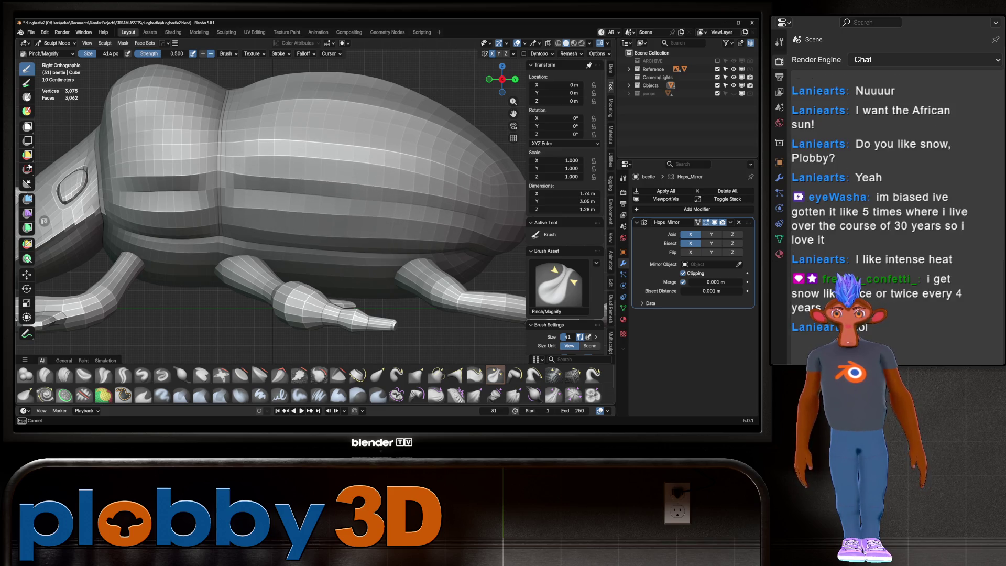
mouse_move(409, 192)
left_mouse_down()
mouse_move(437, 196)
mouse_move(228, 204)
left_mouse_up()
middle_click_drag(226, 202, 412, 192)
left_click_drag(406, 188, 342, 193)
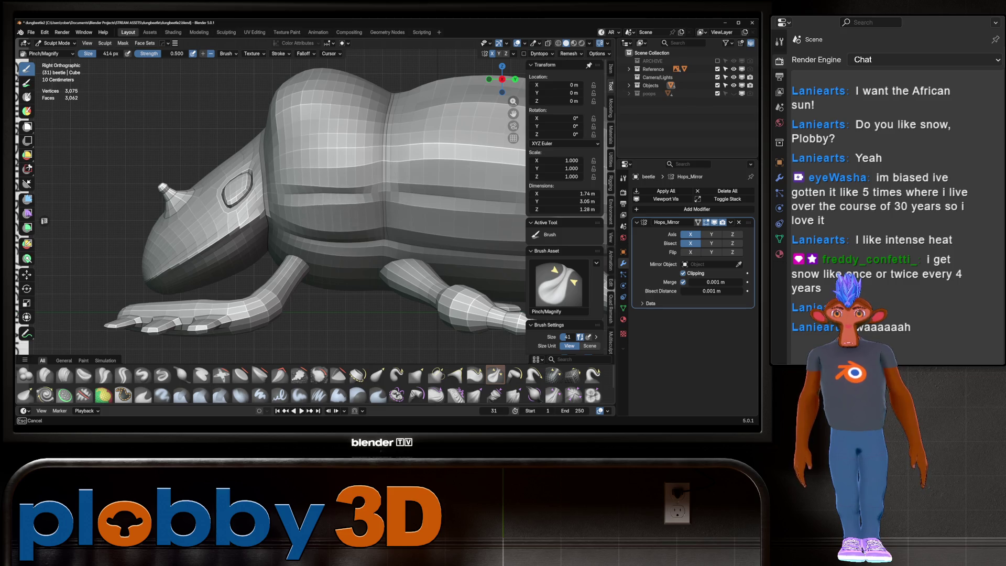
Pinch the waist crease between the body sections, then pick Draw Sharp from the asset shelf.
left_click_drag(311, 195, 330, 193)
mouse_move(289, 194)
middle_mouse_down()
mouse_move(328, 184)
mouse_move(336, 198)
mouse_move(323, 190)
mouse_move(369, 196)
mouse_move(314, 189)
middle_mouse_up()
scroll(281, 194, "up", 3)
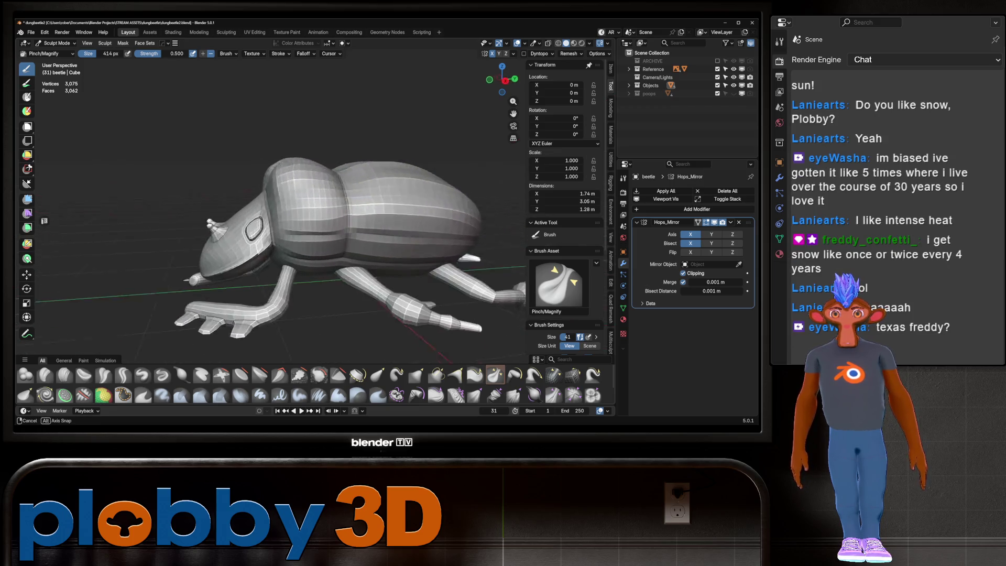
scroll(281, 195, "up", 3)
scroll(281, 195, "up", 2)
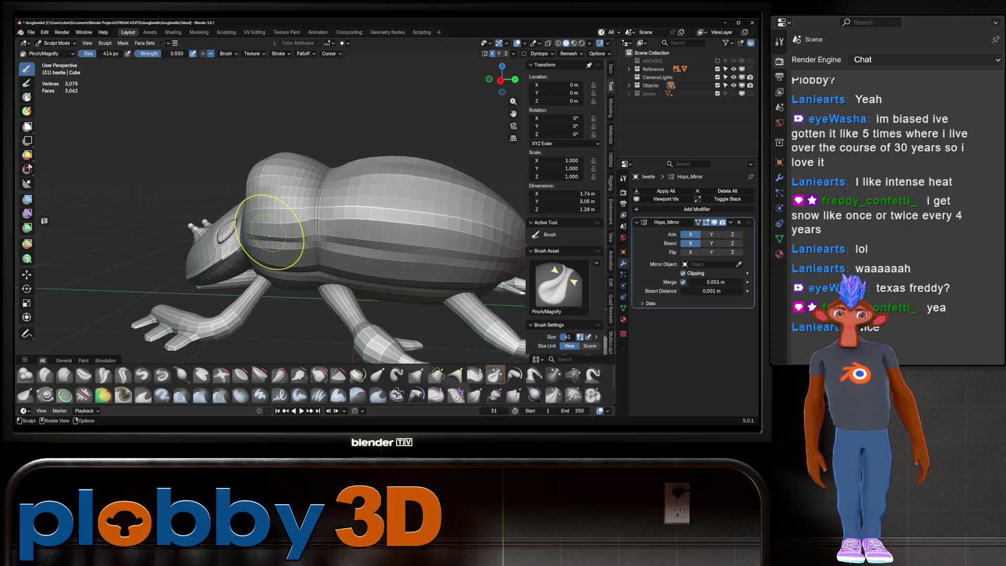
left_click_drag(270, 234, 314, 239)
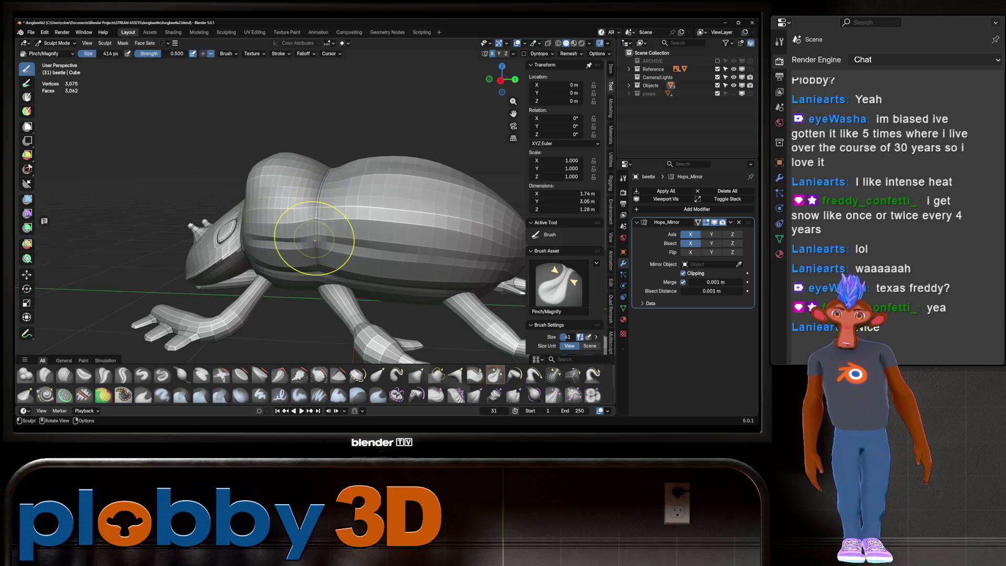
scroll(315, 239, "up", 2)
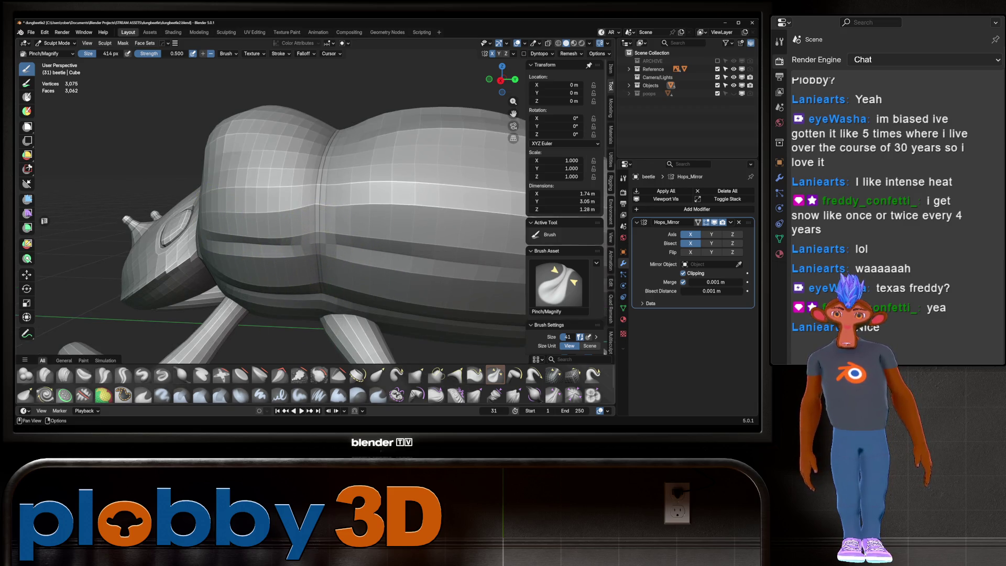
left_click(162, 375)
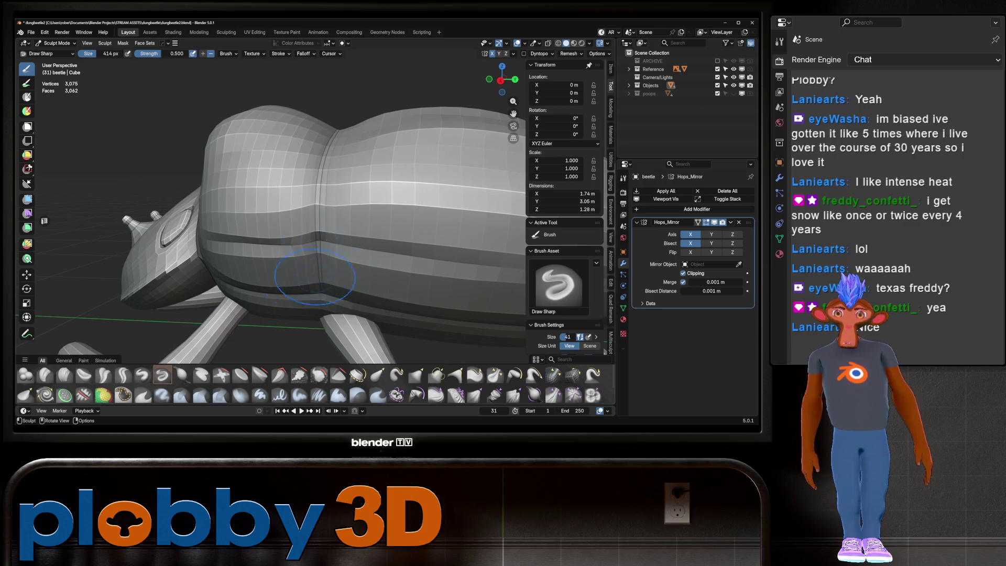
scroll(315, 275, "up", 2)
scroll(328, 259, "up", 1)
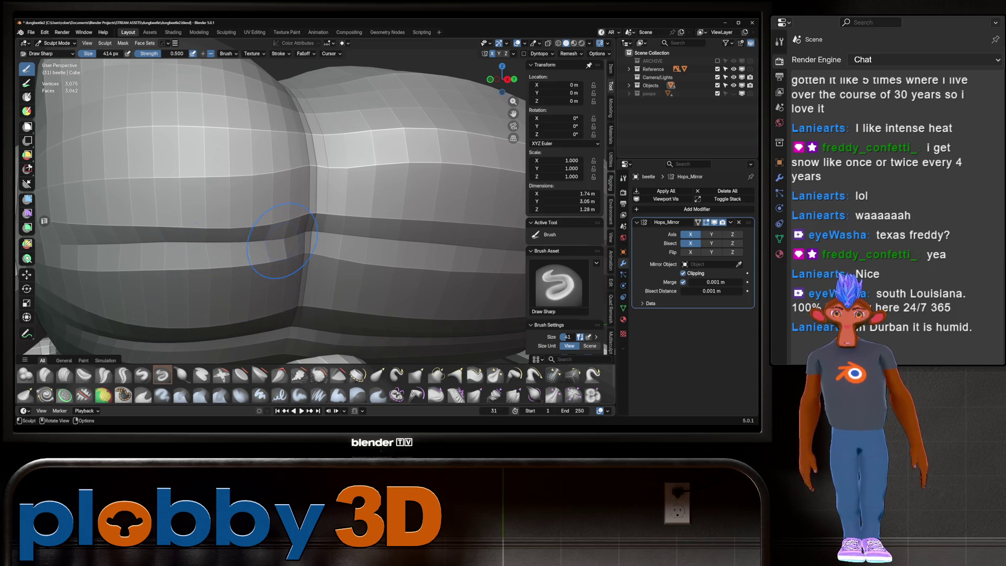
scroll(303, 240, "down", 6)
mouse_move(303, 240)
middle_mouse_down()
mouse_move(323, 212)
mouse_move(299, 198)
middle_mouse_up()
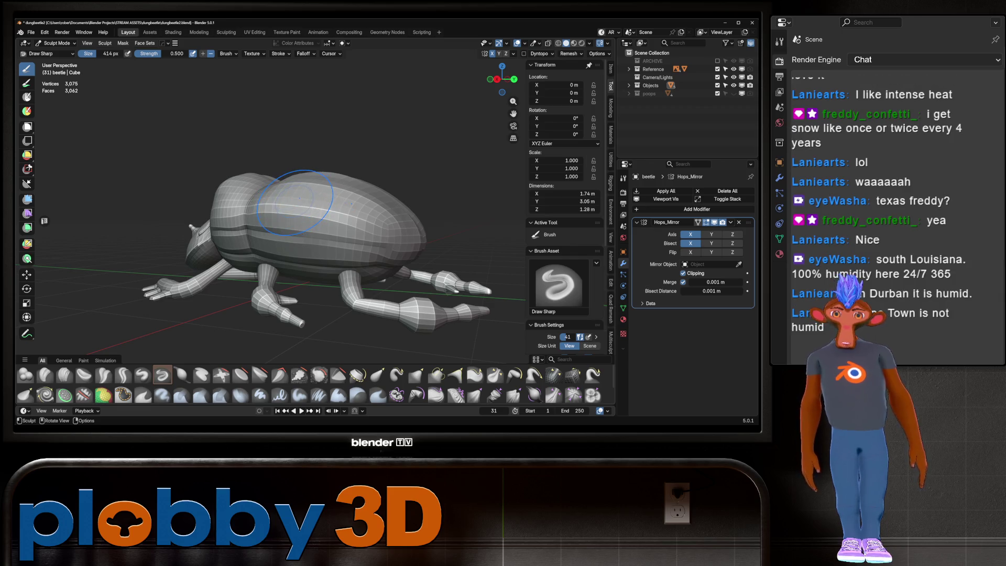
middle_click_drag(295, 201, 245, 271)
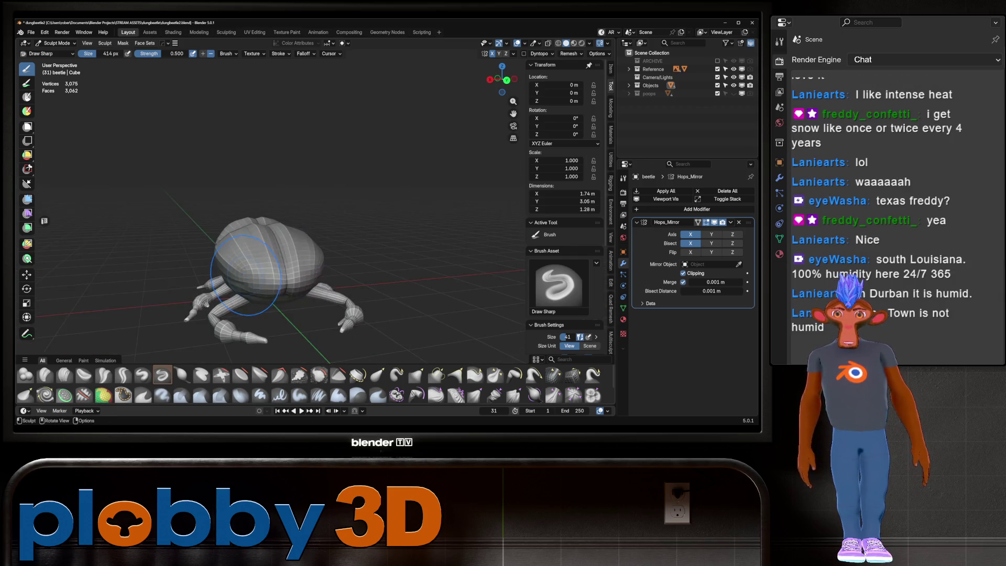
scroll(246, 271, "up", 2)
scroll(252, 266, "up", 3)
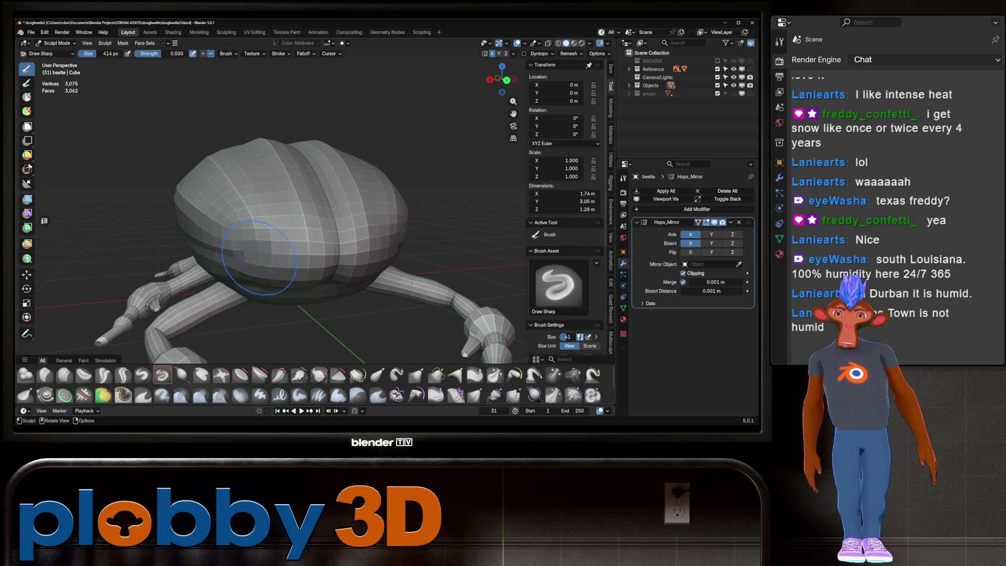
scroll(259, 256, "up", 2)
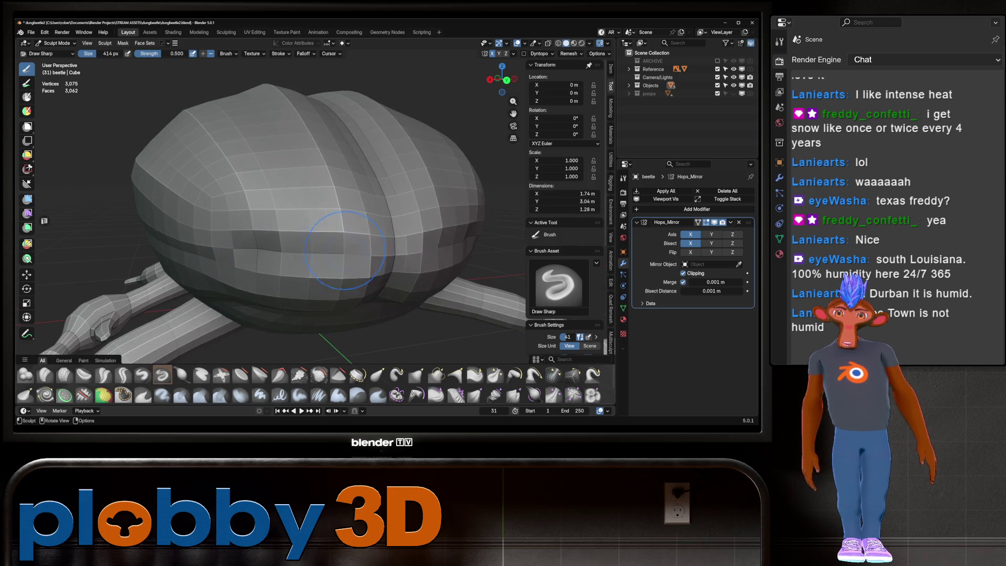
scroll(346, 248, "down", 3)
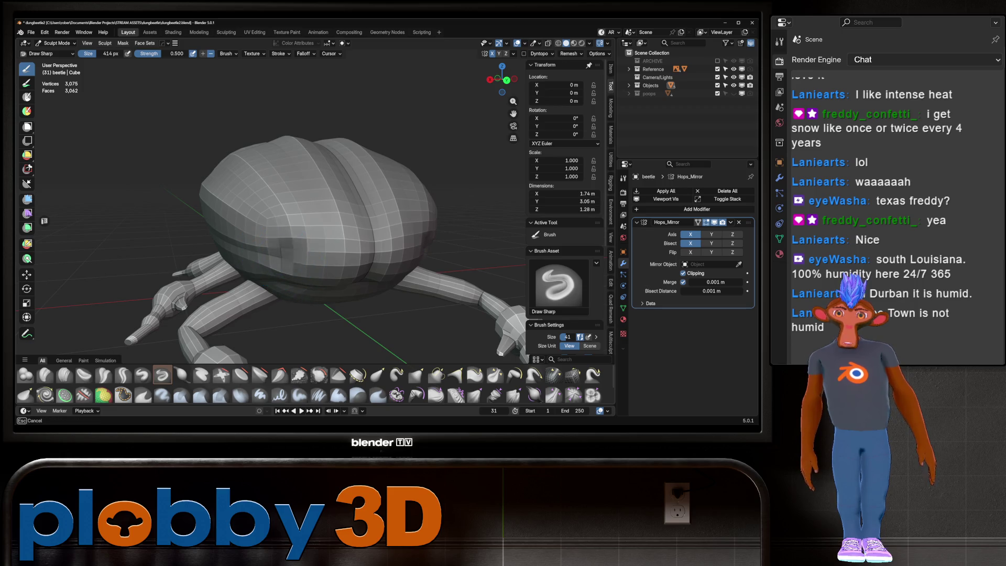
middle_click_drag(355, 260, 441, 235)
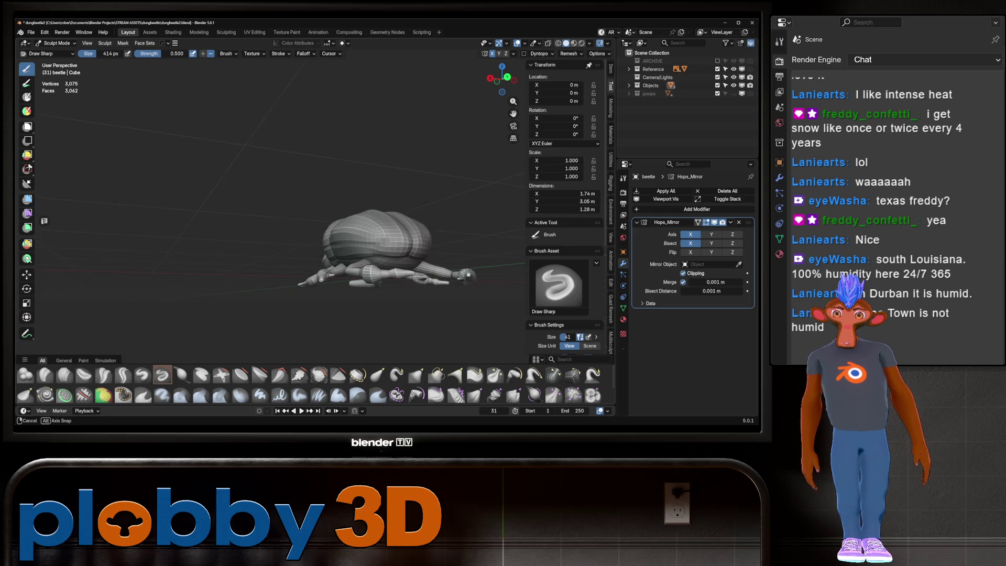
scroll(214, 246, "up", 3)
scroll(214, 246, "up", 4)
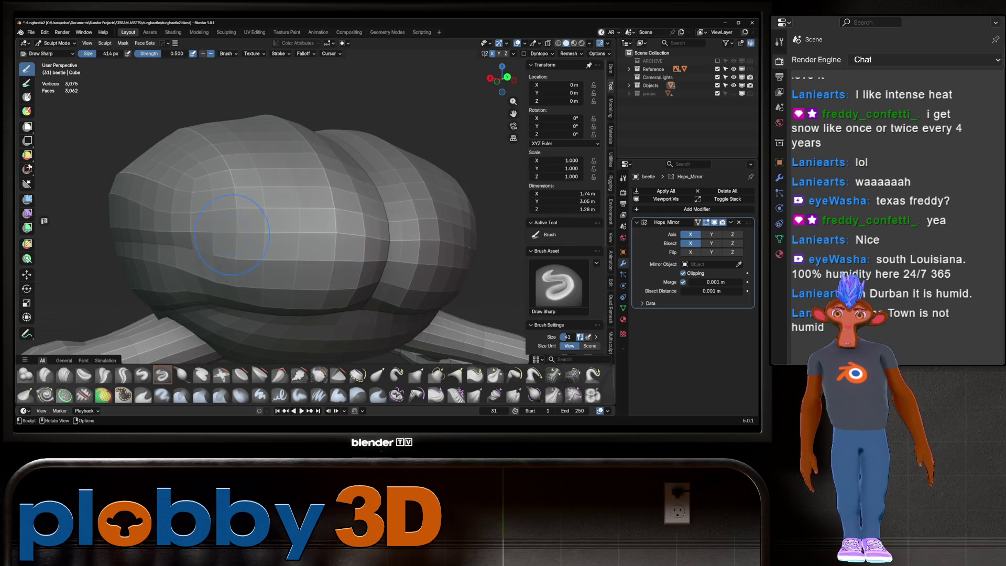
Carve a Crease Sharp stroke (strength 0.6) across the front of the shell and check it from a distance.
left_click(122, 375)
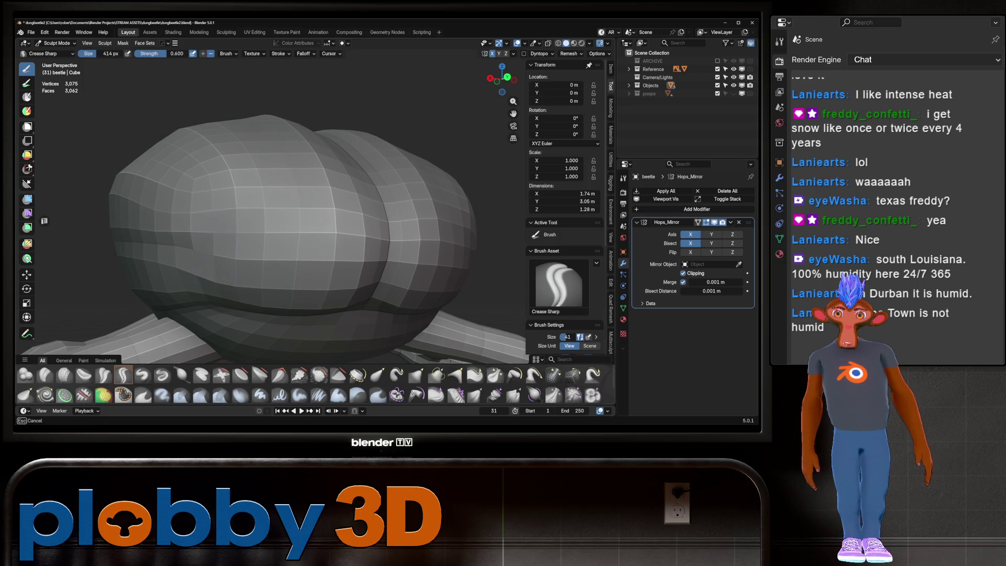
left_click_drag(220, 229, 461, 238)
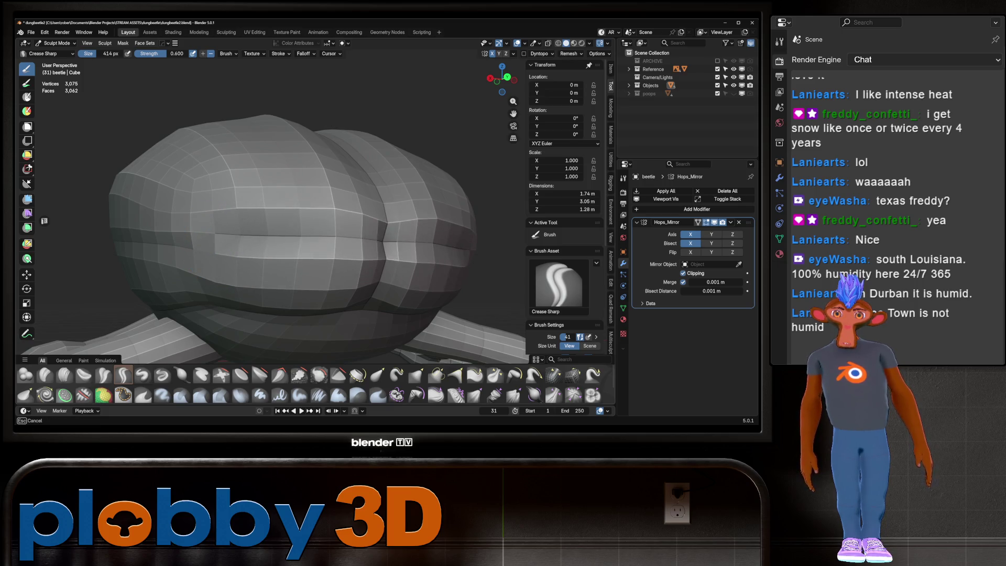
scroll(464, 236, "down", 3)
mouse_move(464, 236)
middle_mouse_down()
mouse_move(382, 310)
mouse_move(298, 307)
middle_mouse_up()
scroll(382, 309, "up", 2)
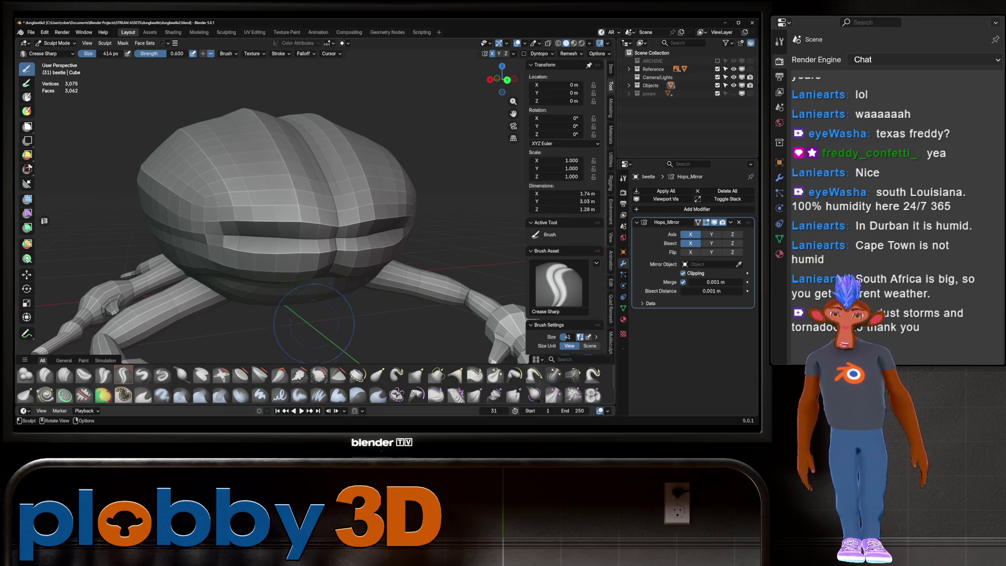
left_click(103, 376)
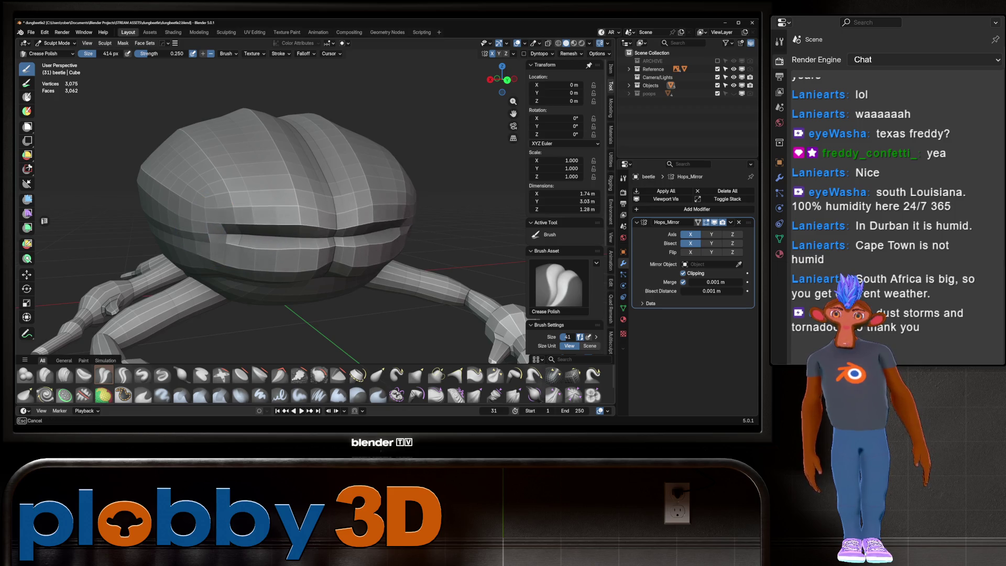
mouse_move(370, 237)
left_mouse_down()
mouse_move(247, 240)
mouse_move(273, 258)
left_mouse_up()
left_click_drag(330, 224, 252, 235)
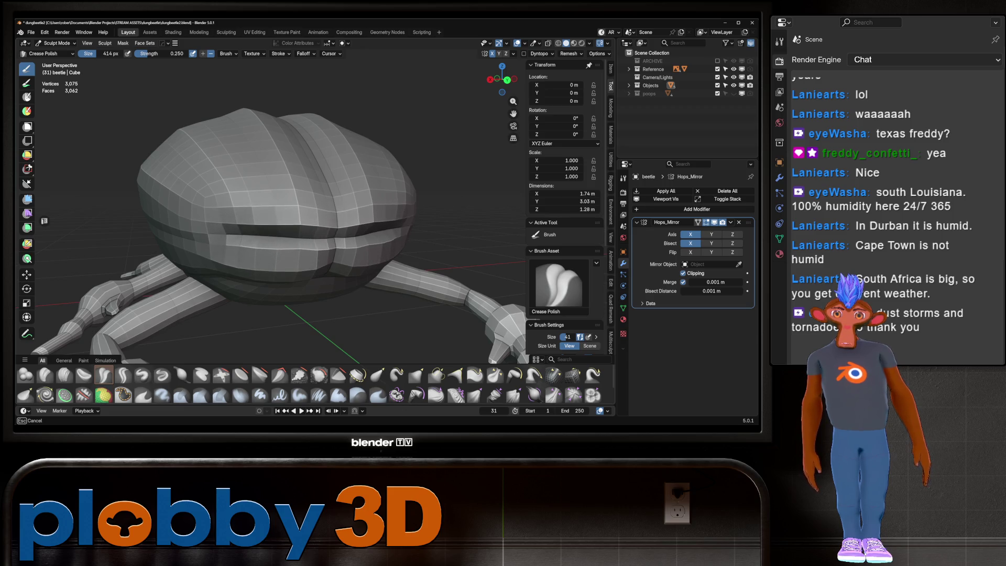
middle_click_drag(215, 248, 287, 245)
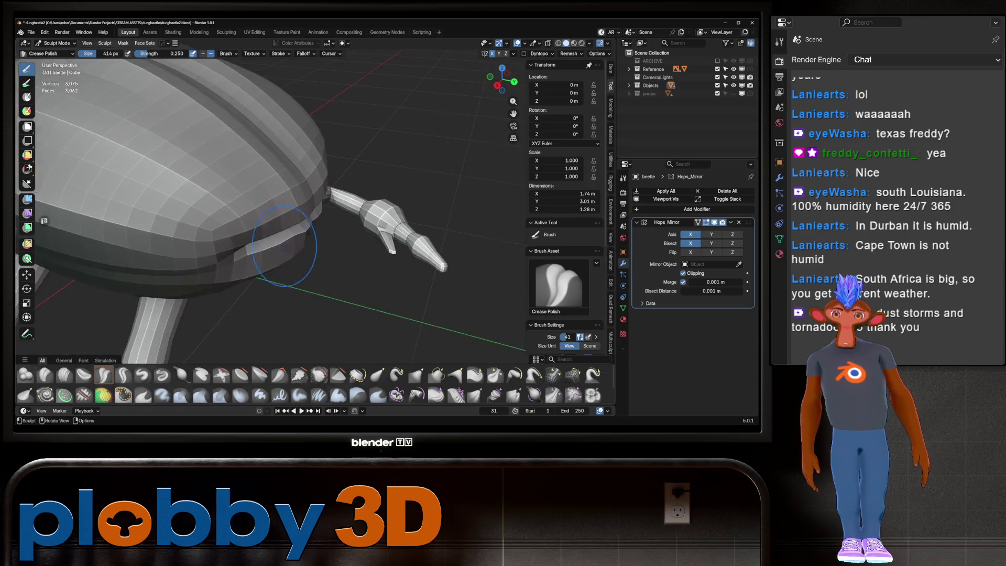
key("ctrl+z")
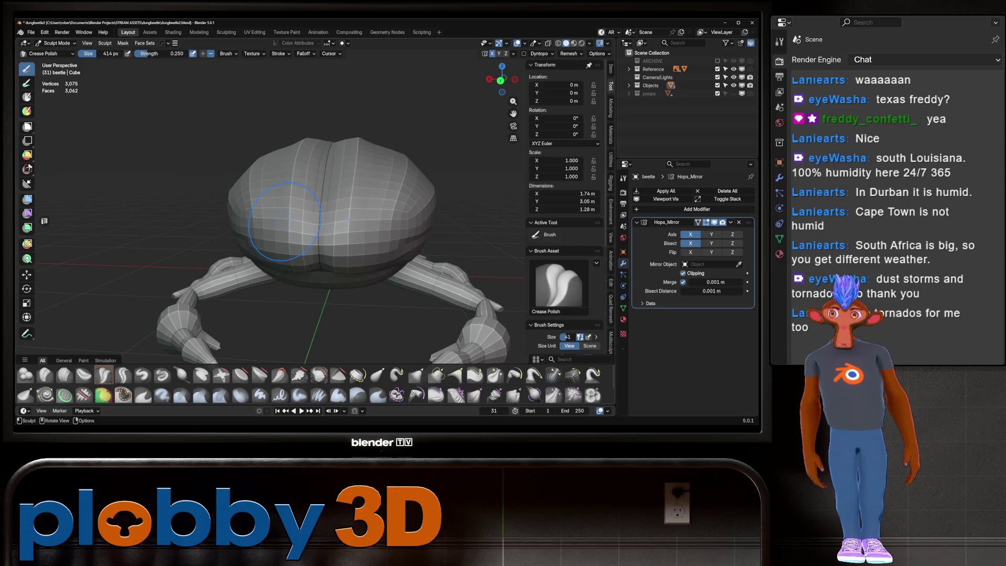
scroll(291, 225, "up", 2)
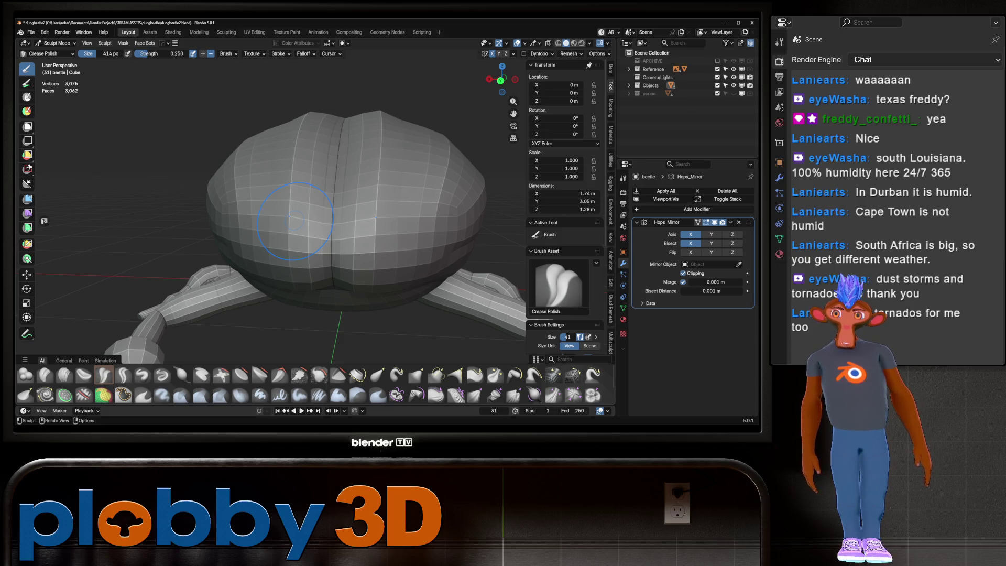
scroll(295, 222, "down", 1)
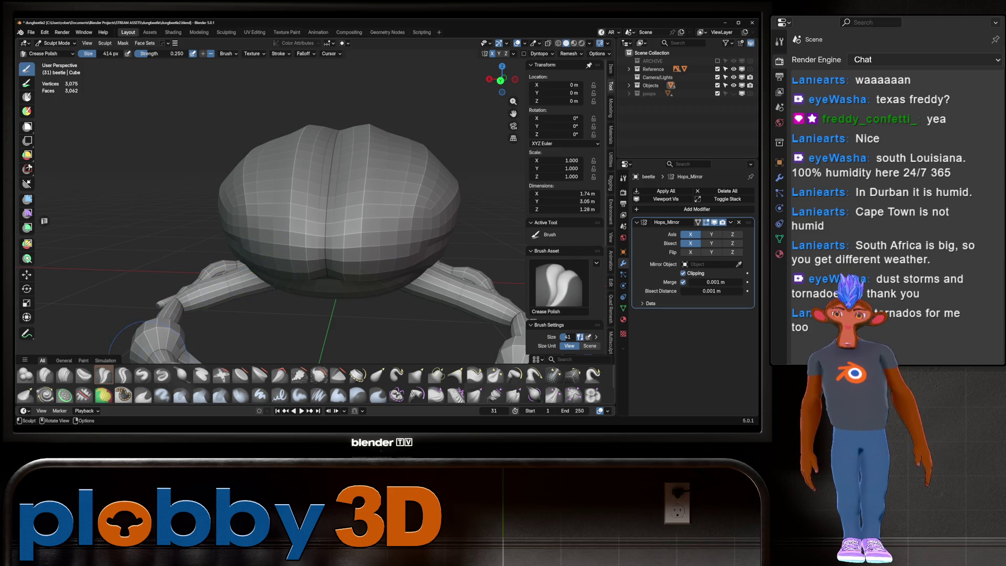
Carve a horizontal Crease Sharp groove across the body, then polish it with Crease Polish strokes.
left_click(122, 375)
left_click_drag(235, 240, 378, 253)
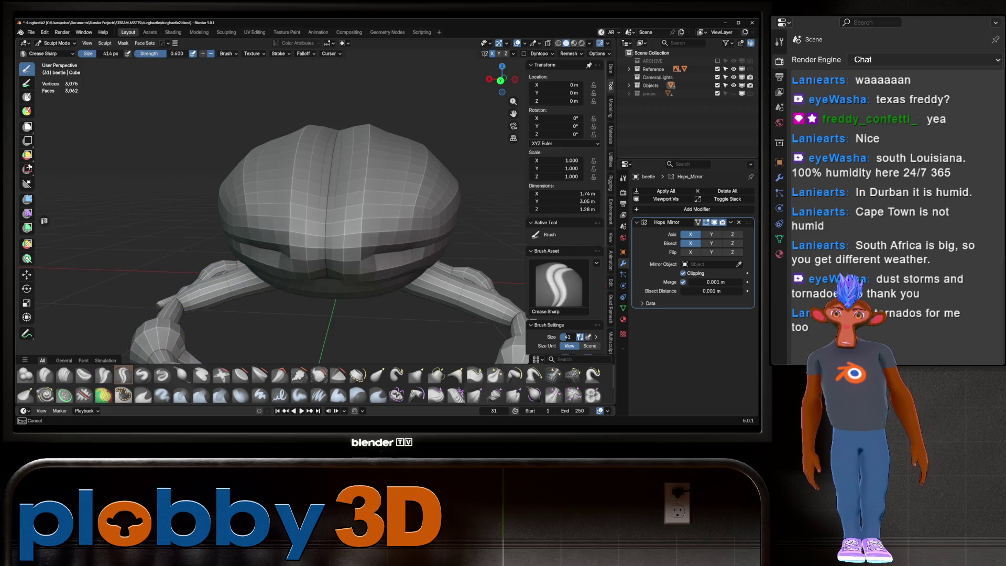
mouse_move(338, 260)
middle_mouse_down()
mouse_move(366, 232)
mouse_move(220, 247)
mouse_move(179, 275)
middle_mouse_up()
left_click(103, 375)
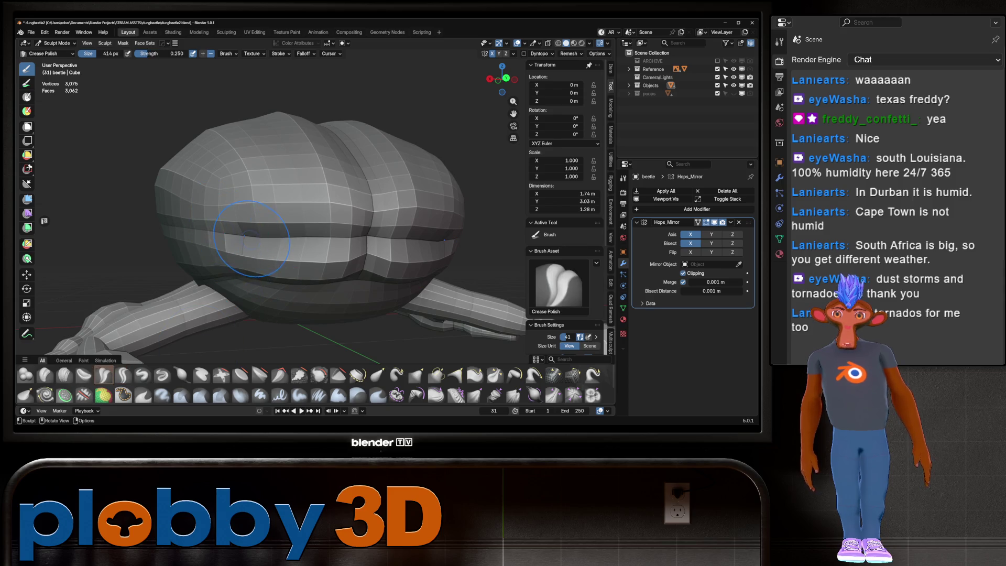
mouse_move(236, 263)
left_mouse_down()
mouse_move(377, 236)
mouse_move(237, 255)
mouse_move(255, 250)
left_mouse_up()
left_click_drag(314, 236, 346, 236)
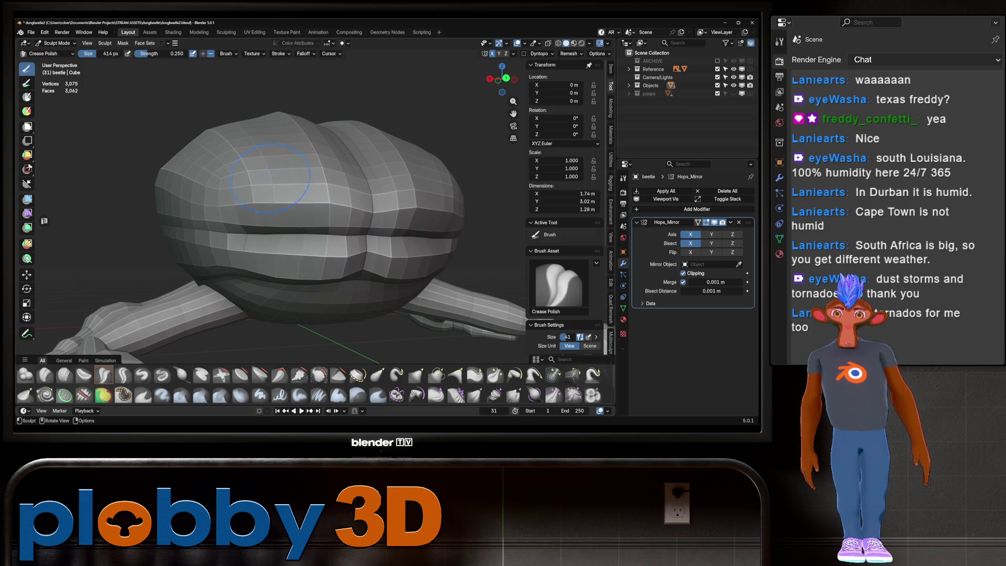
Orbit to inspect the new seam from front, above and the side.
middle_click_drag(346, 236, 462, 183)
middle_click_drag(269, 168, 266, 177)
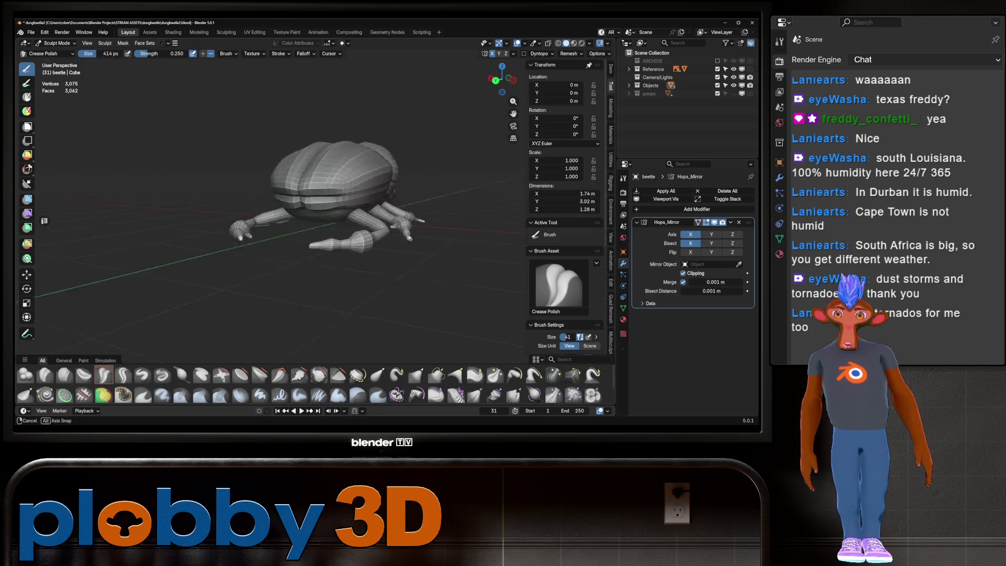
scroll(266, 177, "up", 3)
scroll(266, 177, "up", 2)
scroll(267, 177, "up", 2)
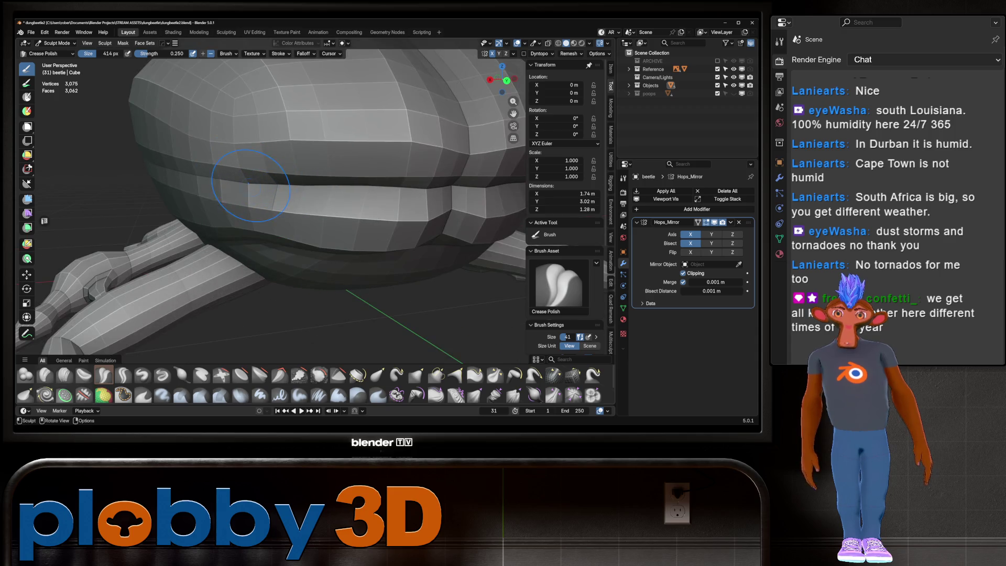
scroll(301, 182, "down", 5)
mouse_move(299, 179)
middle_mouse_down()
mouse_move(301, 204)
mouse_move(303, 152)
middle_mouse_up()
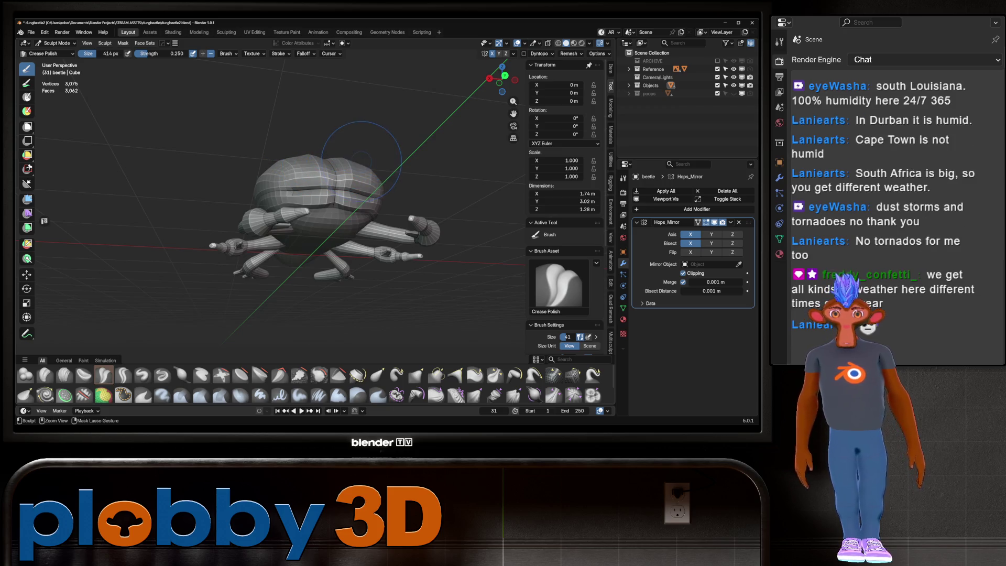
middle_click_drag(362, 154, 335, 178)
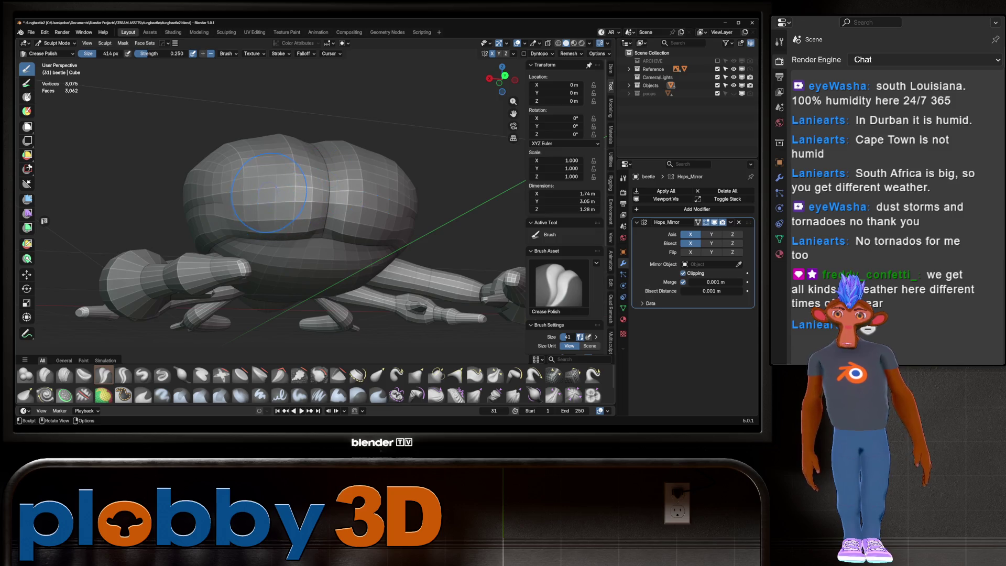
scroll(243, 204, "up", 3)
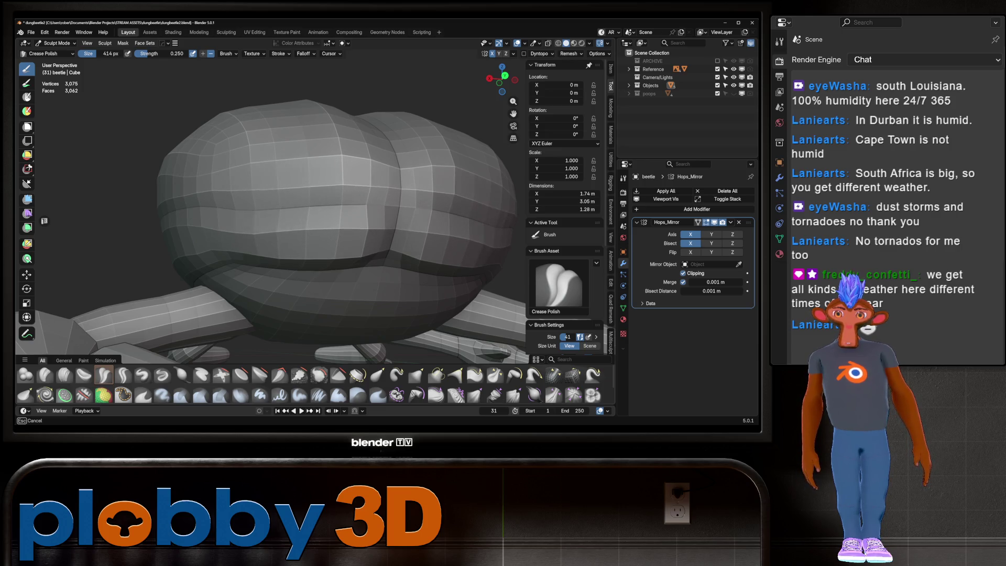
scroll(212, 208, "down", 5)
mouse_move(212, 208)
middle_mouse_down()
mouse_move(305, 203)
mouse_move(284, 203)
middle_mouse_up()
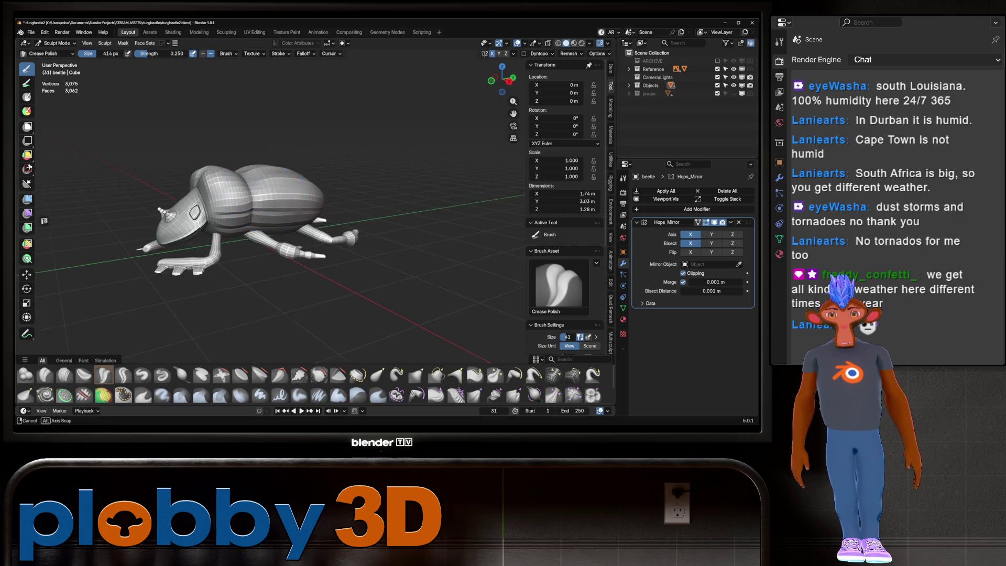
scroll(285, 203, "up", 2)
scroll(275, 201, "up", 2)
scroll(250, 193, "up", 4)
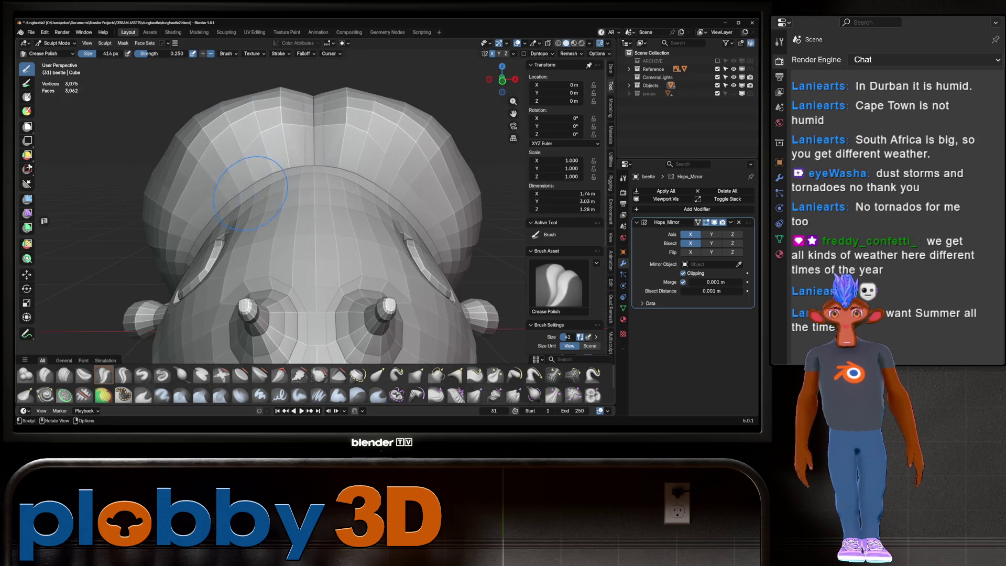
scroll(271, 220, "down", 5)
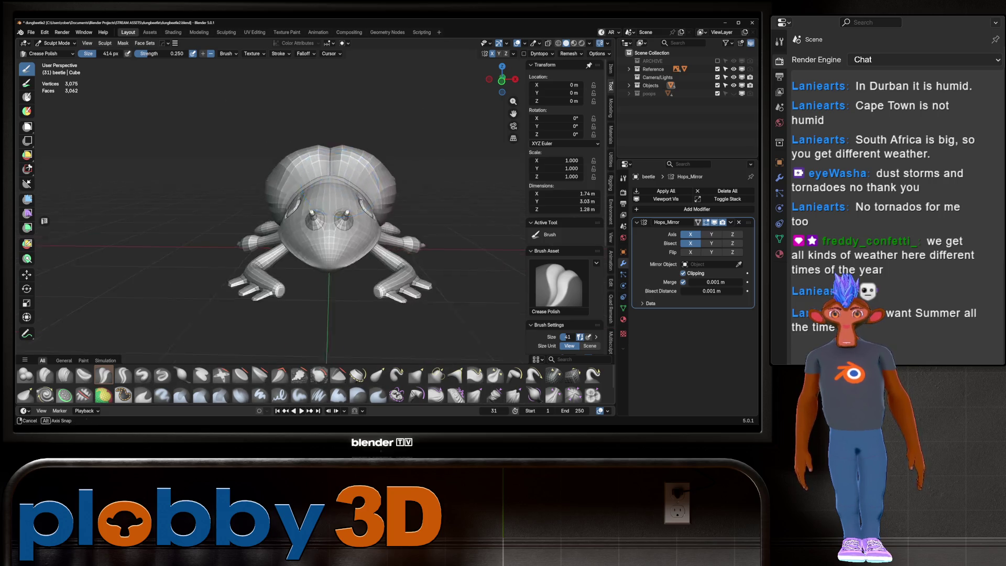
Orbit around the beetle to inspect the body segments, top edge and legs.
mouse_move(271, 220)
middle_mouse_down()
mouse_move(354, 212)
mouse_move(295, 210)
middle_mouse_up()
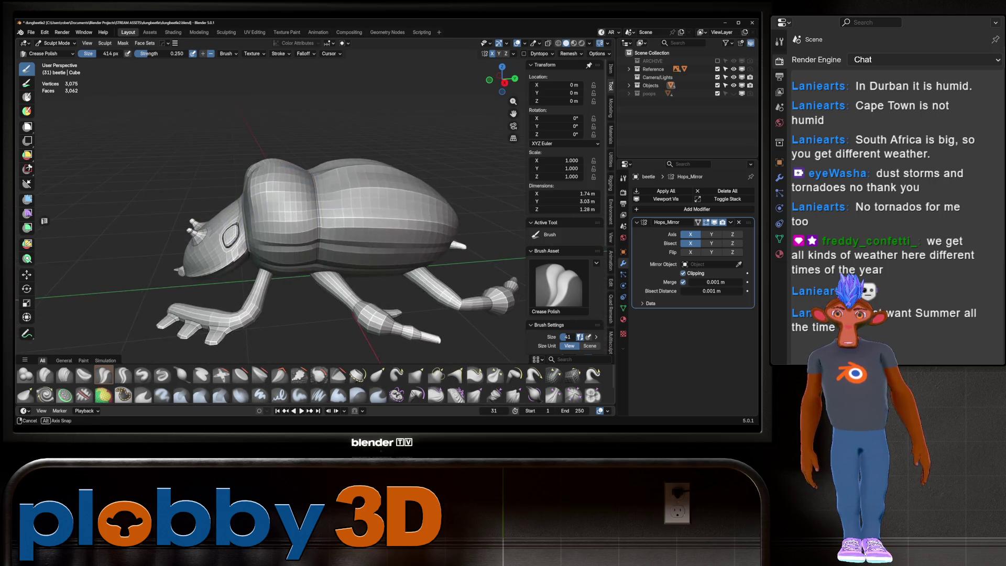
scroll(295, 211, "up", 3)
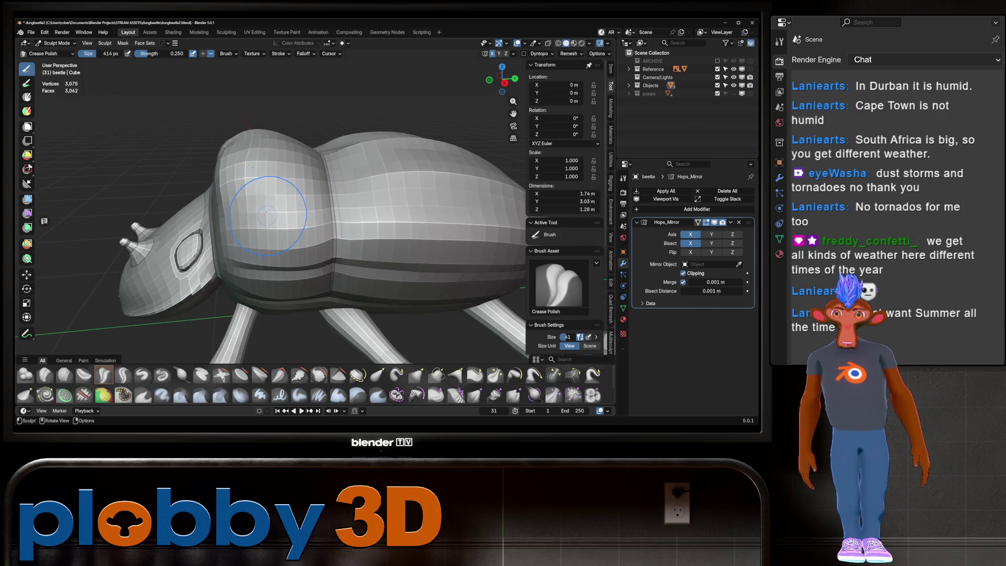
scroll(271, 204, "down", 4)
middle_click_drag(271, 204, 244, 184)
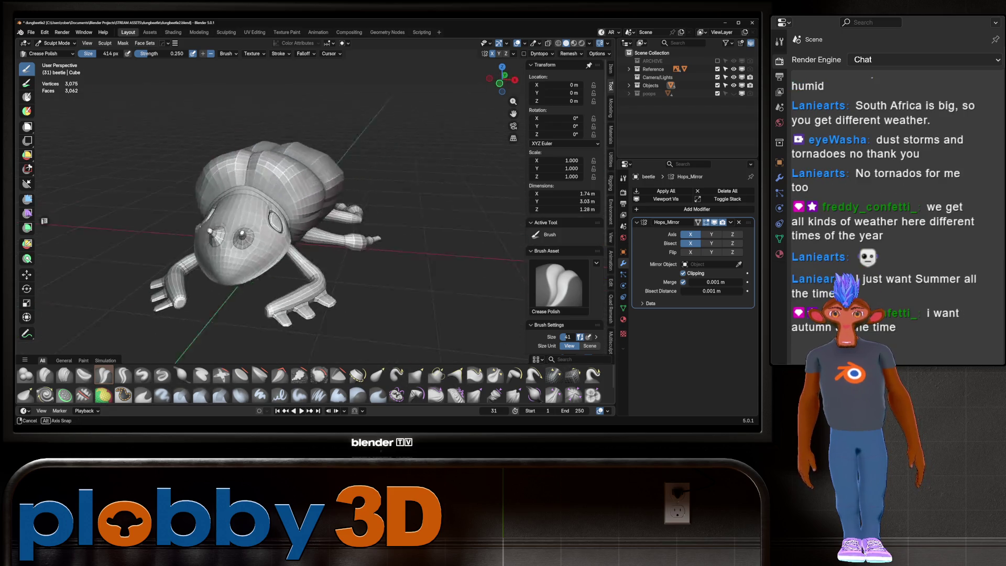
scroll(280, 214, "up", 3)
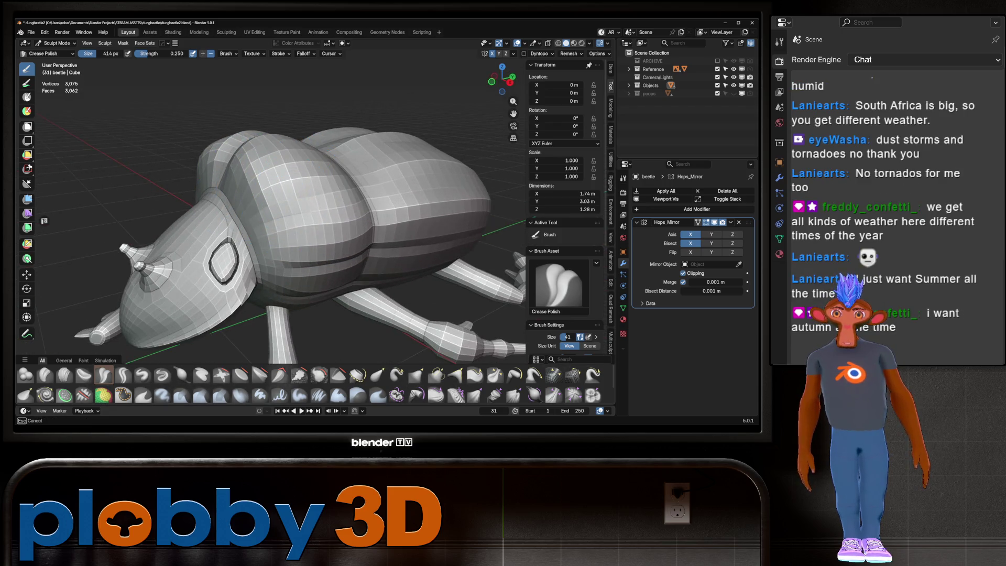
scroll(306, 210, "up", 3)
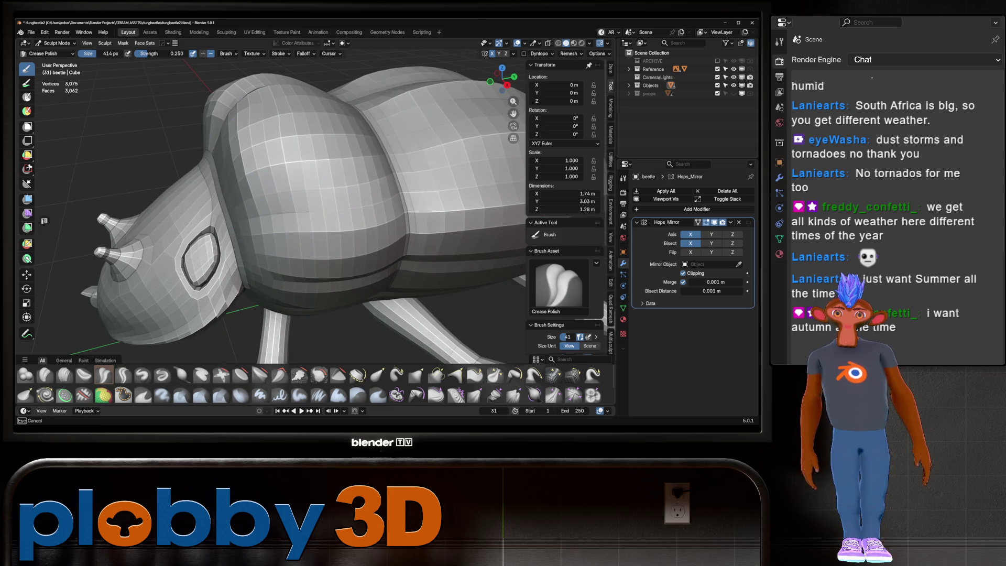
scroll(404, 189, "down", 4)
middle_click_drag(403, 188, 424, 185)
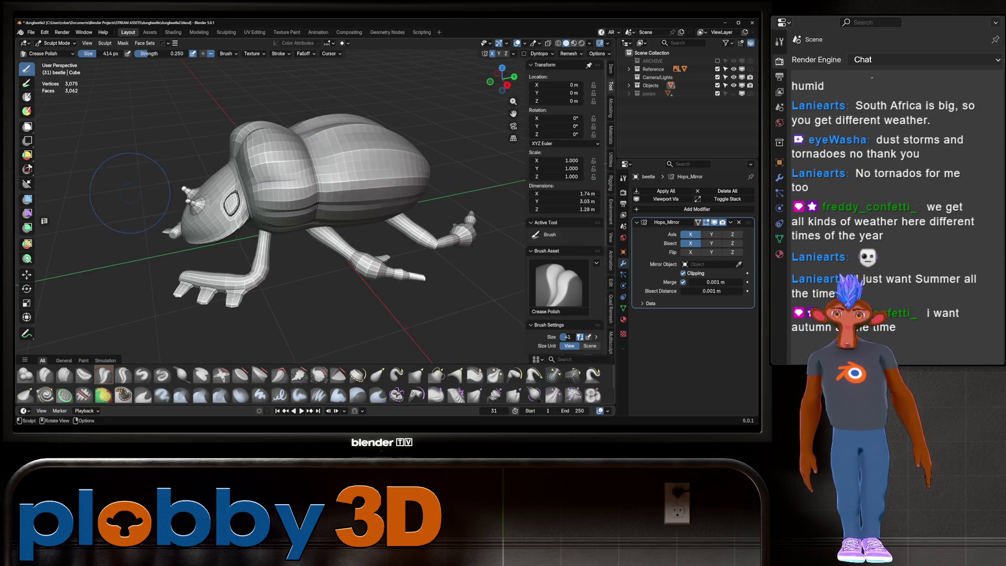
scroll(436, 183, "up", 4)
scroll(436, 184, "up", 3)
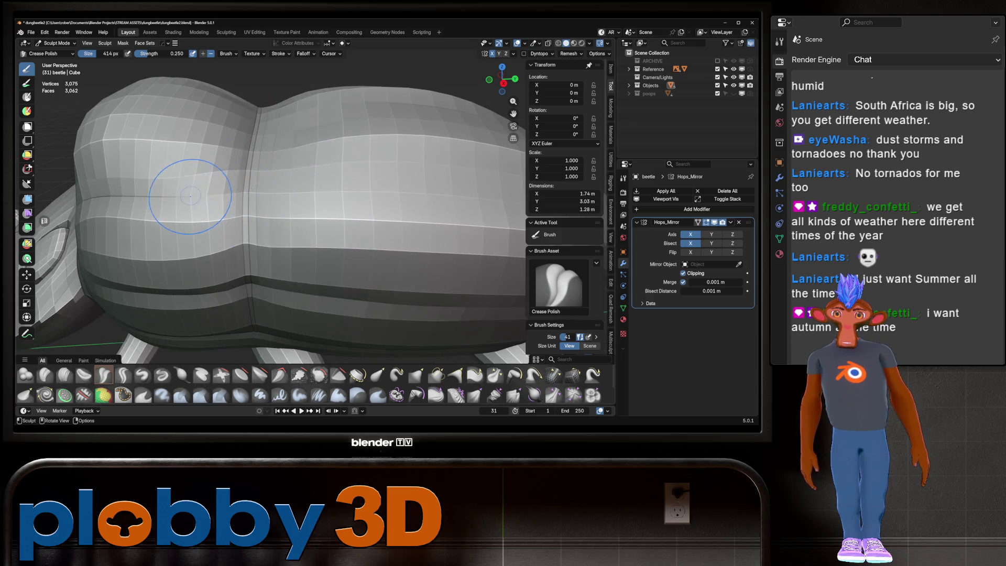
middle_click_drag(382, 184, 236, 213)
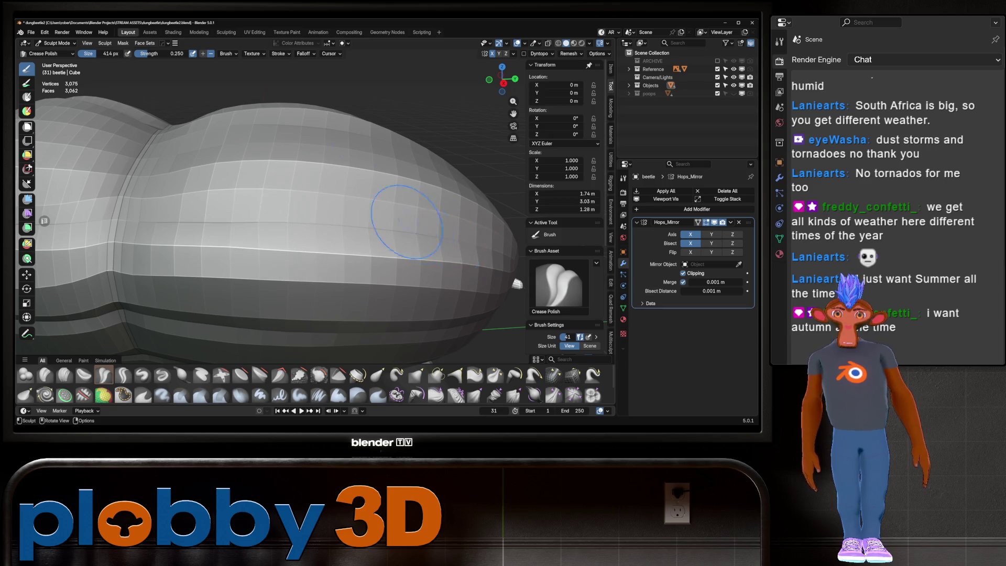
scroll(406, 220, "down", 3)
middle_click_drag(406, 220, 315, 243)
scroll(284, 261, "up", 3)
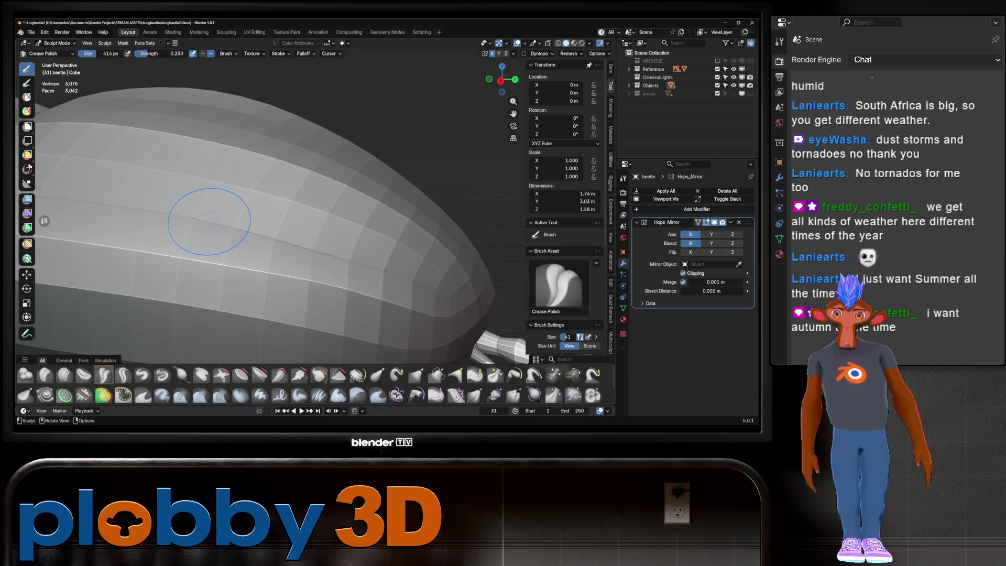
scroll(210, 221, "down", 3)
middle_click_drag(210, 221, 252, 228)
scroll(354, 210, "down", 3)
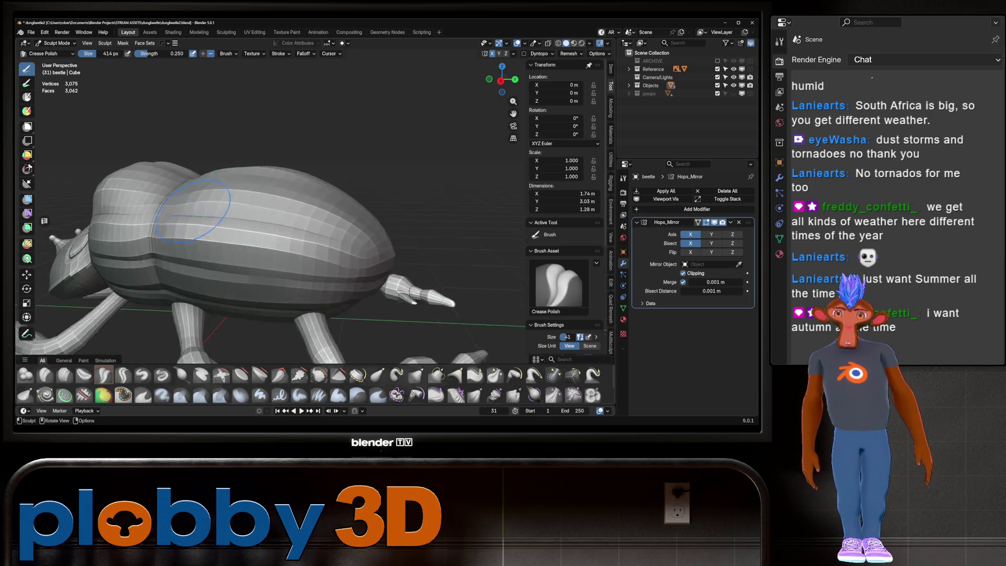
mouse_move(314, 220)
middle_mouse_down()
mouse_move(354, 211)
mouse_move(409, 235)
mouse_move(252, 236)
middle_mouse_up()
scroll(355, 211, "down", 2)
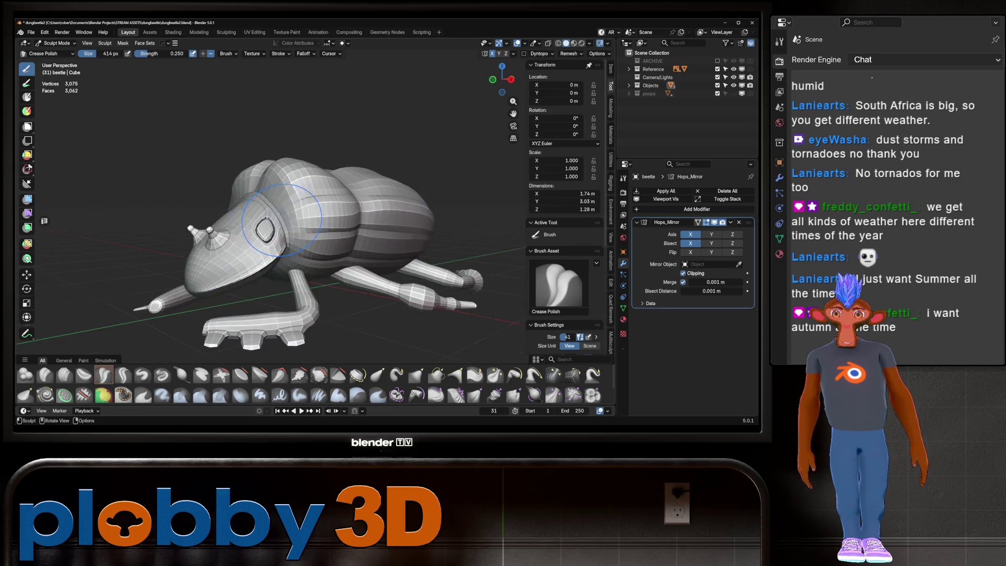
scroll(252, 237, "up", 8)
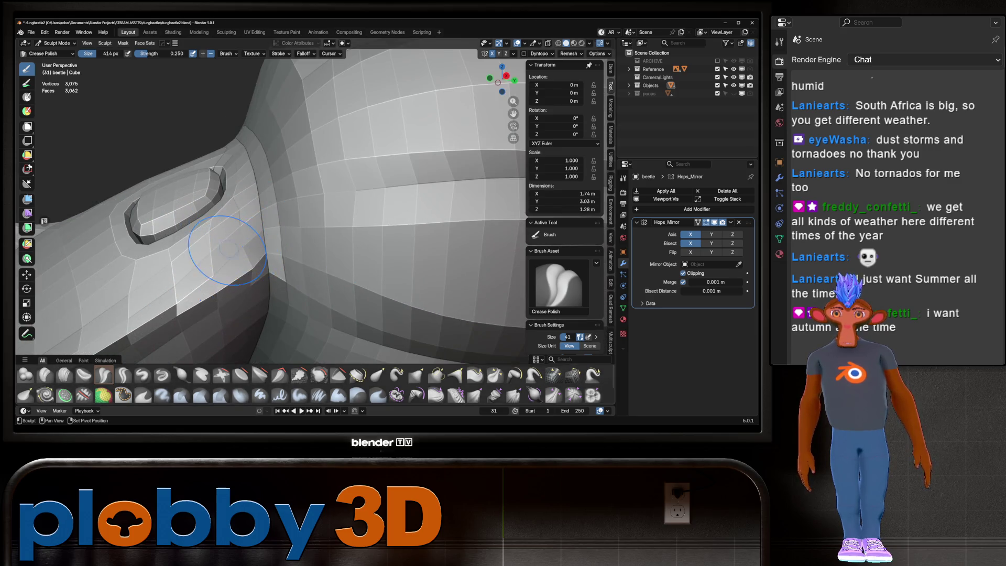
left_click_drag(246, 245, 243, 250)
scroll(242, 249, "down", 10)
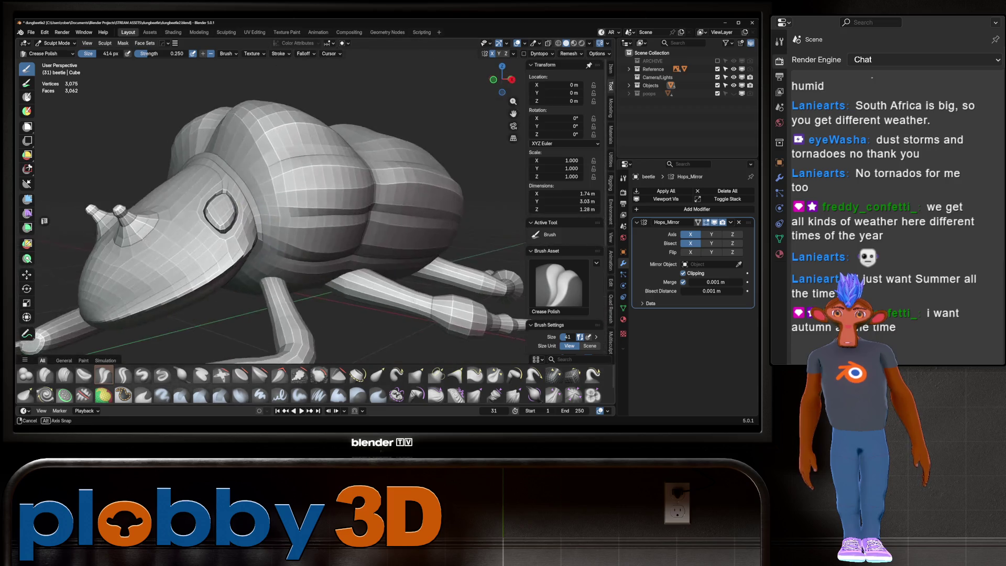
mouse_move(243, 251)
middle_mouse_down()
mouse_move(299, 250)
mouse_move(339, 203)
middle_mouse_up()
scroll(339, 204, "up", 3)
scroll(338, 203, "up", 3)
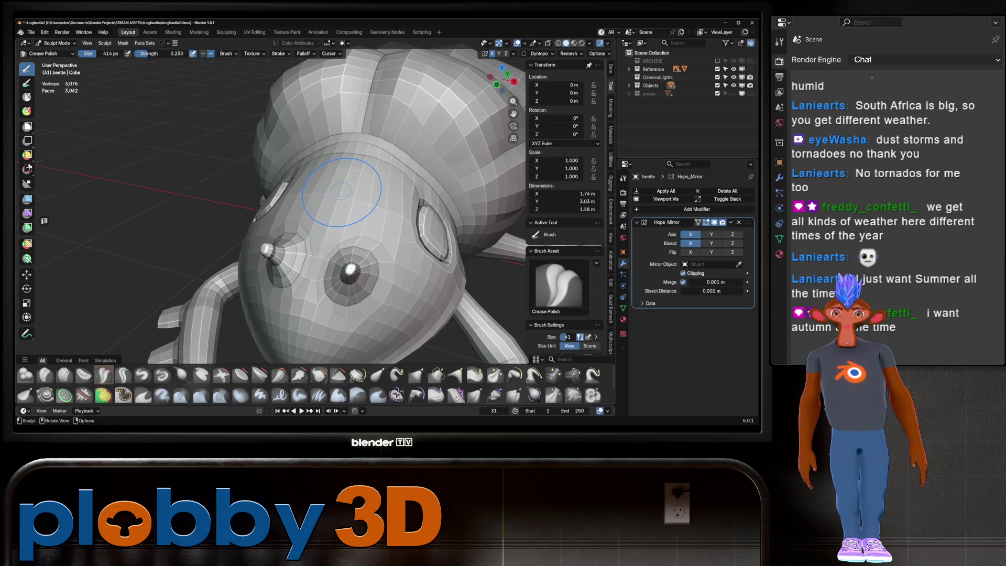
Shrink the Crease Polish brush to 232 px and inspect the head from several angles.
key("f")
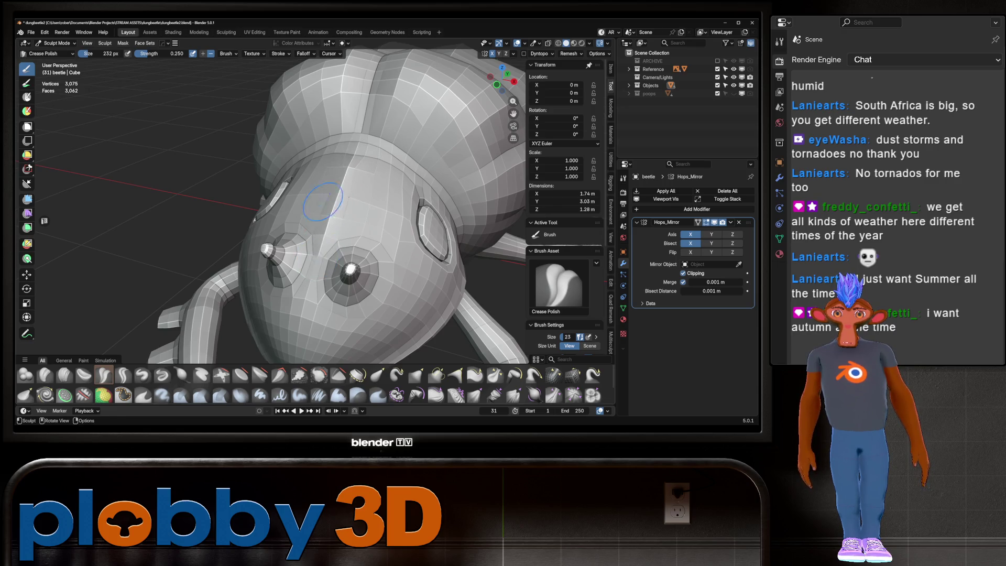
middle_click_drag(323, 201, 396, 200)
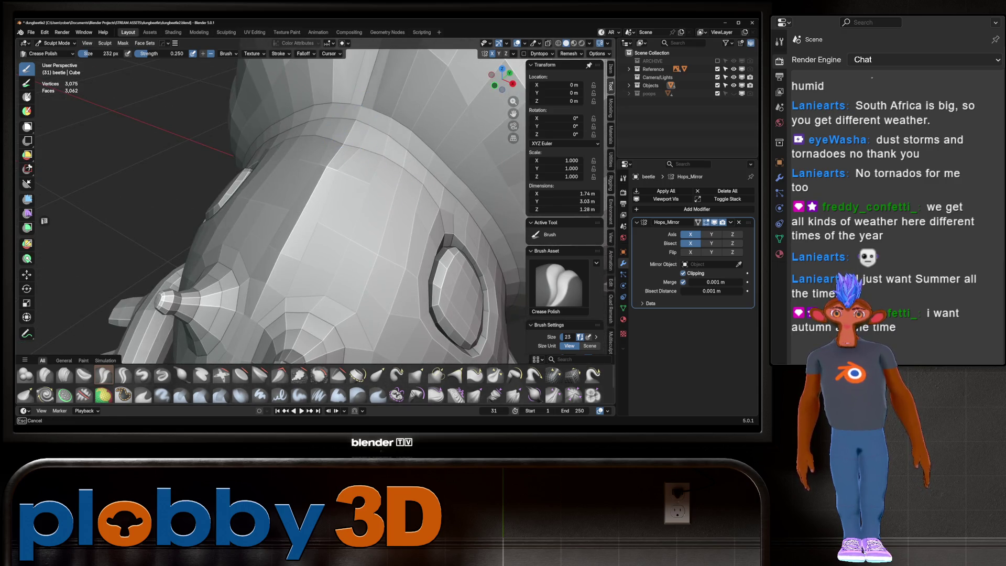
mouse_move(339, 122)
middle_mouse_down()
mouse_move(323, 157)
mouse_move(305, 118)
mouse_move(331, 212)
middle_mouse_up()
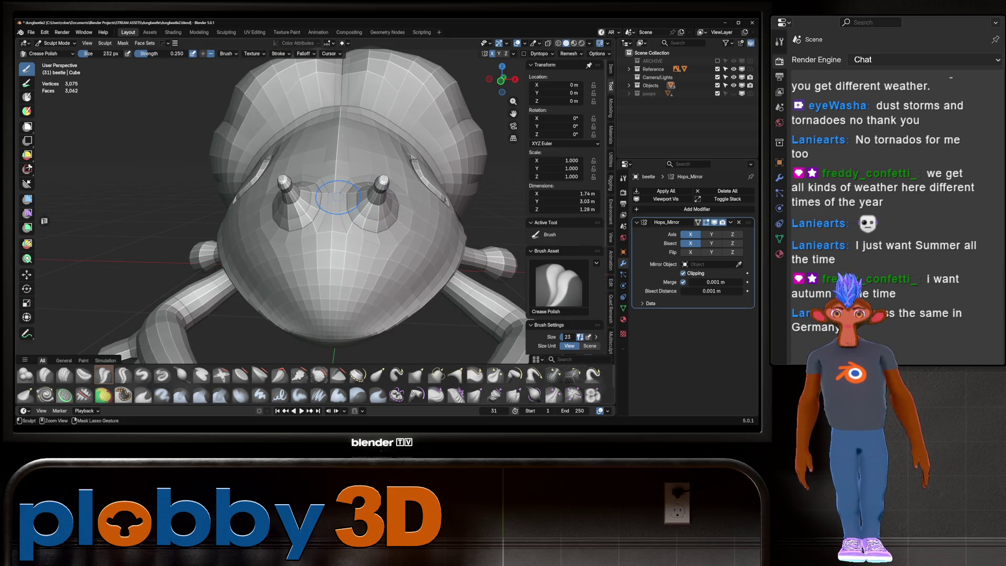
scroll(329, 298, "down", 3)
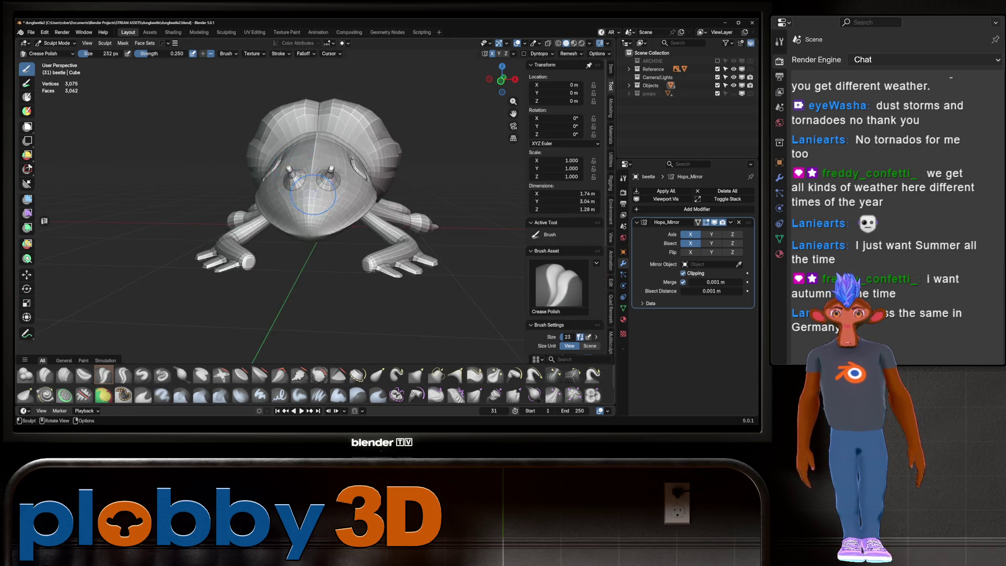
middle_click_drag(329, 299, 409, 282)
scroll(390, 200, "up", 3)
middle_click_drag(391, 201, 306, 212)
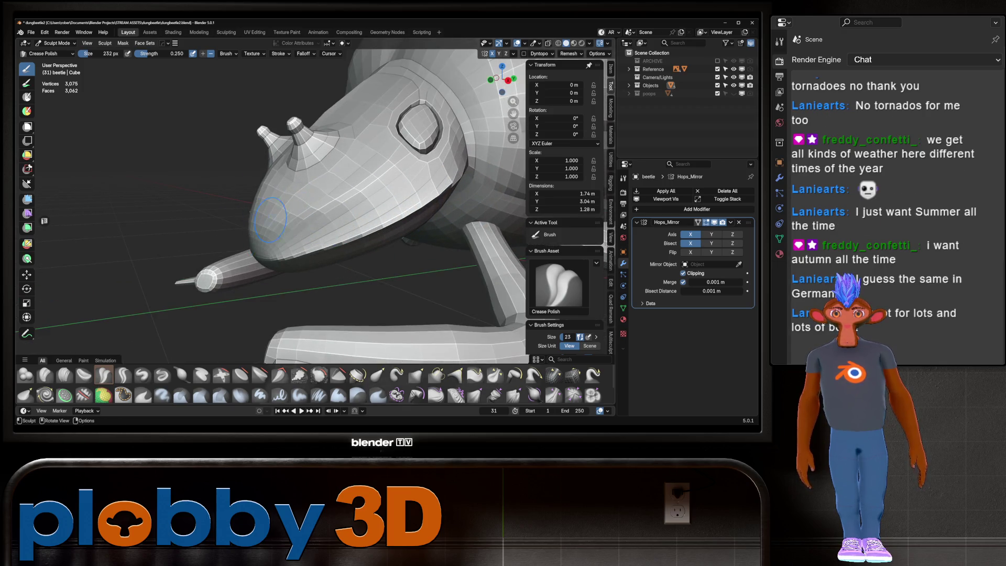
scroll(269, 219, "down", 3)
middle_click_drag(270, 218, 387, 176)
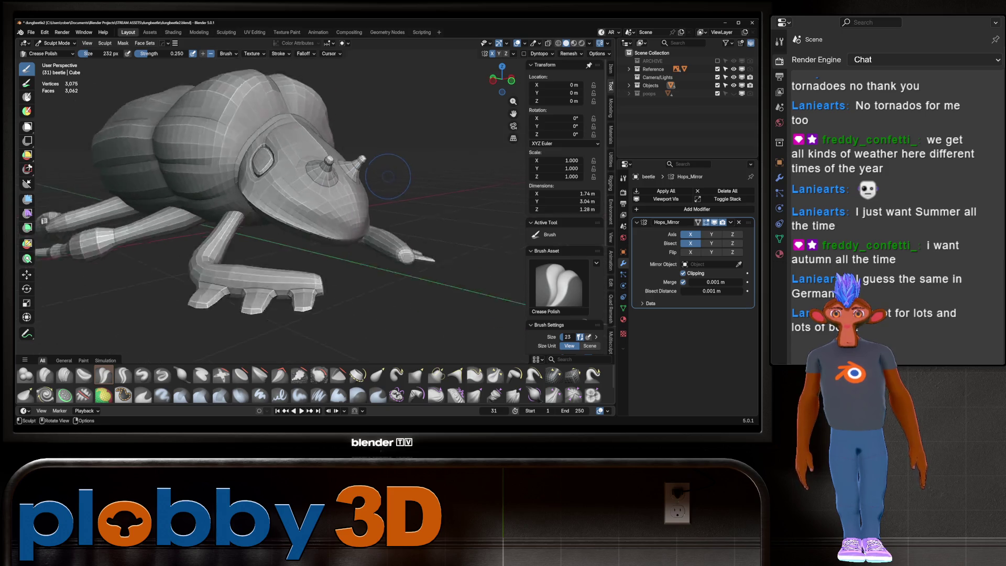
scroll(387, 178, "down", 2)
mouse_move(386, 176)
middle_mouse_down()
mouse_move(315, 235)
mouse_move(365, 142)
middle_mouse_up()
scroll(347, 146, "up", 2)
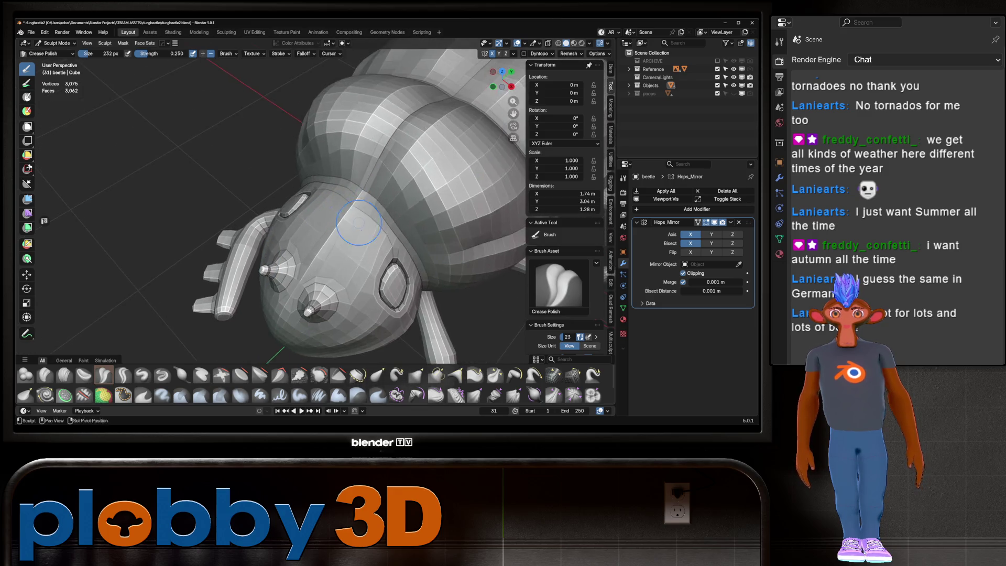
scroll(334, 215, "up", 2)
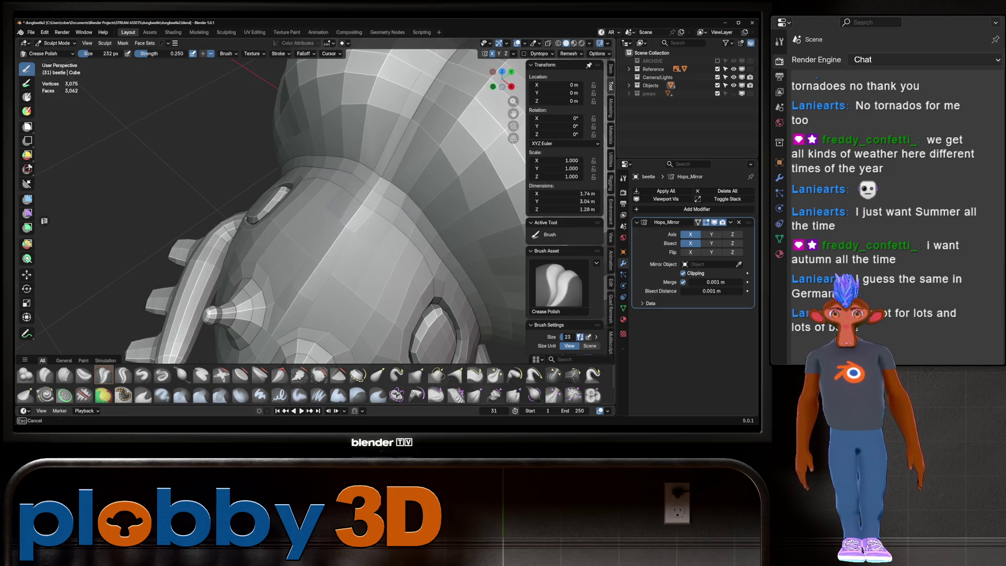
scroll(313, 225, "down", 3)
middle_click_drag(313, 225, 342, 194)
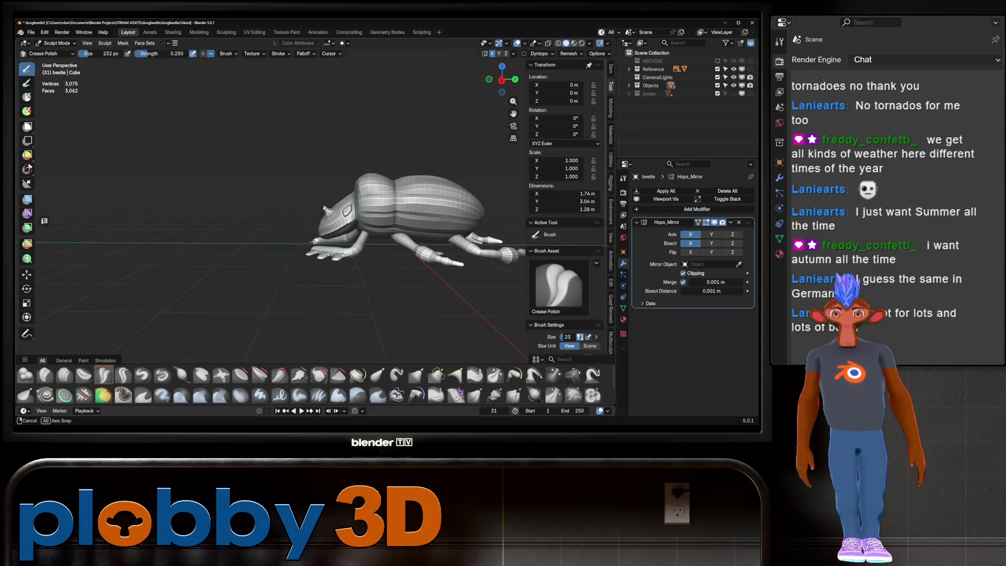
scroll(341, 194, "up", 1)
scroll(341, 192, "up", 4)
scroll(340, 233, "up", 4)
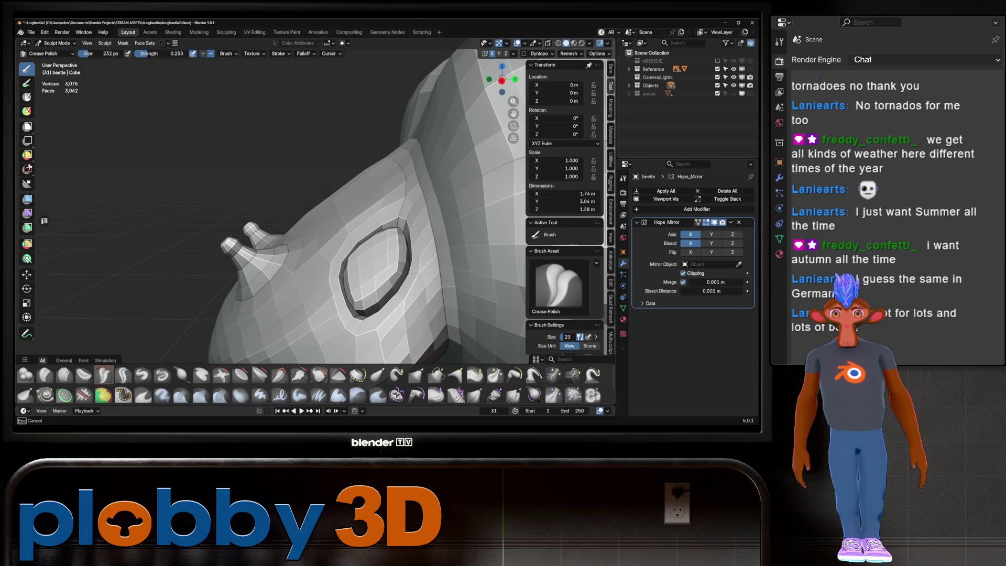
mouse_move(341, 233)
middle_mouse_down()
mouse_move(369, 221)
mouse_move(347, 216)
mouse_move(347, 173)
middle_mouse_up()
scroll(338, 192, "down", 5)
scroll(346, 172, "up", 5)
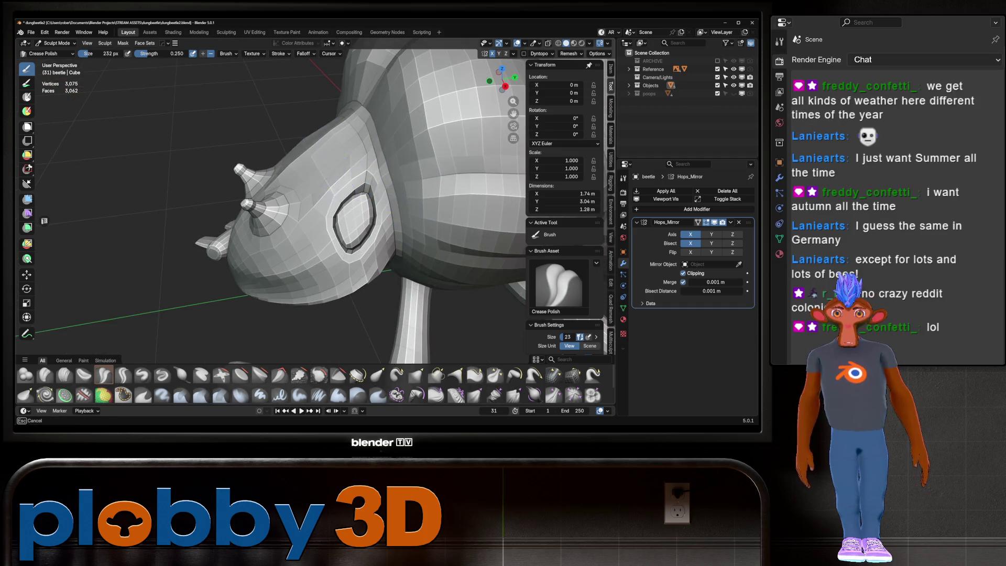
scroll(365, 167, "down", 5)
middle_click_drag(366, 168, 443, 126)
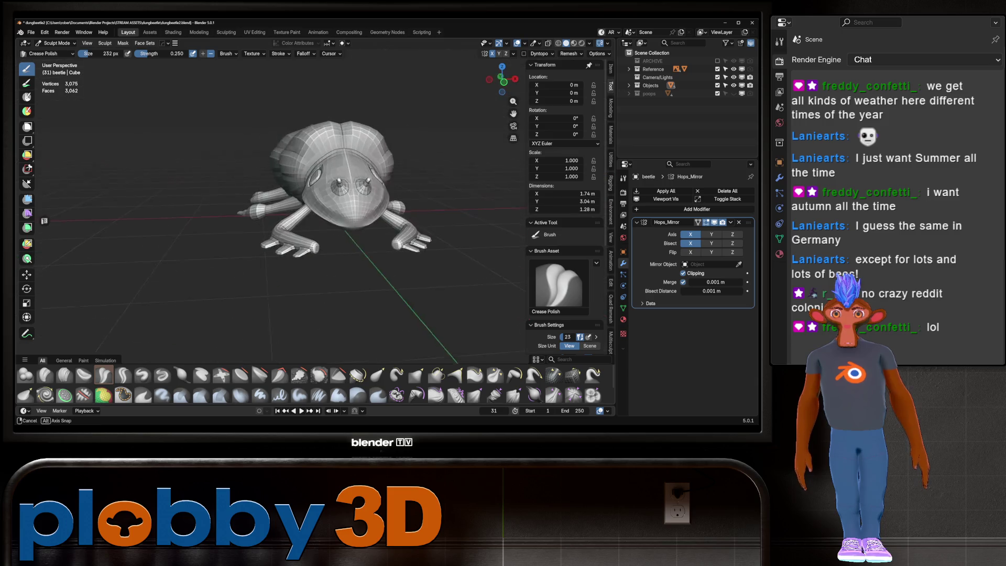
scroll(343, 164, "up", 2)
scroll(345, 168, "down", 3)
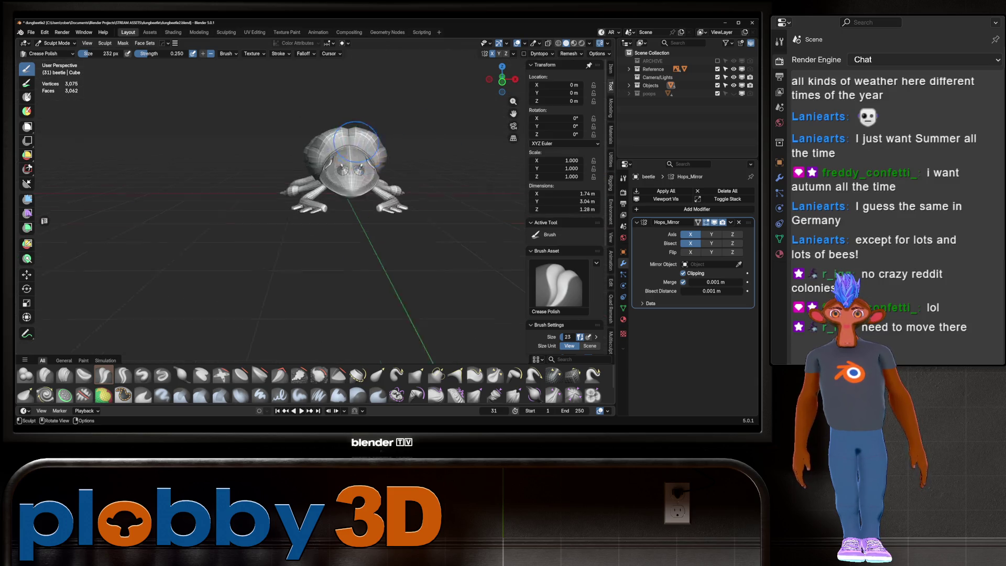
scroll(354, 173, "up", 5)
In Edit Mode, select the head's centre-line edges and relax them with LoopTools Relax.
key("Tab")
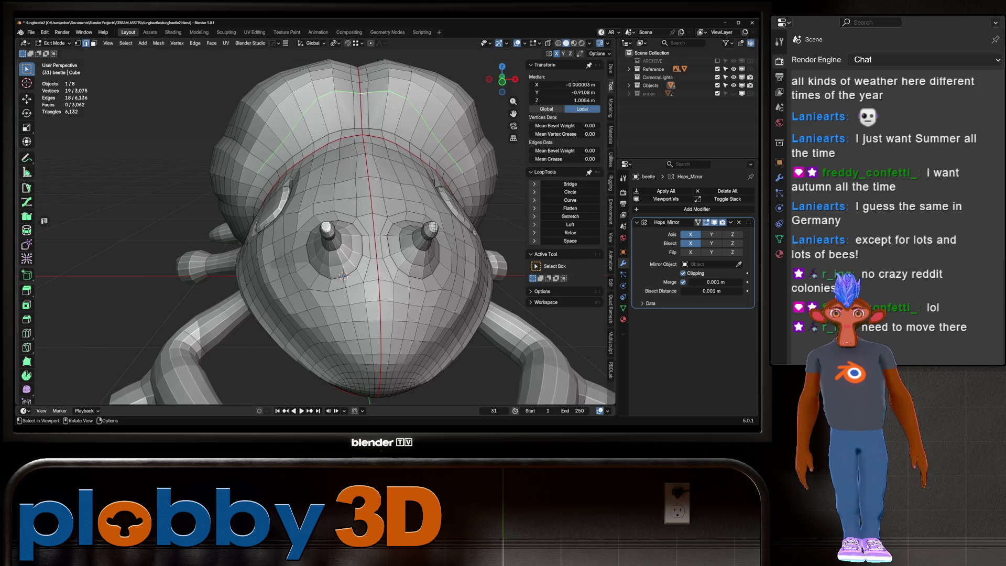
left_click(357, 150)
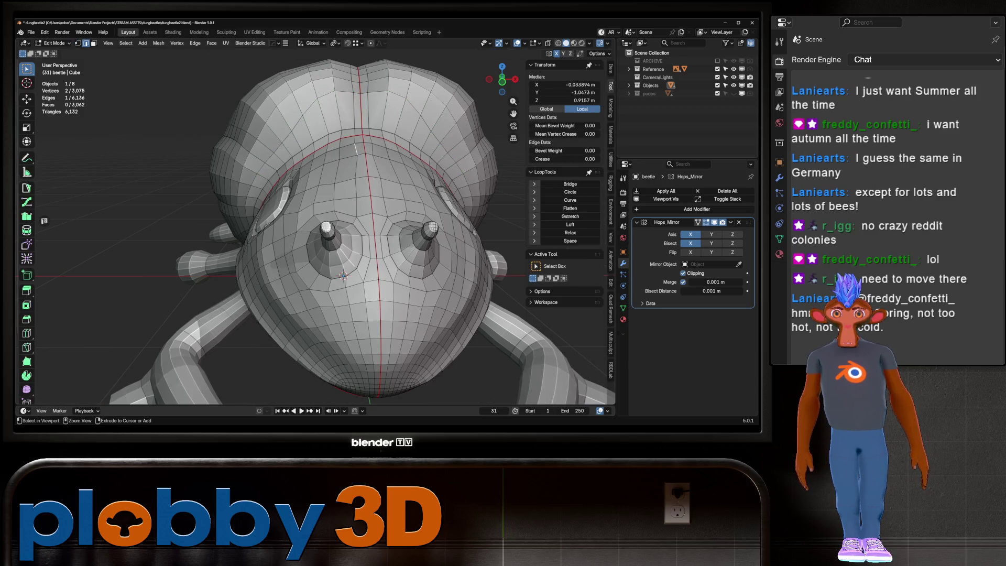
left_click(357, 177, "ctrl")
left_click(570, 233)
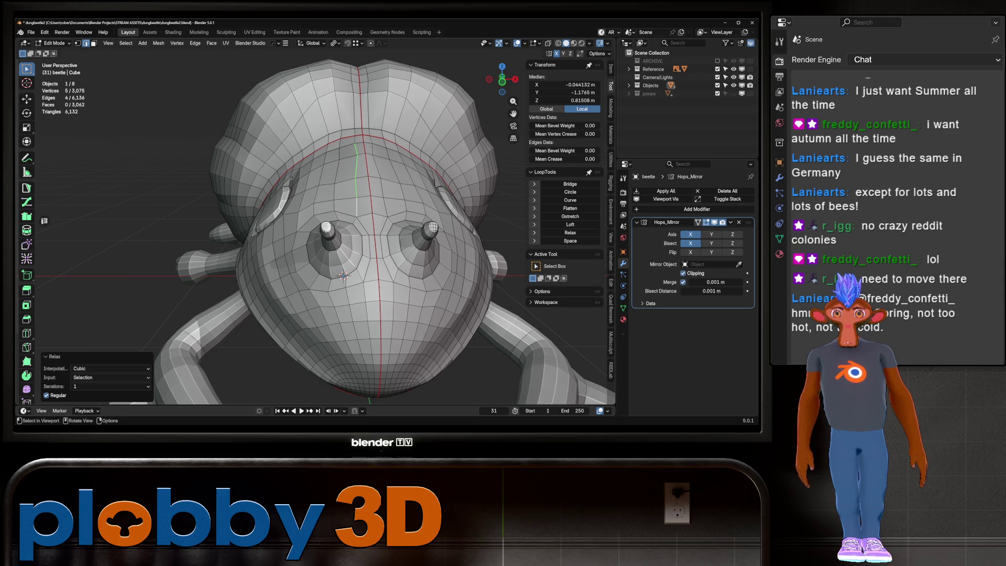
key("ctrl+z")
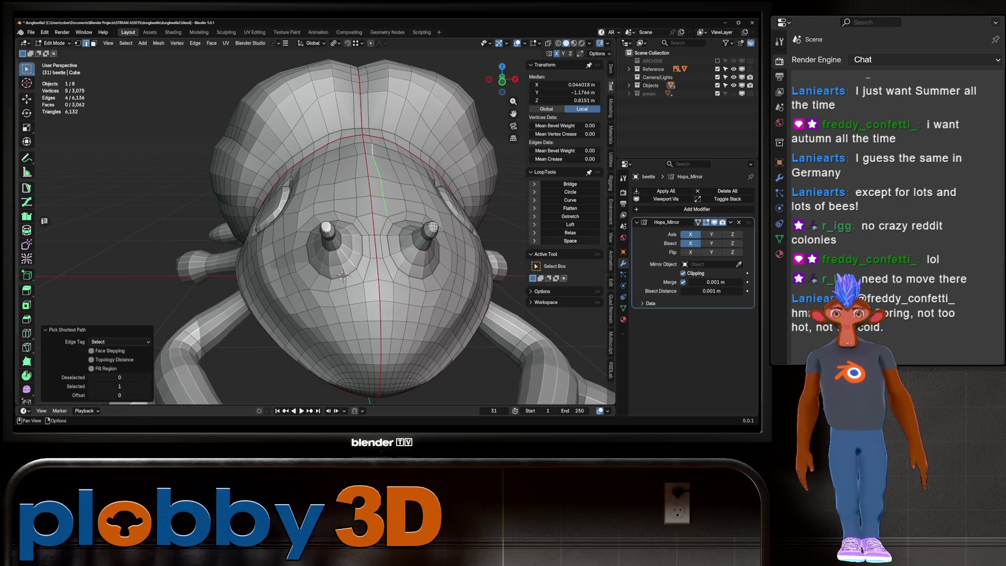
key("ctrl+shift+z")
key("Tab")
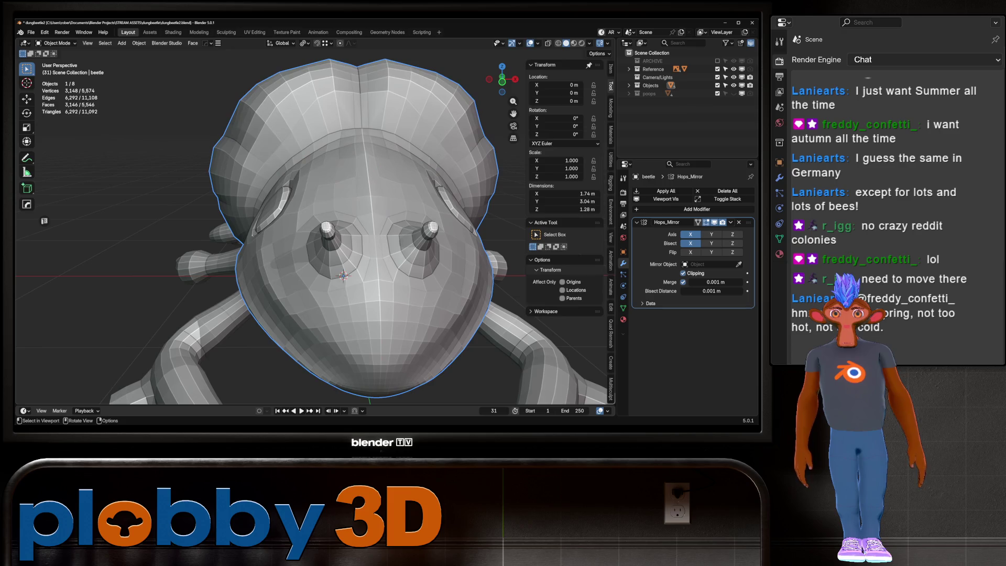
key("alt+x")
key("Escape")
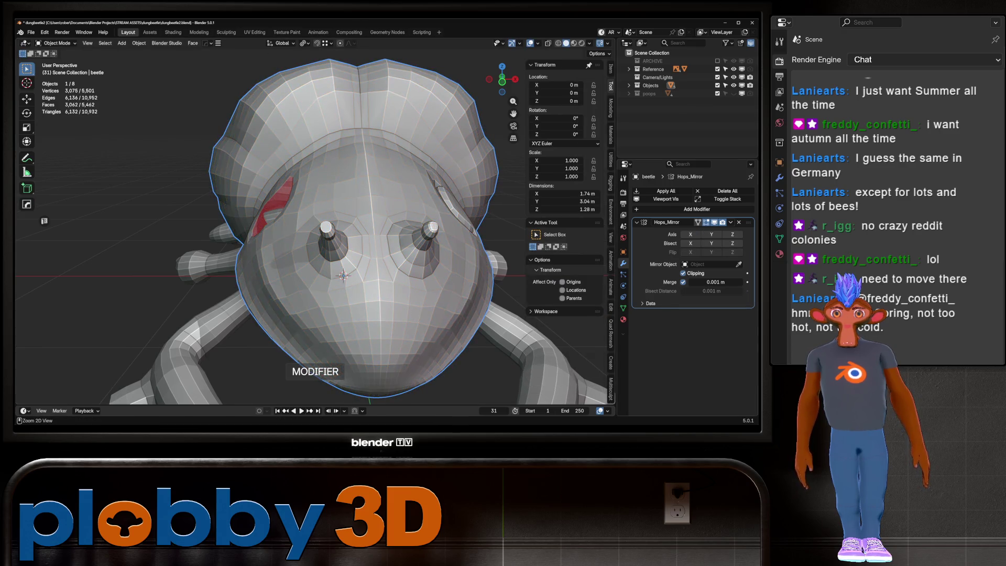
key("ctrl+a")
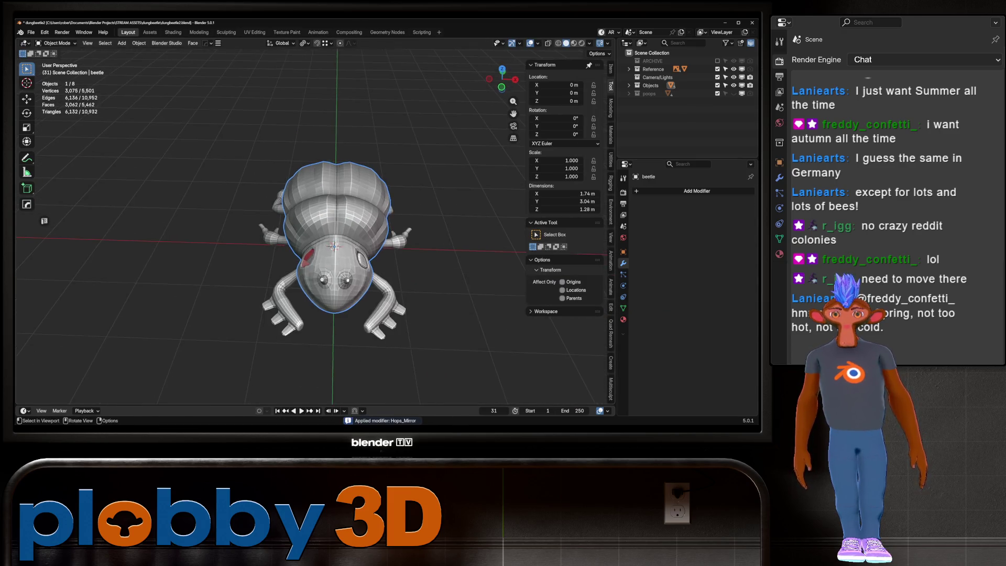
mouse_move(339, 236)
middle_mouse_down()
mouse_move(378, 220)
mouse_move(369, 236)
mouse_move(394, 245)
middle_mouse_up()
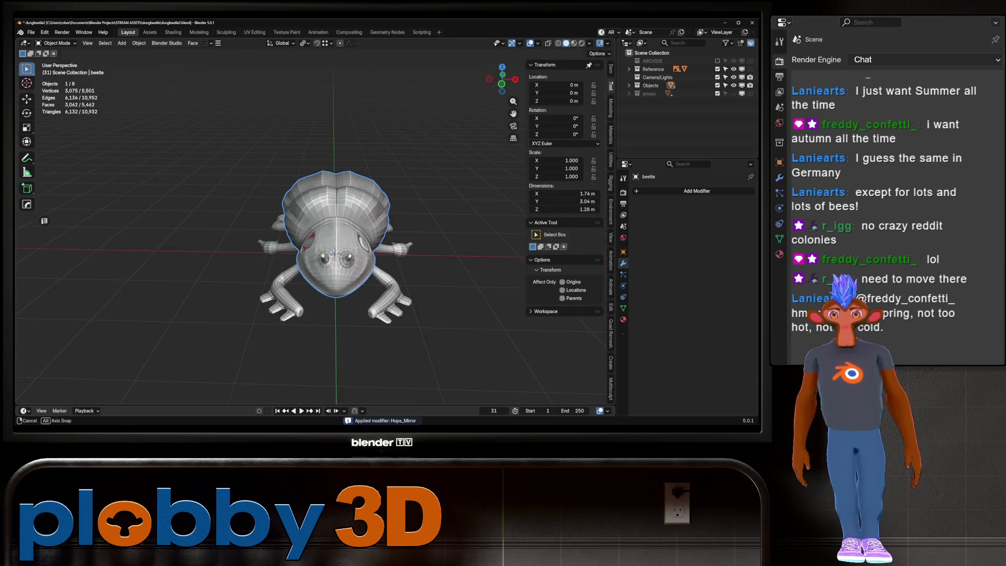
key("alt+x")
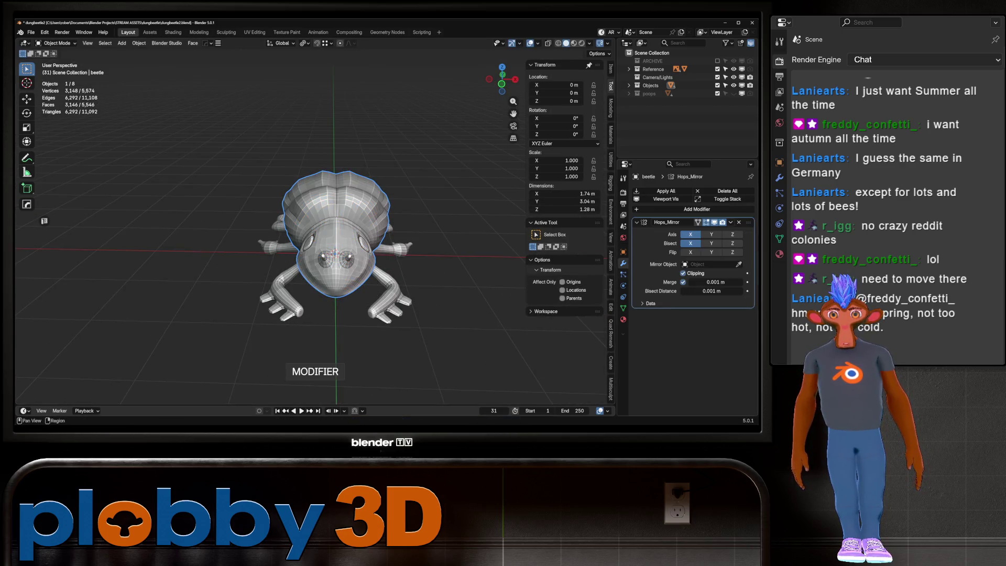
key("ctrl+a")
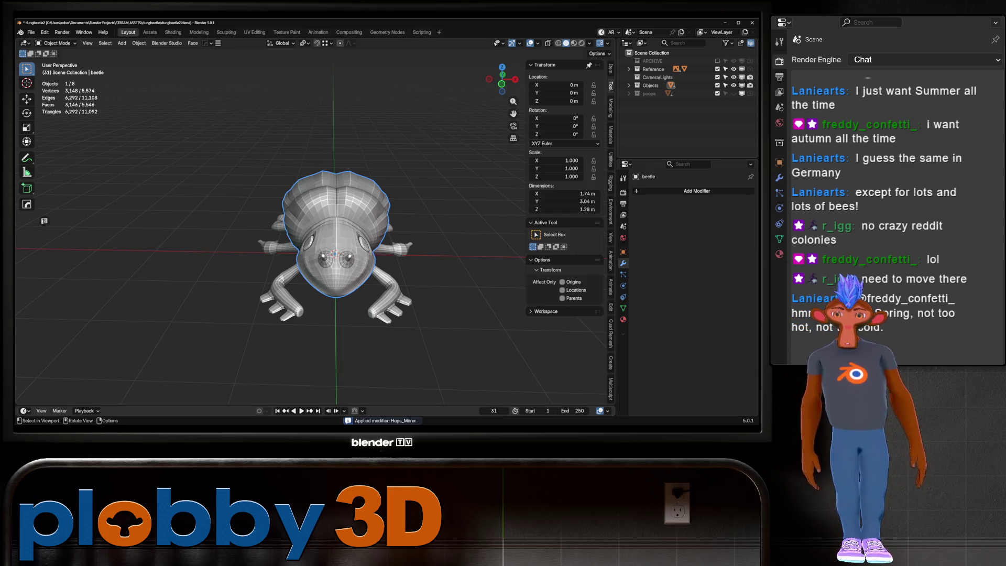
middle_click_drag(338, 235, 409, 252)
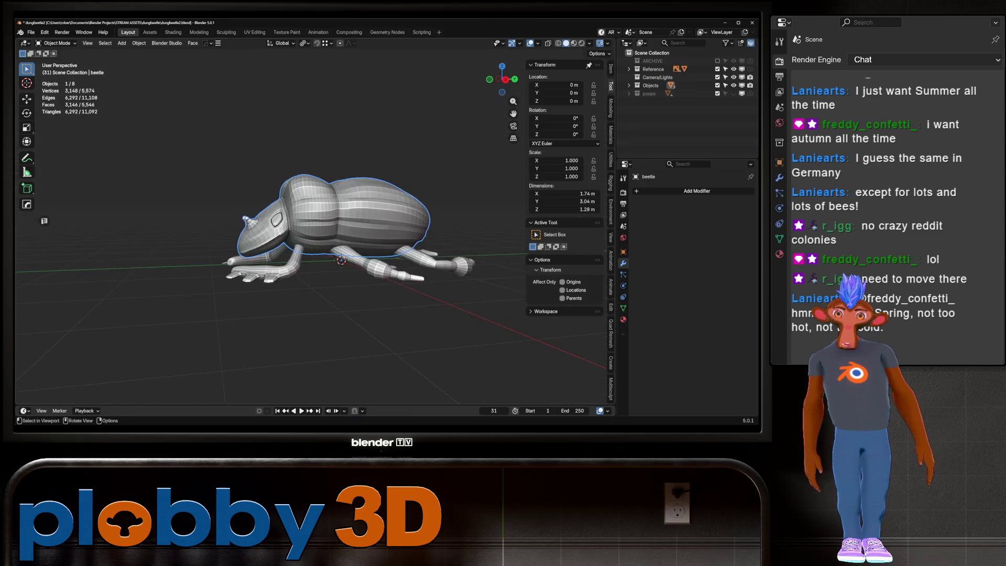
middle_click_drag(338, 237, 260, 204)
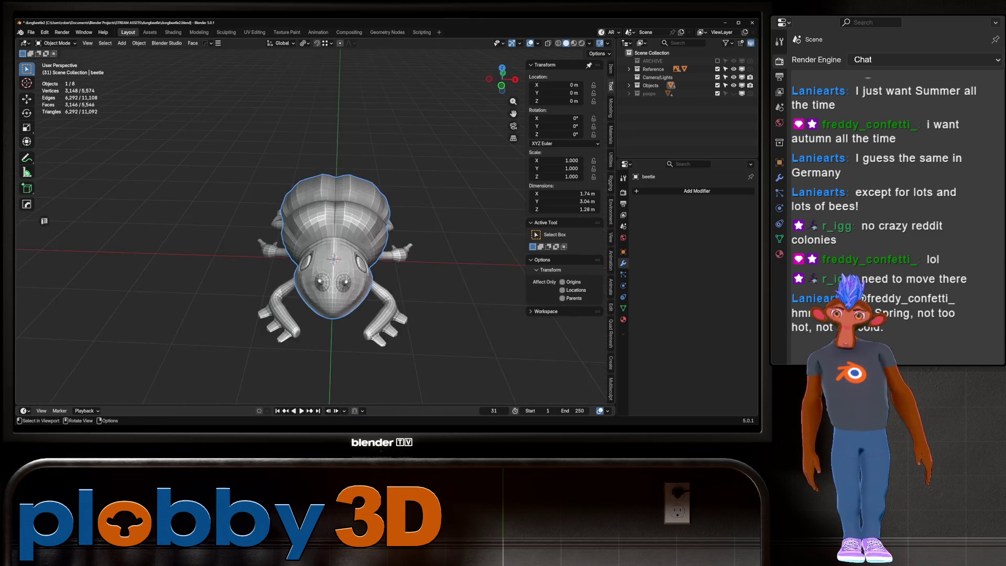
middle_click_drag(338, 235, 314, 260)
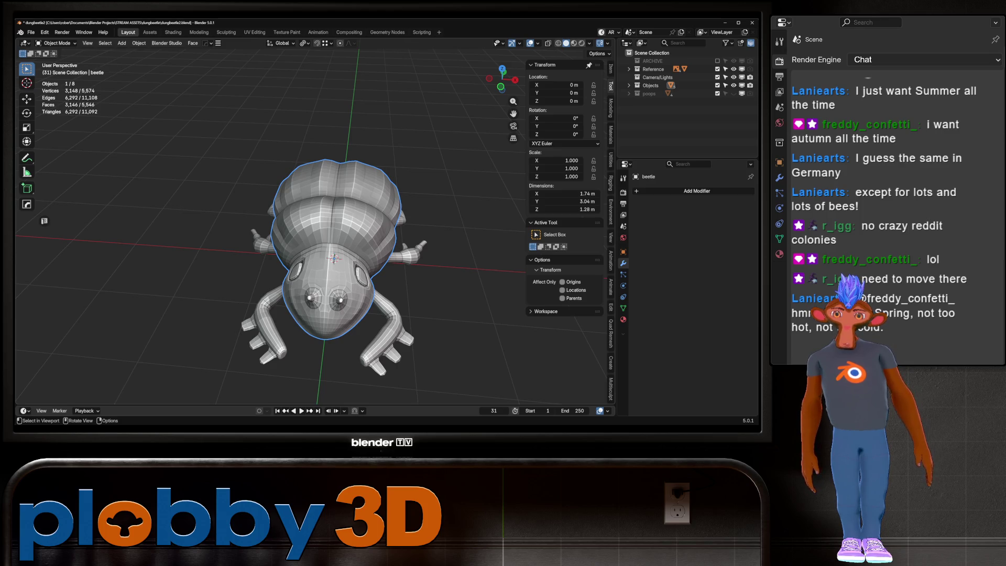
scroll(336, 236, "up", 4)
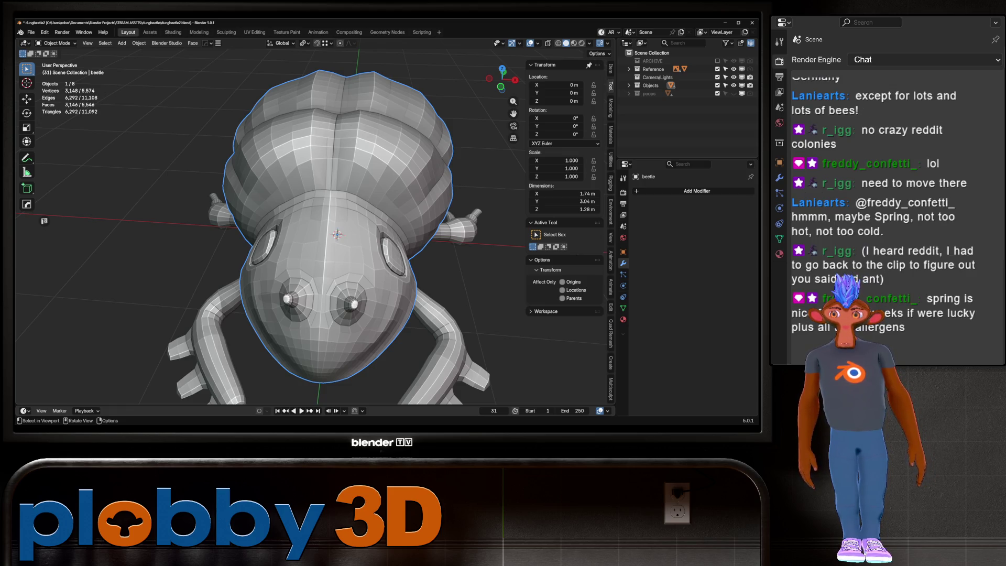
mouse_move(338, 236)
middle_mouse_down()
mouse_move(307, 267)
mouse_move(260, 259)
mouse_move(299, 236)
mouse_move(323, 267)
mouse_move(315, 291)
mouse_move(259, 284)
mouse_move(291, 287)
mouse_move(306, 260)
mouse_move(307, 274)
mouse_move(275, 243)
mouse_move(291, 234)
middle_mouse_up()
scroll(291, 234, "up", 5)
scroll(298, 260, "down", 3)
Put the front leg Cylinder.005 into Sculpt Mode in top orthographic view with X-ray on.
left_click(309, 281)
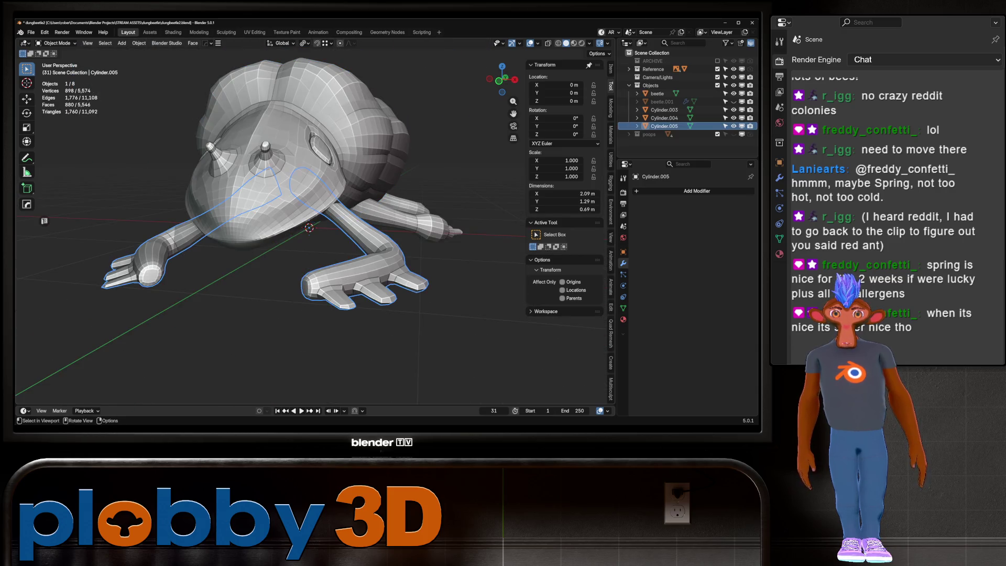
key("ctrl+Tab")
left_click(311, 292)
key("KP_7")
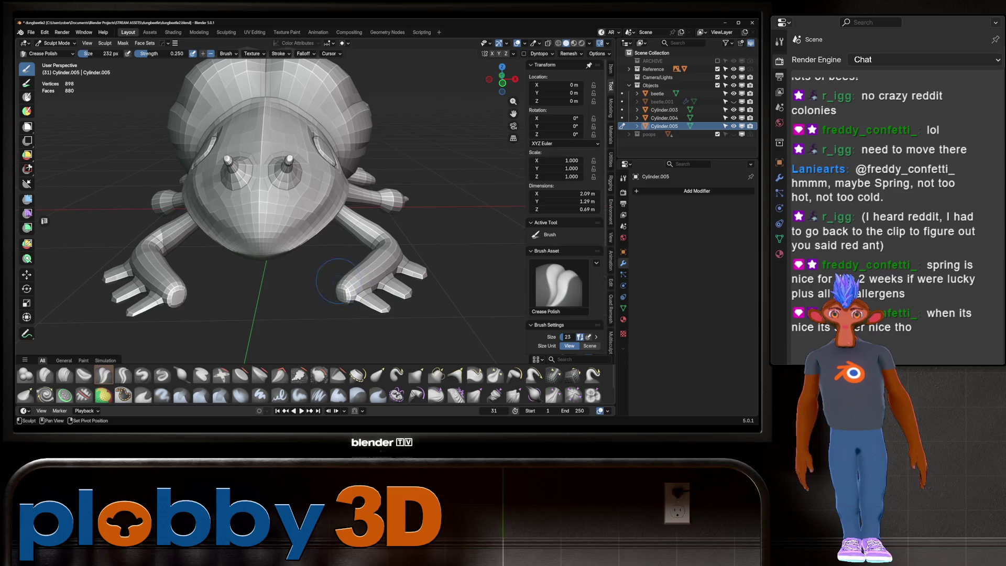
scroll(358, 294, "up", 3)
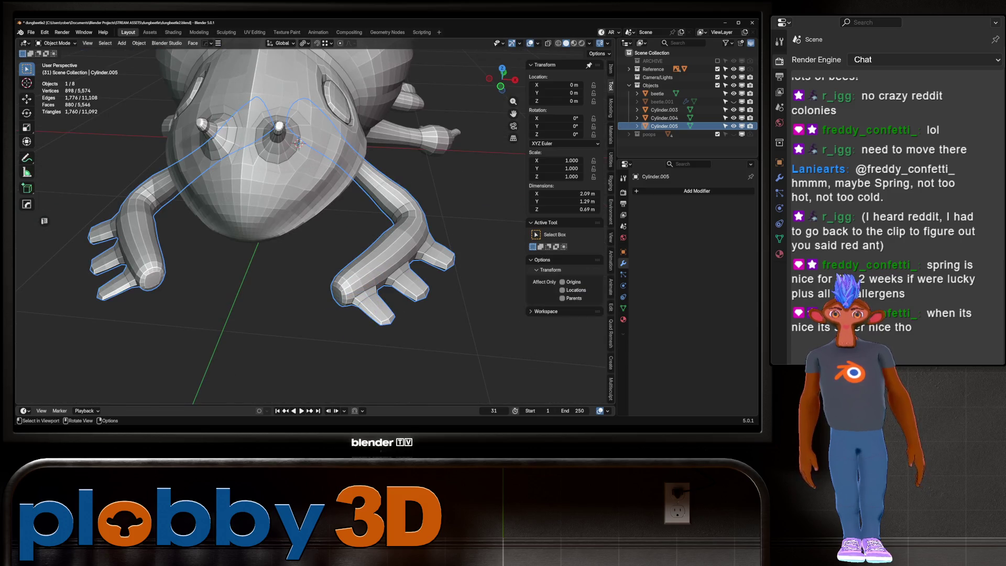
key("KP_7")
key("alt+z")
key("alt+z")
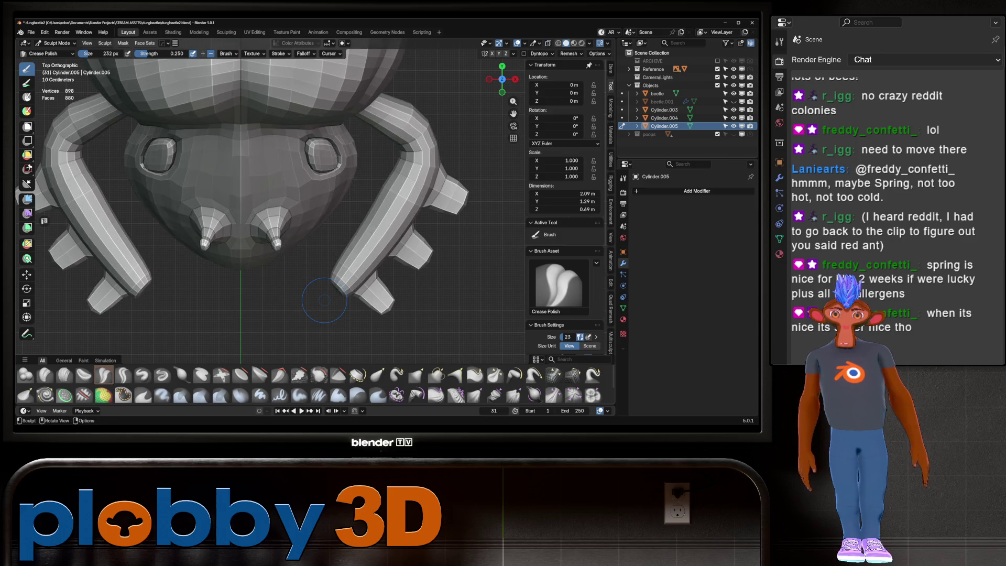
scroll(325, 299, "down", 5)
scroll(265, 274, "up", 5)
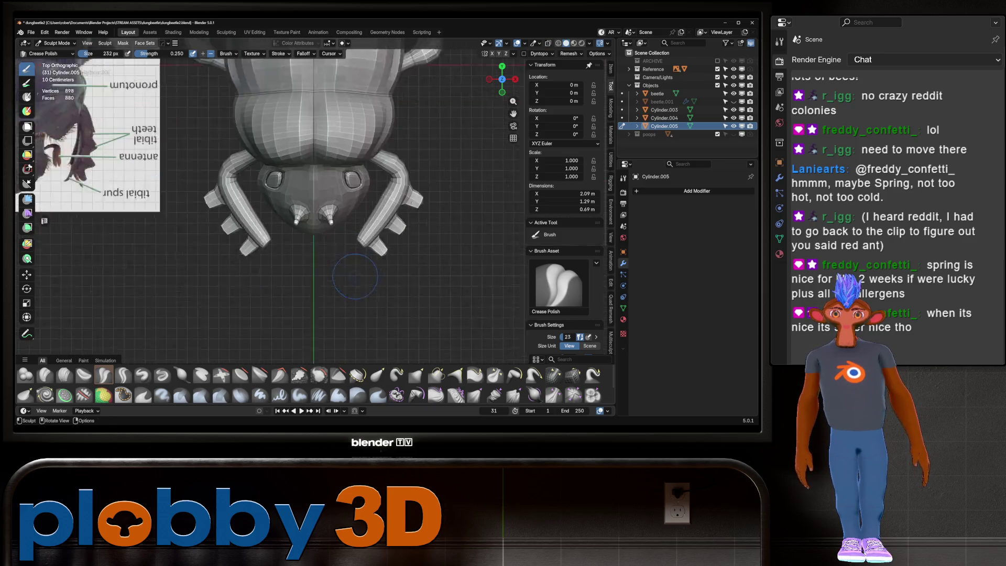
Pick the Elastic Snake Hook brush and orbit in close on the leg and foot.
middle_click_drag(265, 274, 419, 199)
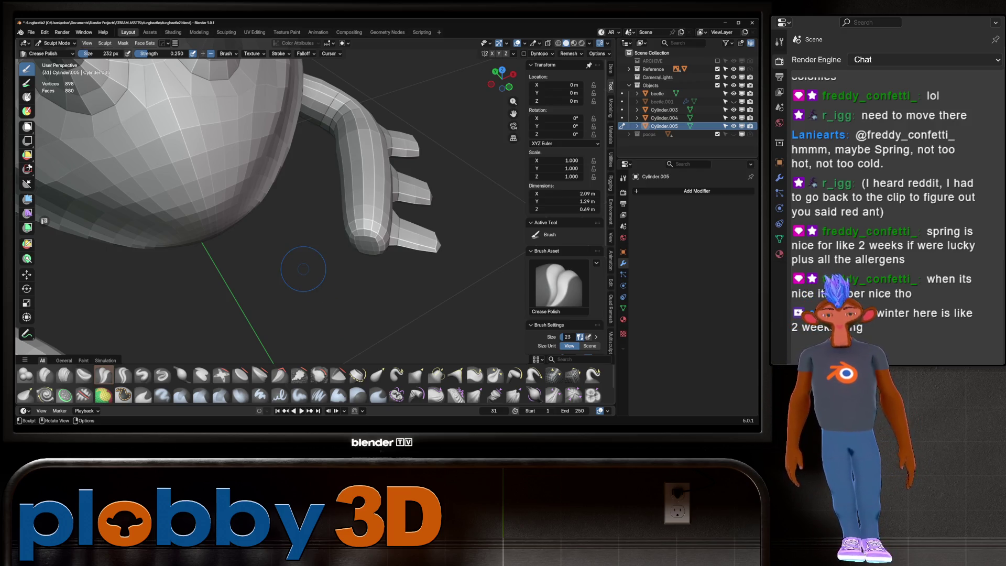
left_click(397, 375)
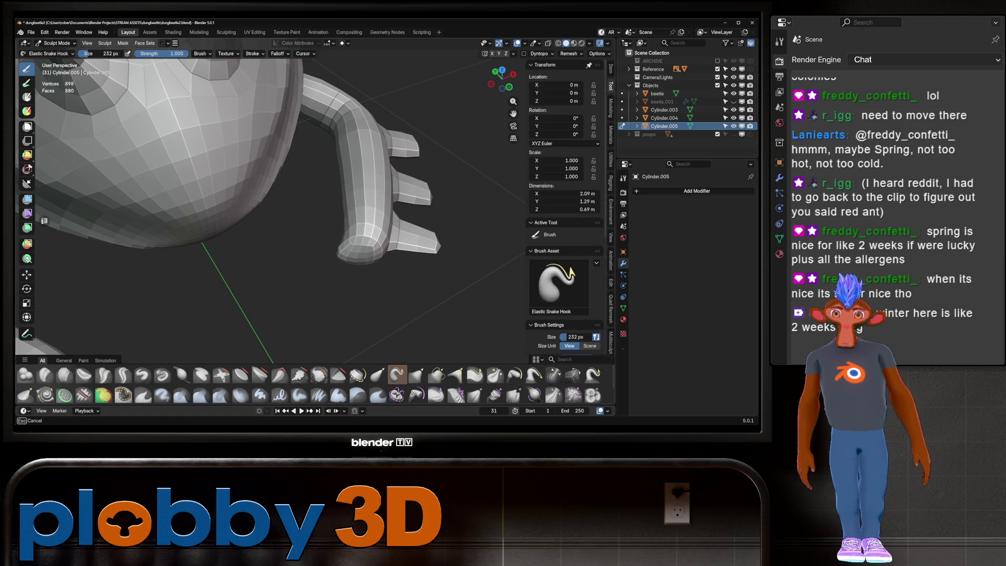
middle_click_drag(281, 213, 331, 189)
mouse_move(325, 265)
middle_mouse_down()
mouse_move(389, 220)
mouse_move(438, 225)
middle_mouse_up()
Enter mesh editing on the leg and pick out a run of faces on the foot tip.
key("Tab")
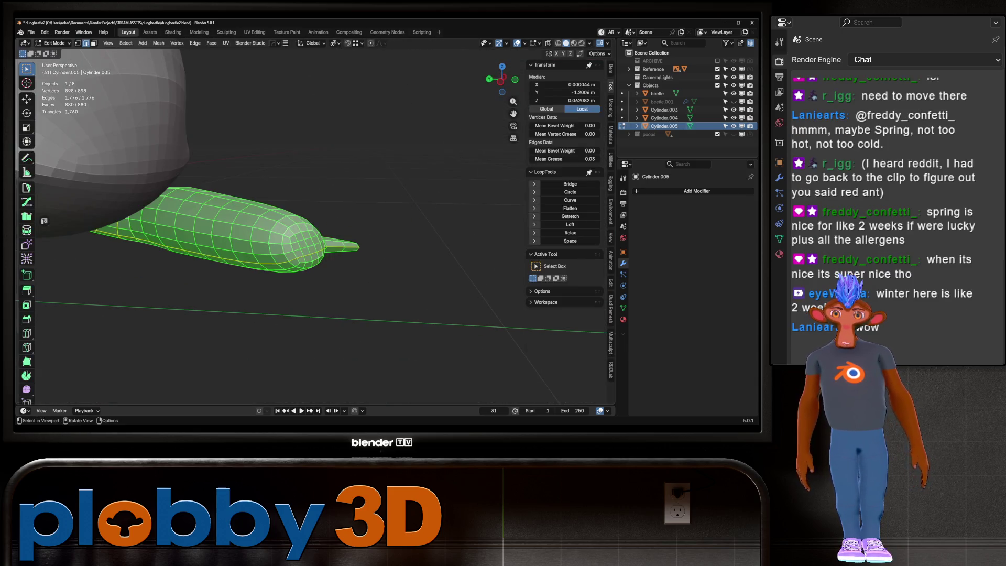
key("b")
left_click_drag(274, 247, 322, 271)
middle_click_drag(322, 271, 354, 236)
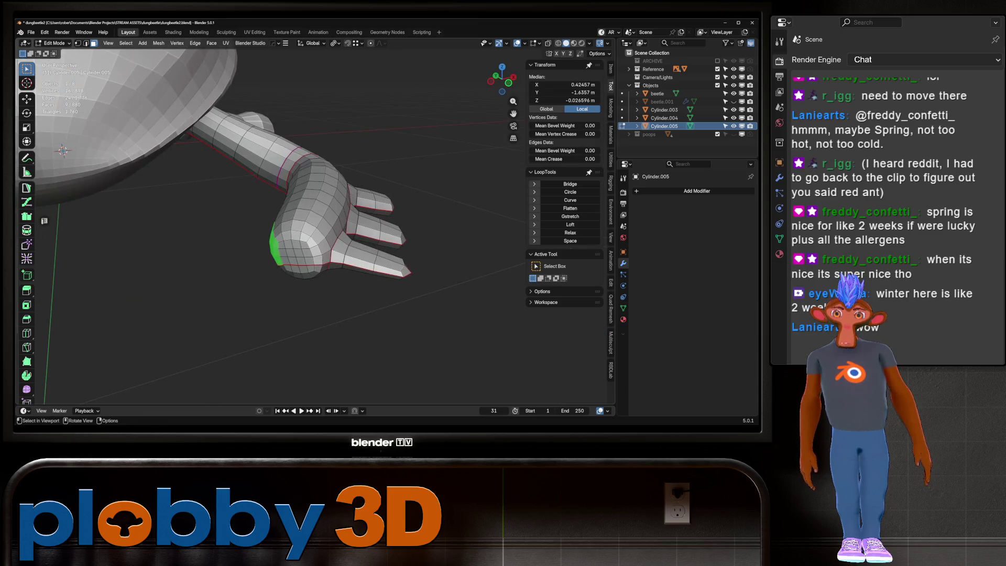
left_click(260, 235)
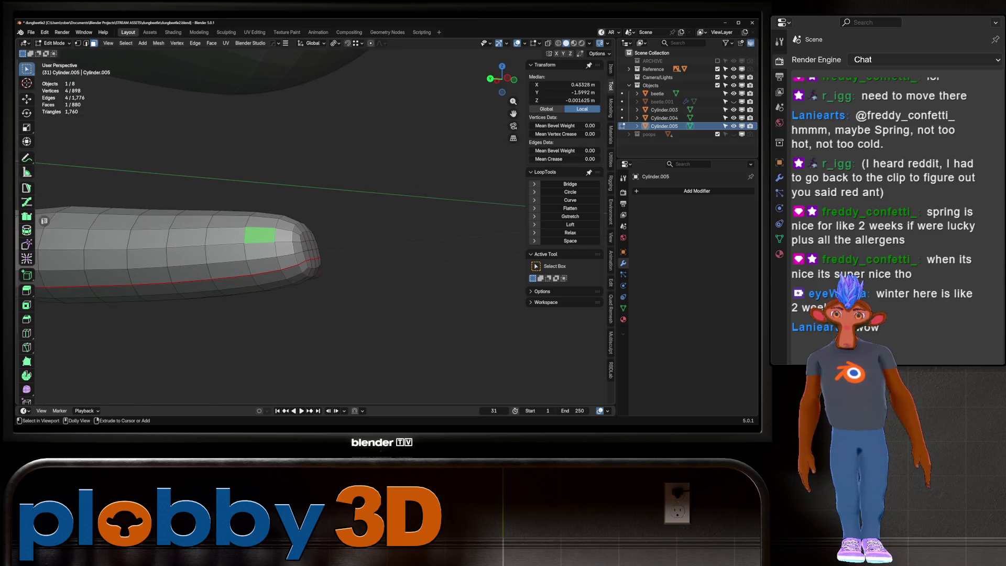
middle_click_drag(44, 220, 44, 221)
left_click(297, 280, "shift")
left_click(261, 242, "shift")
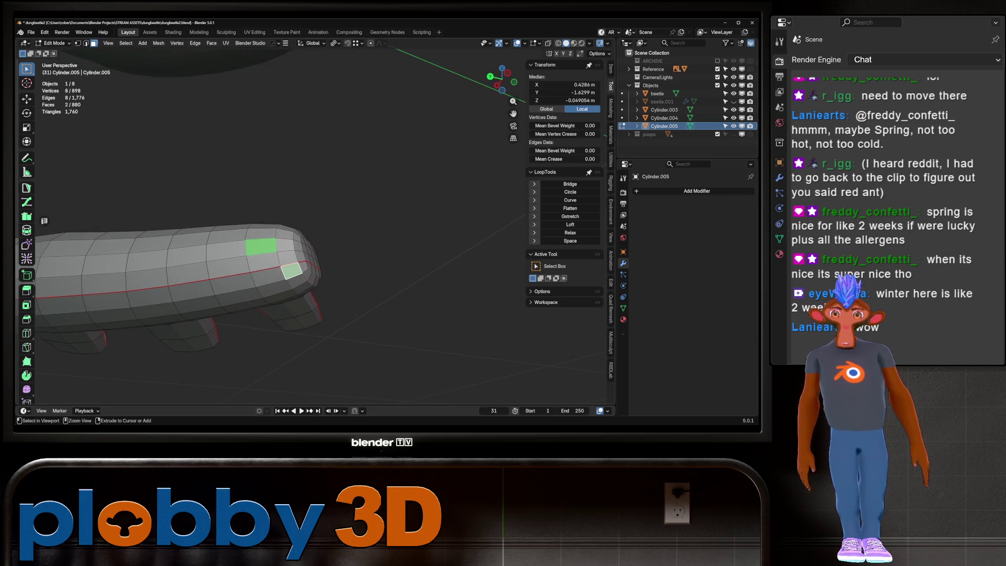
left_click(275, 259, "ctrl+shift")
middle_click_drag(275, 260, 236, 236)
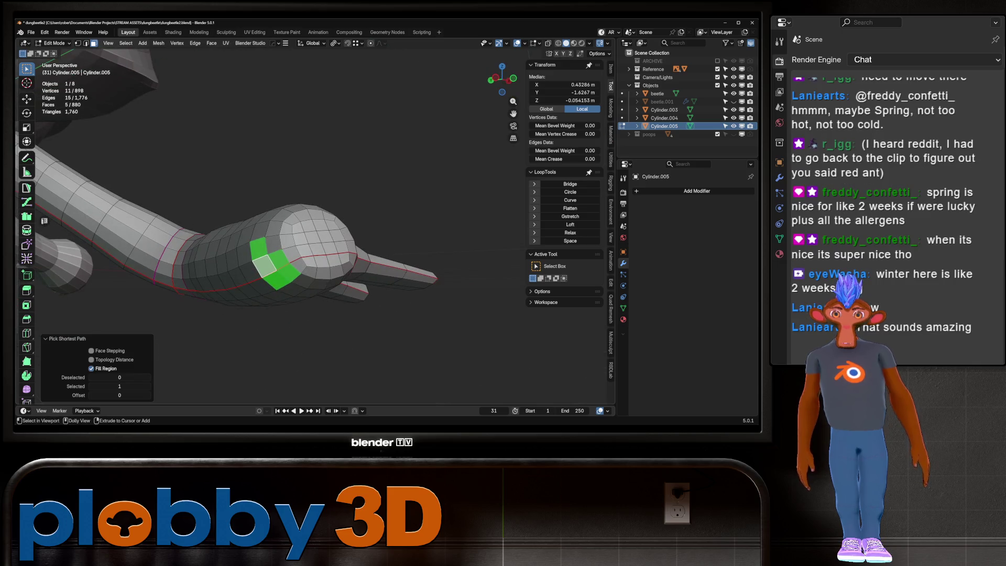
left_click(267, 259, "shift")
scroll(267, 260, "down", 5)
mouse_move(268, 260)
middle_mouse_down()
mouse_move(236, 236)
mouse_move(267, 205)
middle_mouse_up()
scroll(267, 236, "down", 3)
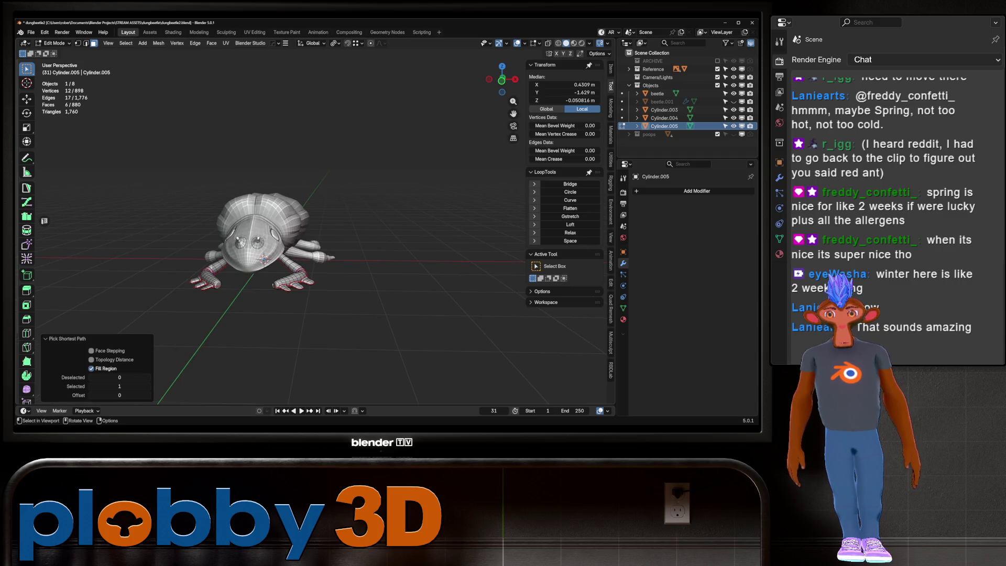
scroll(263, 259, "up", 3)
scroll(251, 240, "up", 4)
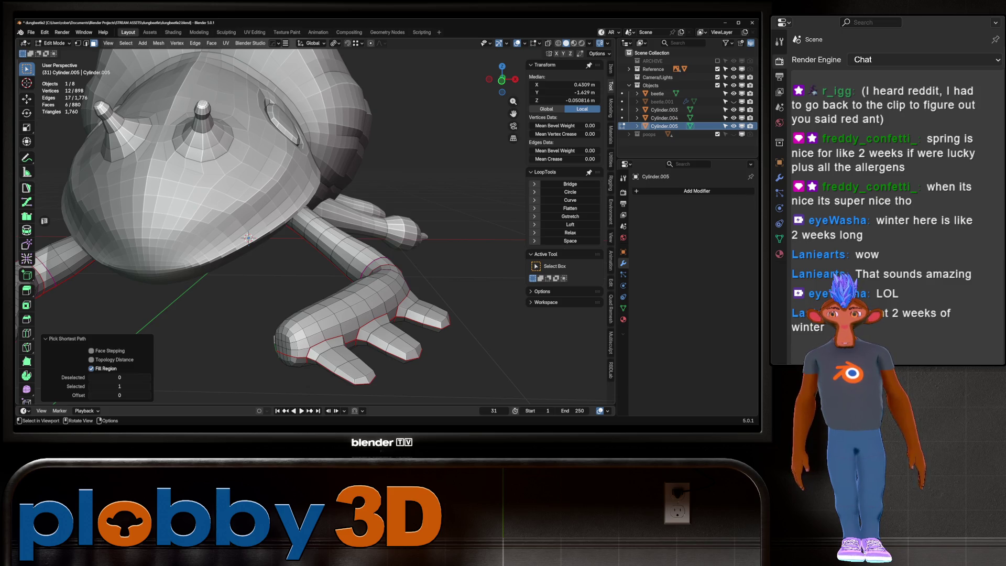
Grow the patch with the surrounding faces, then drop the bottom two to leave six faces.
middle_click_drag(249, 238, 326, 312)
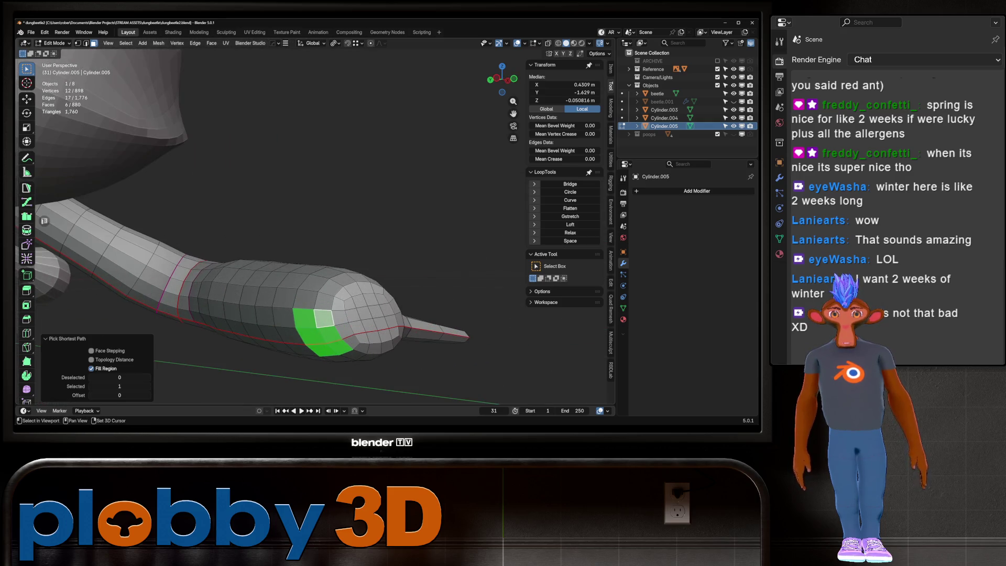
left_click_drag(310, 298, 319, 311)
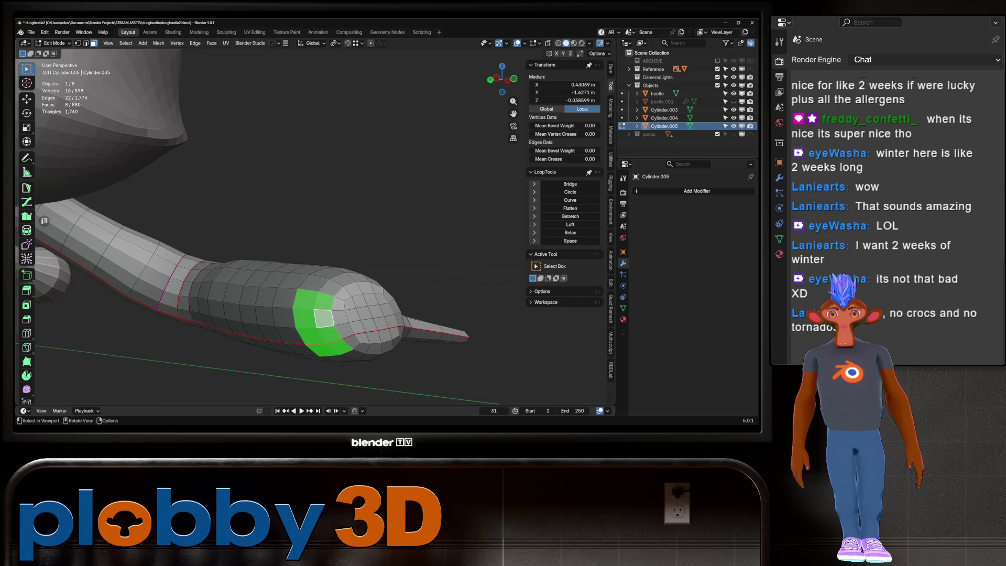
scroll(319, 310, "up", 3)
mouse_move(319, 310)
middle_mouse_down()
mouse_move(330, 338)
mouse_move(298, 259)
middle_mouse_up()
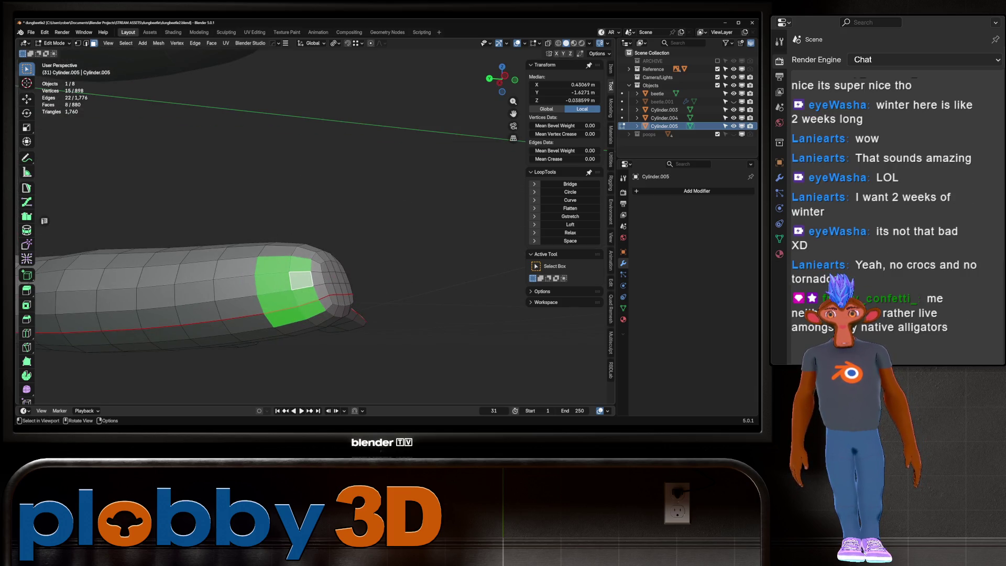
left_click(313, 310, "shift")
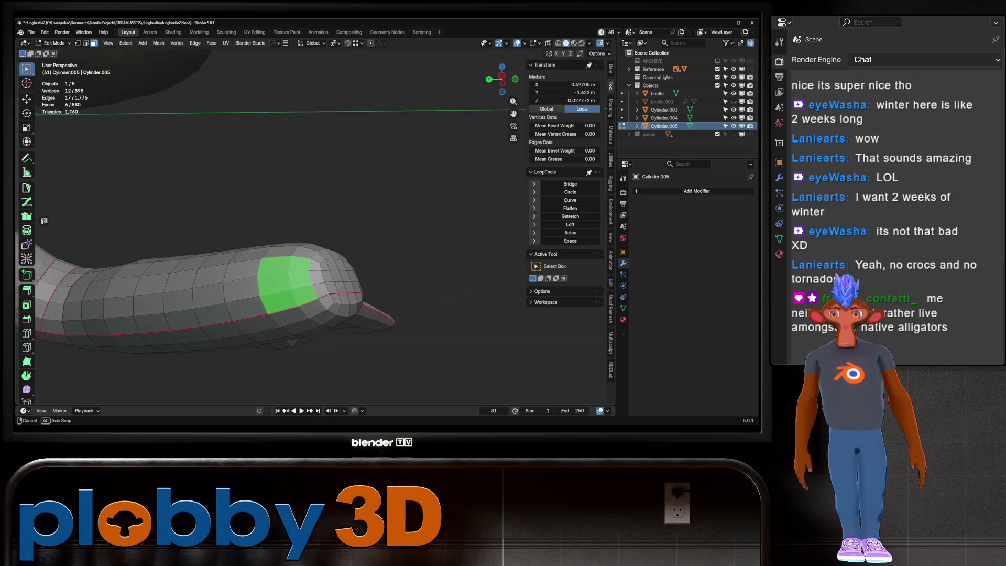
middle_click_drag(236, 290, 244, 260)
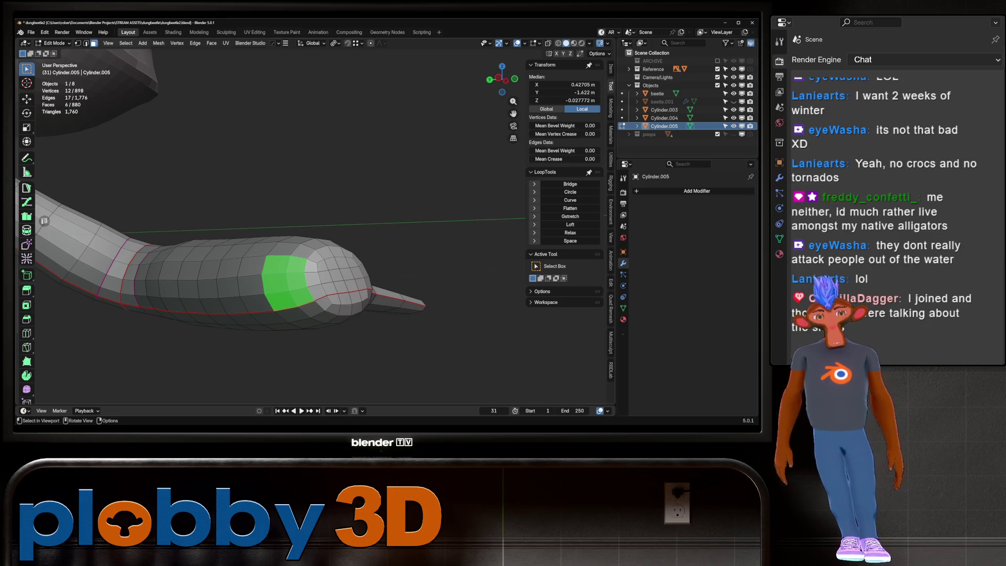
Inset the six-face foot-tip patch by a thin border and check it from several angles.
key("KP_7")
middle_click_drag(314, 236, 228, 291)
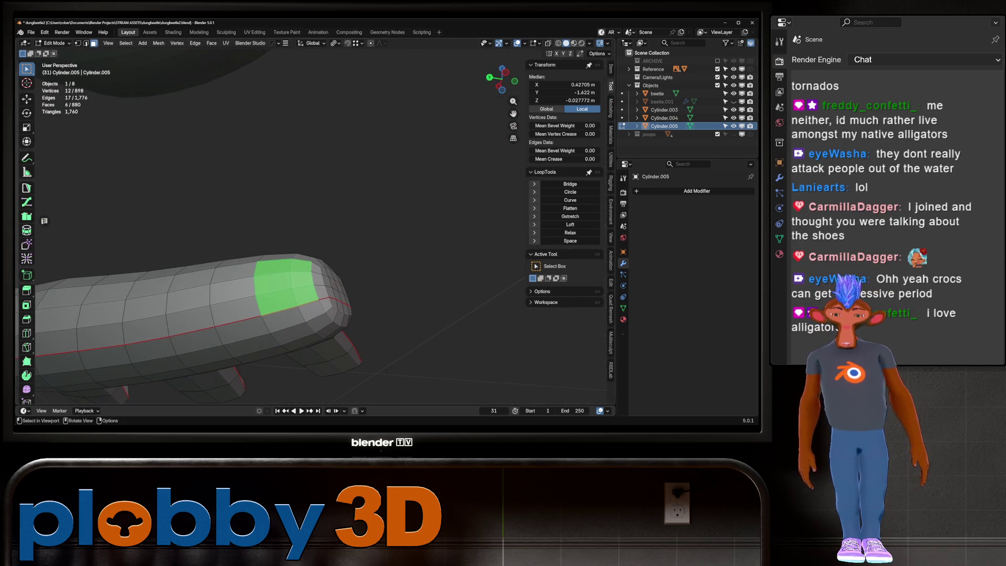
key("i")
key("Return")
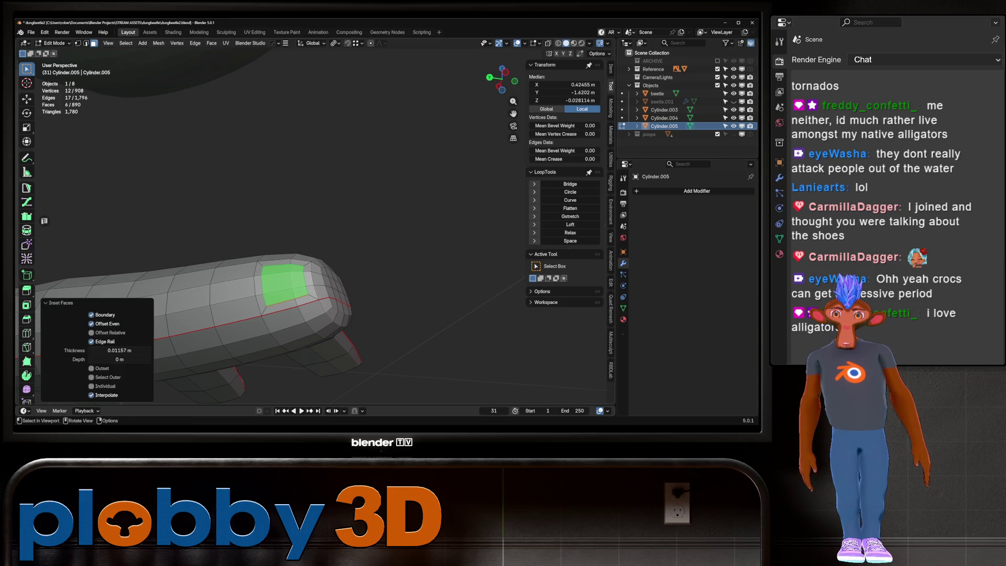
middle_click_drag(315, 236, 236, 283)
scroll(314, 236, "down", 5)
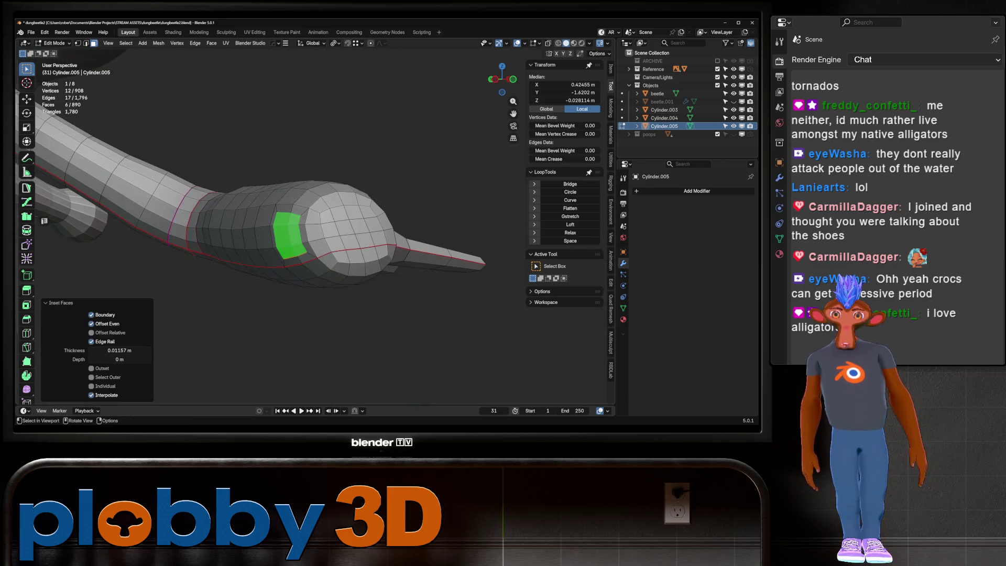
mouse_move(315, 236)
middle_mouse_down()
mouse_move(283, 251)
mouse_move(236, 229)
mouse_move(267, 236)
mouse_move(243, 276)
mouse_move(299, 240)
mouse_move(251, 252)
mouse_move(267, 236)
mouse_move(244, 248)
mouse_move(307, 228)
mouse_move(283, 220)
middle_mouse_up()
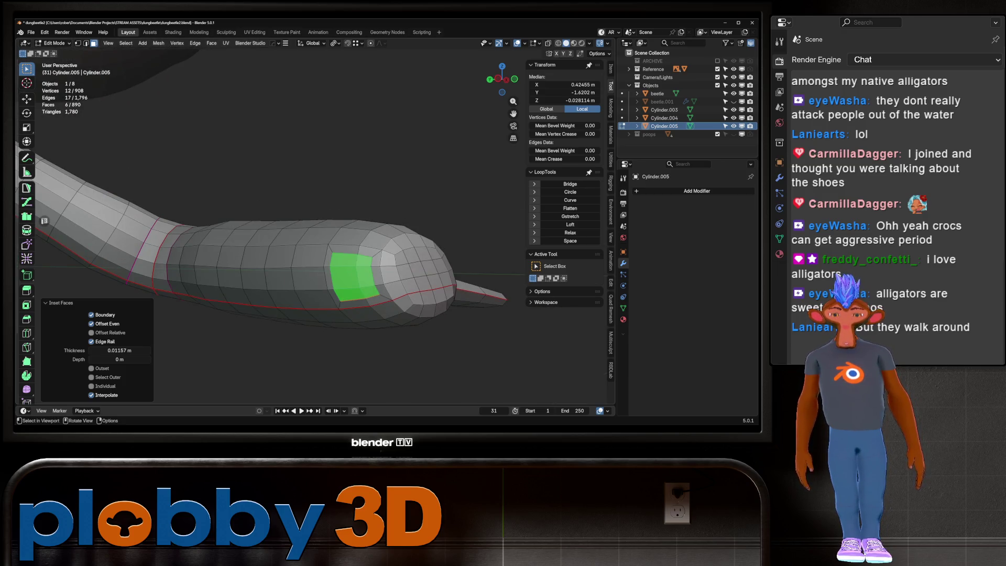
key("KP_Decimal")
key("KP_7")
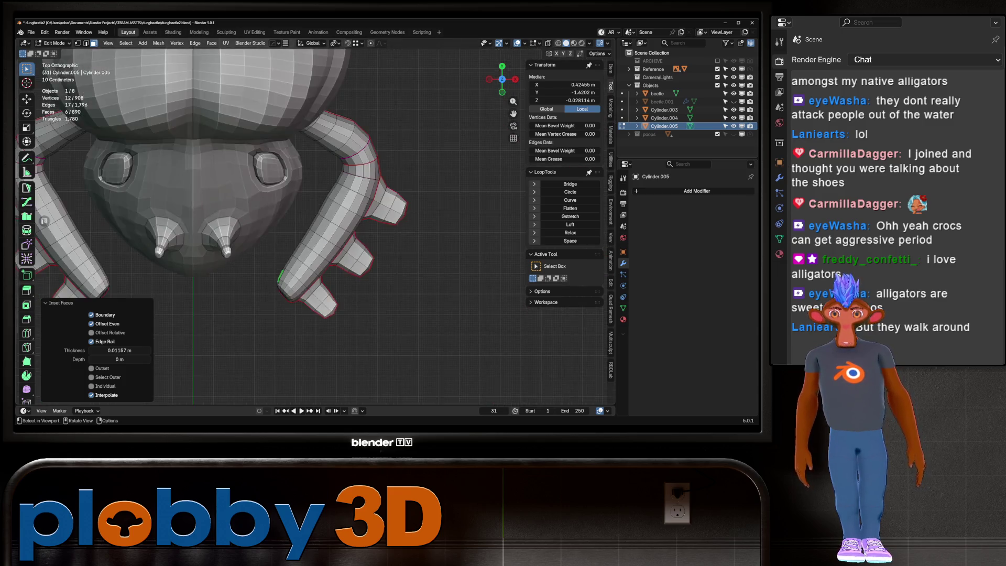
scroll(268, 220, "down", 8)
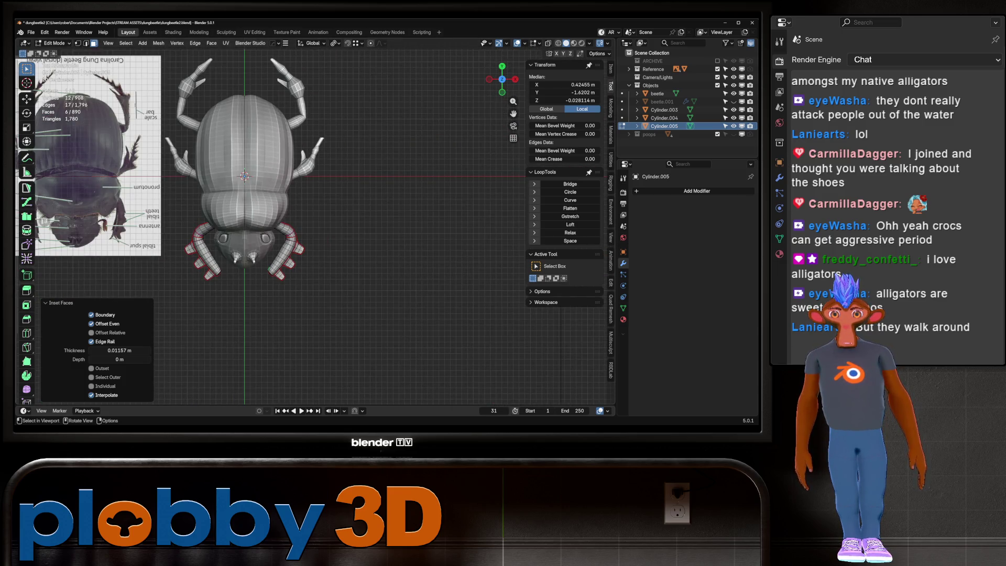
scroll(267, 220, "up", 3)
key("KP_7")
scroll(267, 220, "down", 3)
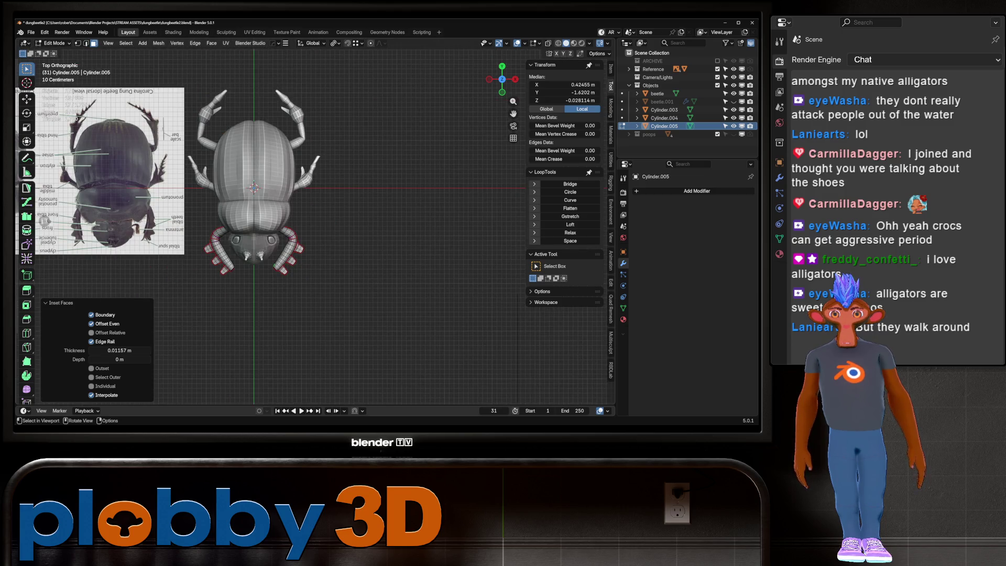
scroll(268, 221, "up", 5)
middle_click_drag(267, 220, 314, 188)
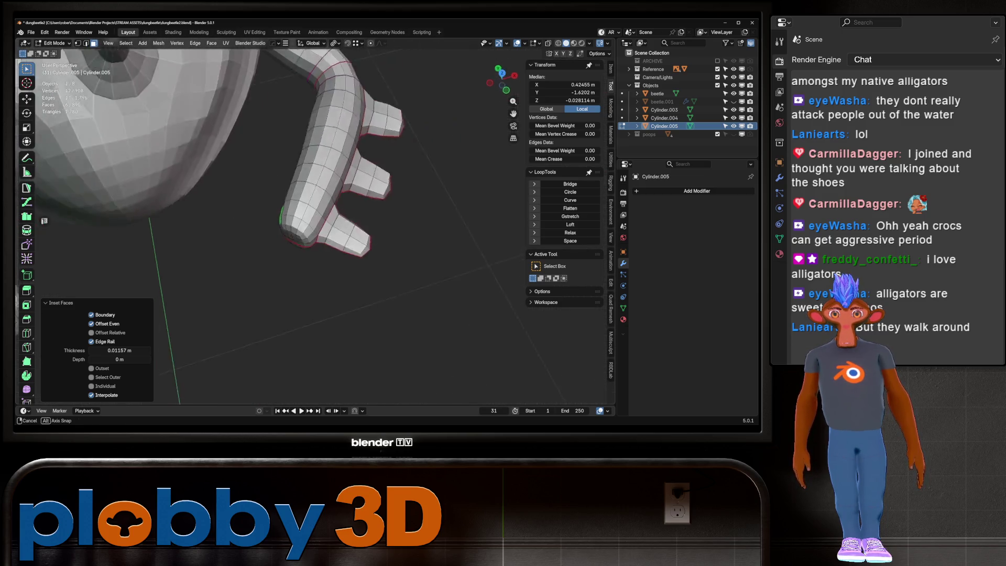
mouse_move(267, 220)
middle_mouse_down()
mouse_move(235, 205)
mouse_move(299, 204)
middle_mouse_up()
scroll(268, 220, "up", 3)
scroll(267, 220, "down", 3)
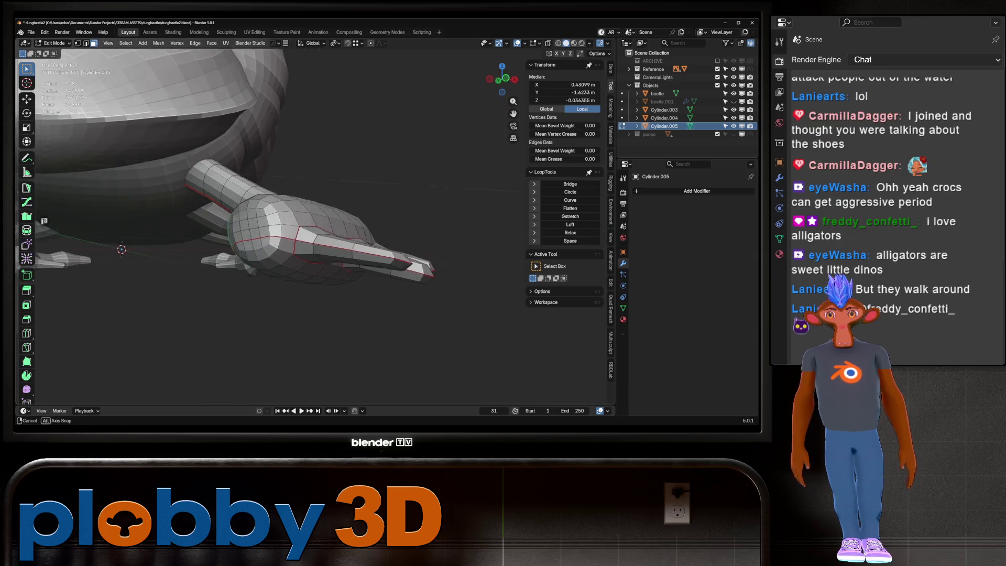
scroll(267, 228, "up", 2)
middle_click_drag(244, 225, 283, 235)
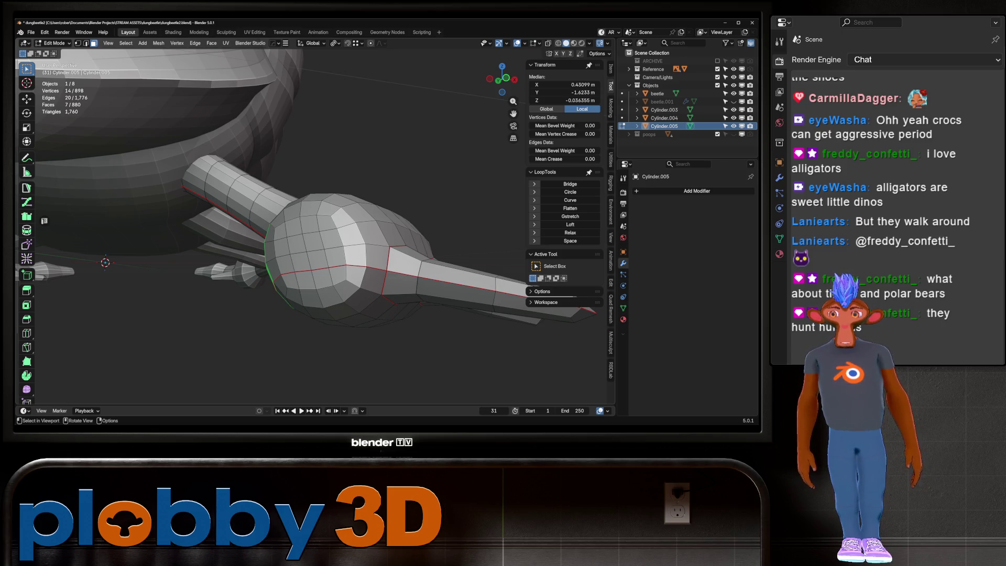
scroll(314, 236, "down", 3)
middle_click_drag(314, 236, 314, 267)
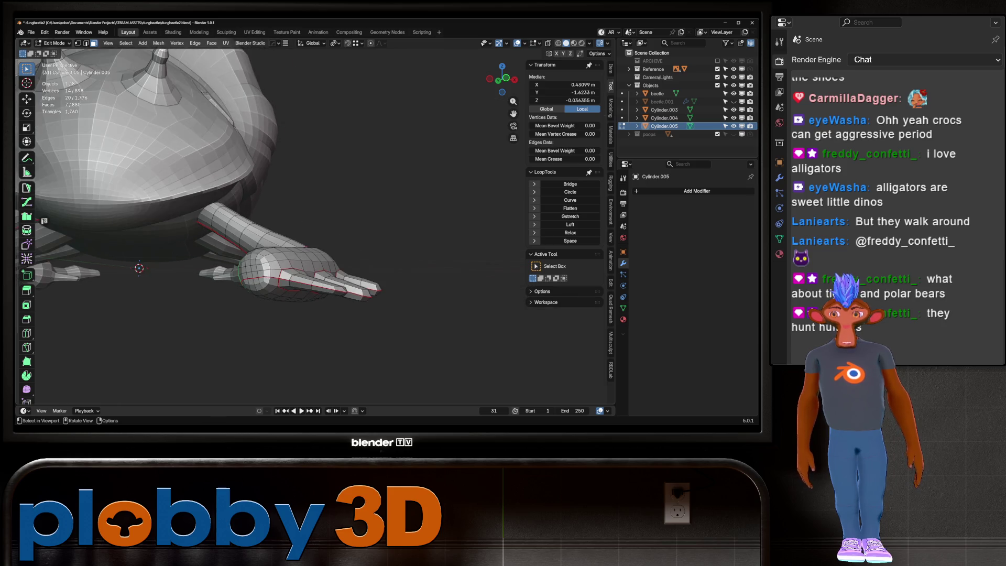
mouse_move(260, 228)
middle_mouse_down()
mouse_move(283, 205)
mouse_move(235, 252)
middle_mouse_up()
scroll(259, 229, "down", 3)
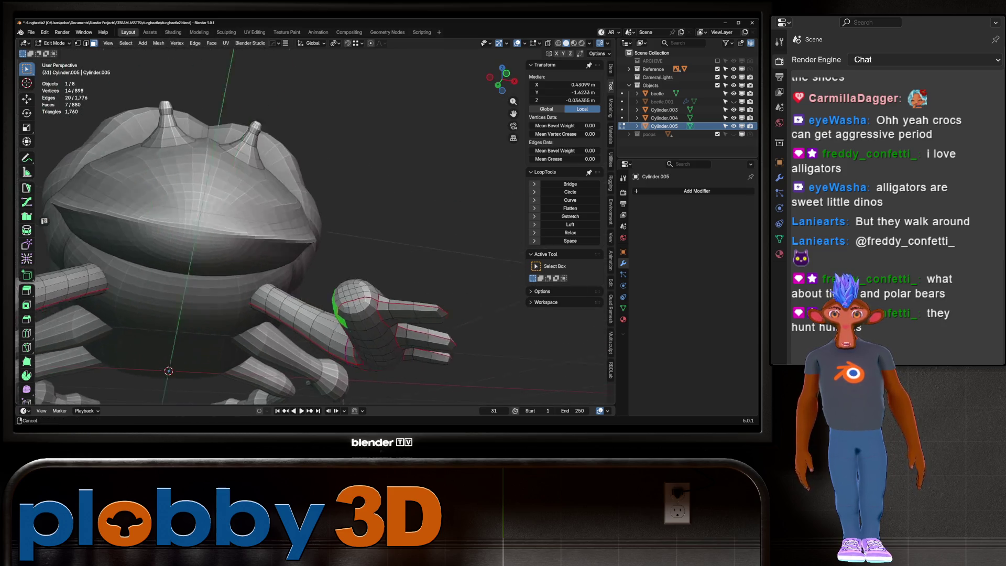
scroll(260, 228, "down", 2)
middle_click_drag(315, 236, 314, 173)
middle_click_drag(259, 220, 244, 205)
scroll(260, 220, "up", 2)
scroll(260, 220, "up", 2)
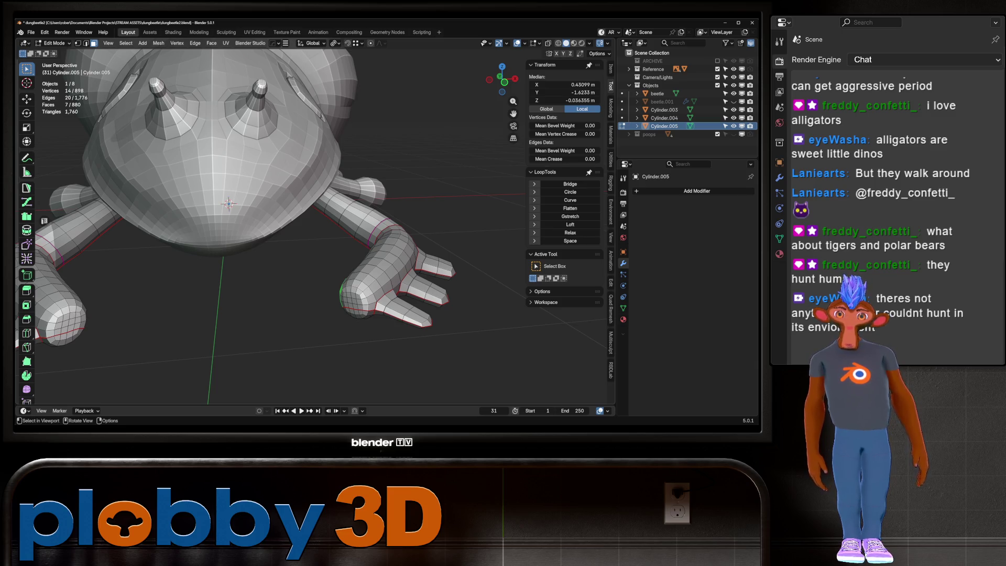
right_click(224, 300)
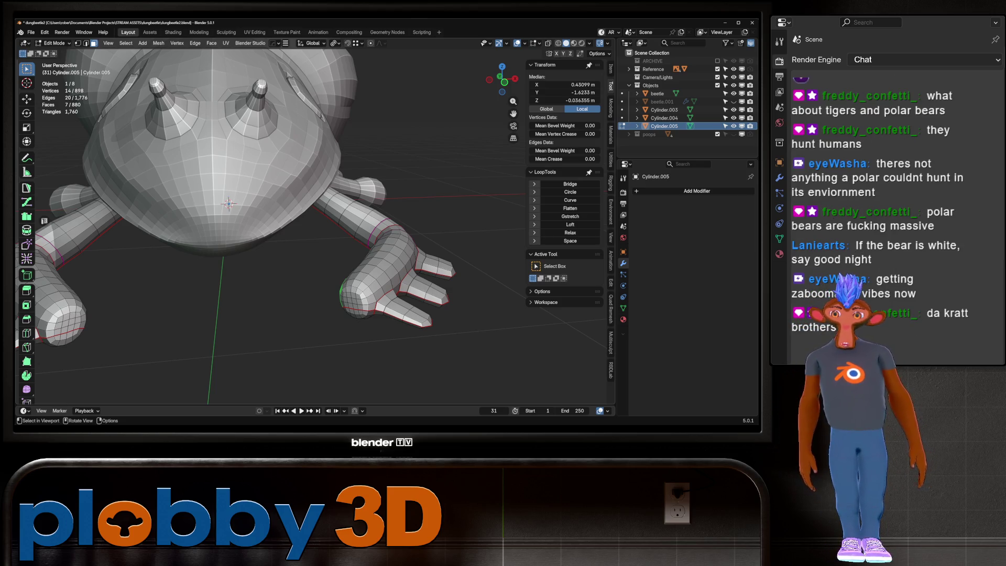
Fill-select the foot-end faces, try LoopTools Circle on them, then undo it and return to front view.
middle_click_drag(268, 236, 299, 189)
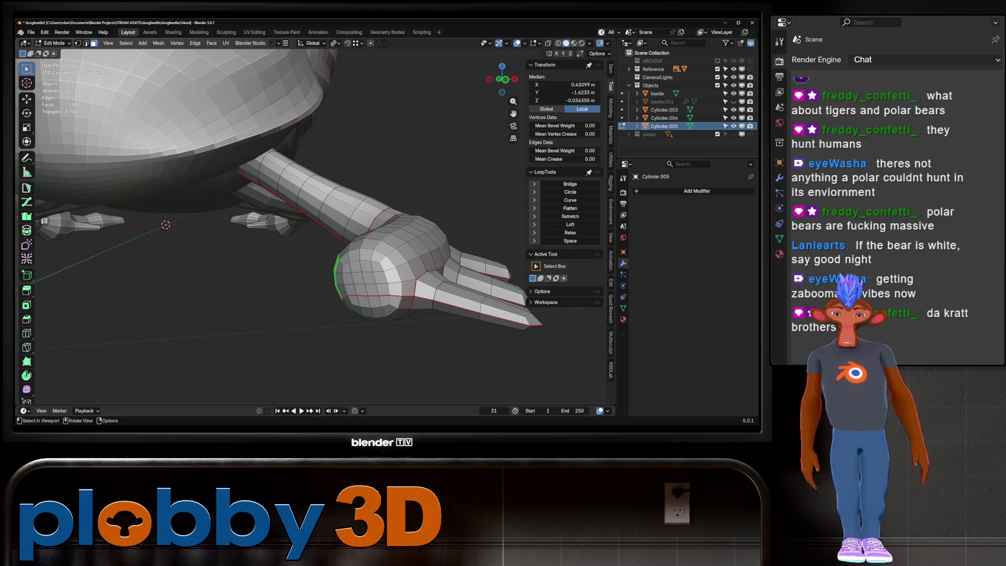
left_click(383, 299, "ctrl+shift")
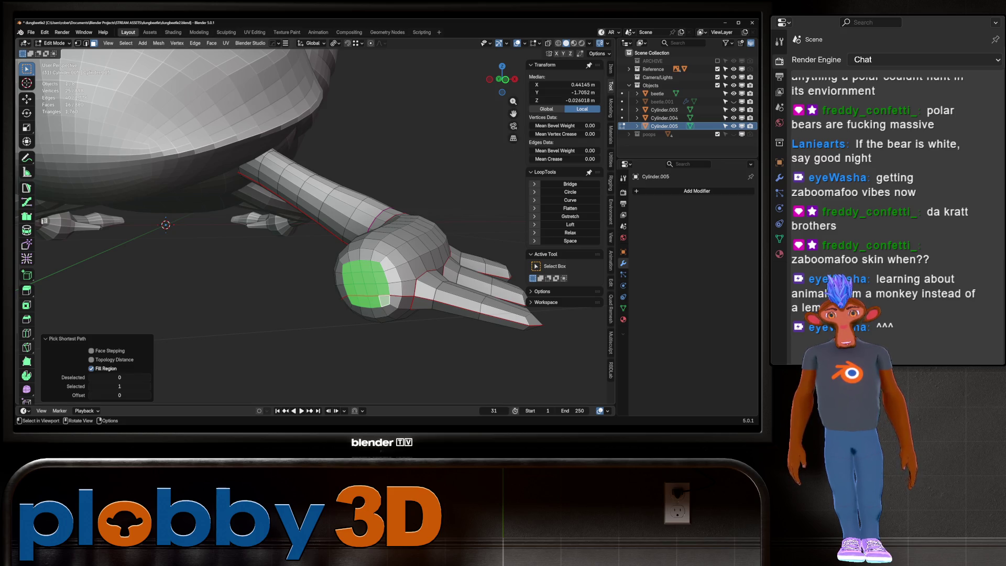
mouse_move(315, 236)
middle_mouse_down()
mouse_move(346, 220)
mouse_move(318, 234)
middle_mouse_up()
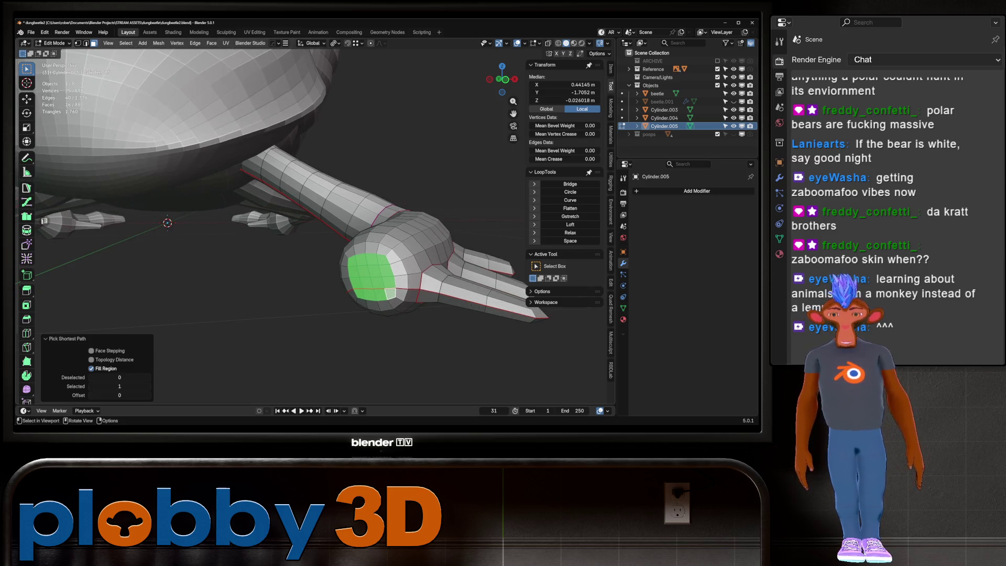
left_click(569, 191)
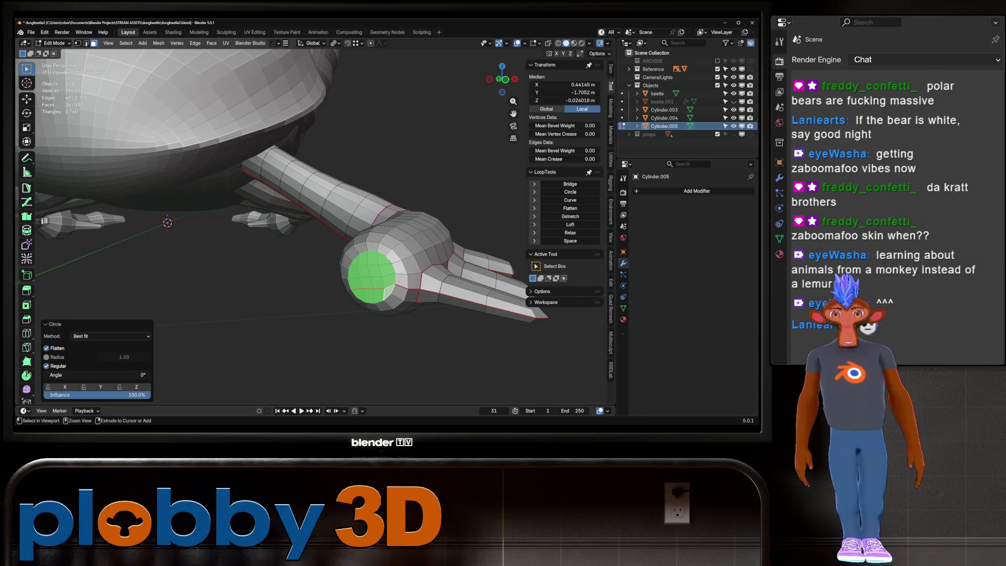
key("ctrl+z")
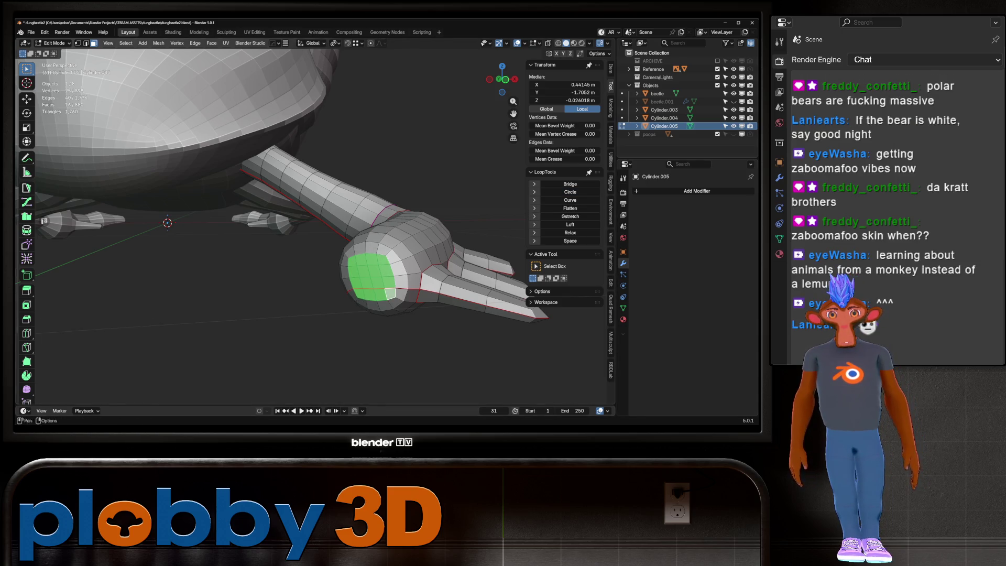
mouse_move(314, 236)
middle_mouse_down()
mouse_move(259, 205)
mouse_move(259, 267)
middle_mouse_up()
scroll(275, 180, "up", 5)
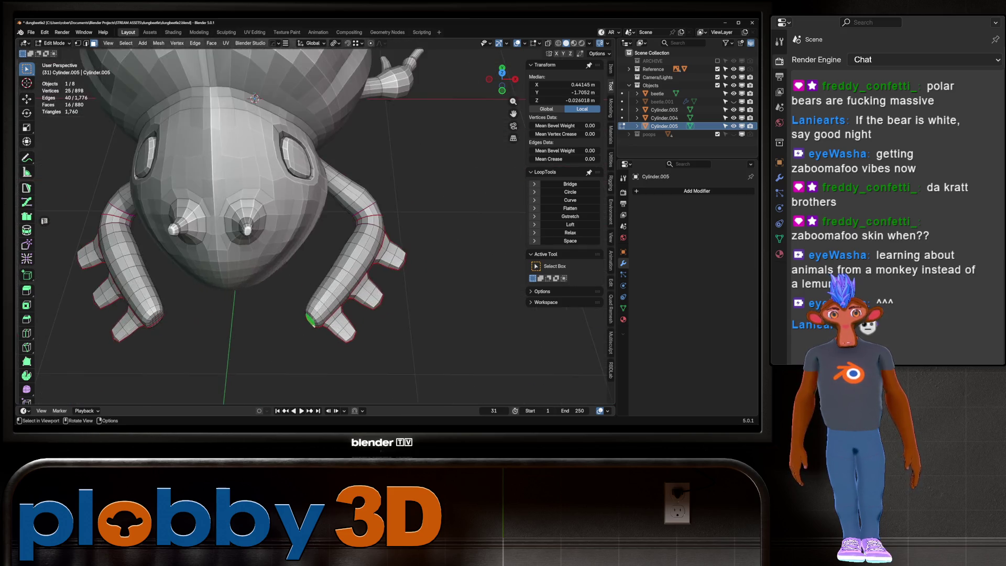
middle_click_drag(275, 180, 275, 117, "alt")
scroll(279, 223, "down", 2)
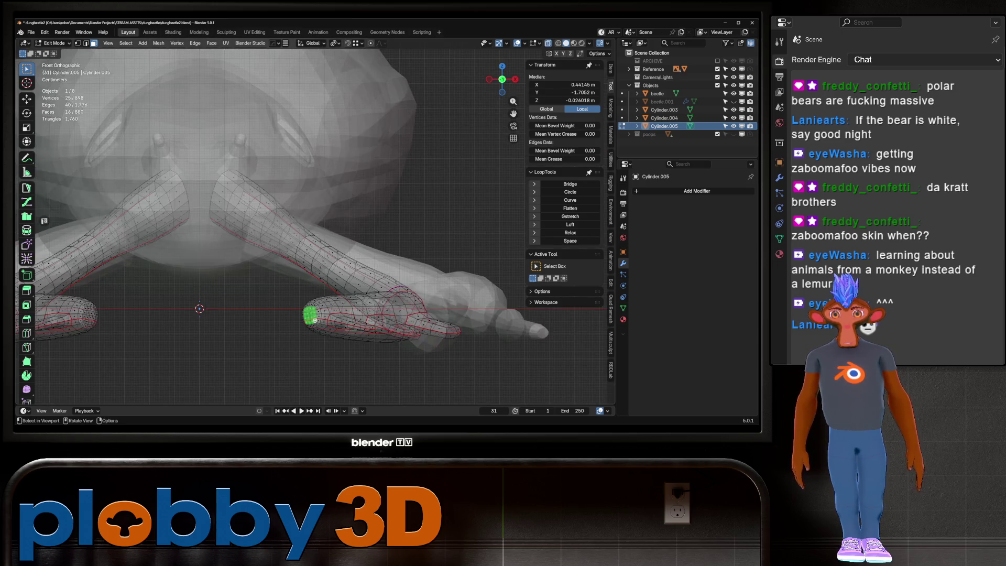
scroll(280, 223, "down", 3)
scroll(280, 223, "down", 6)
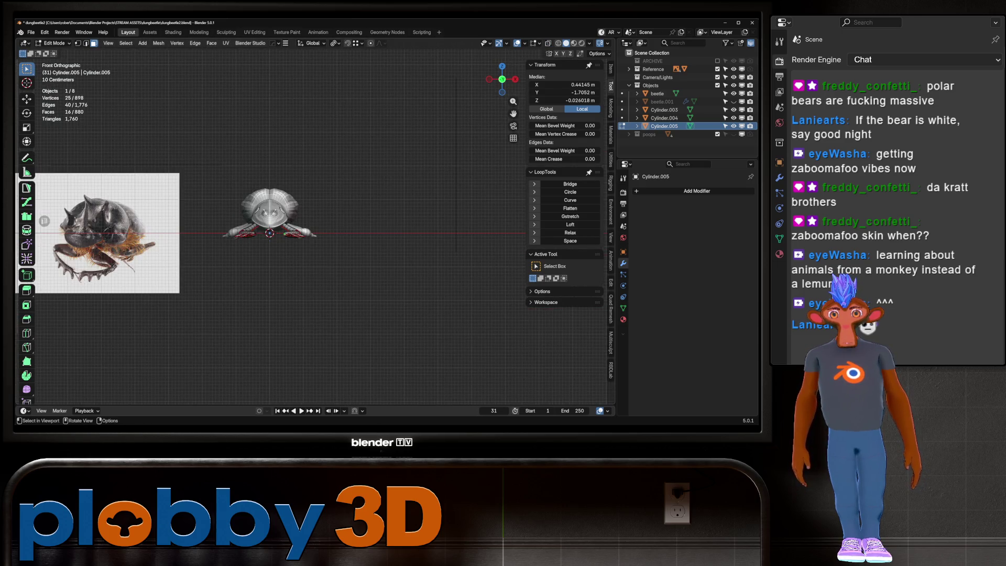
scroll(271, 228, "up", 4)
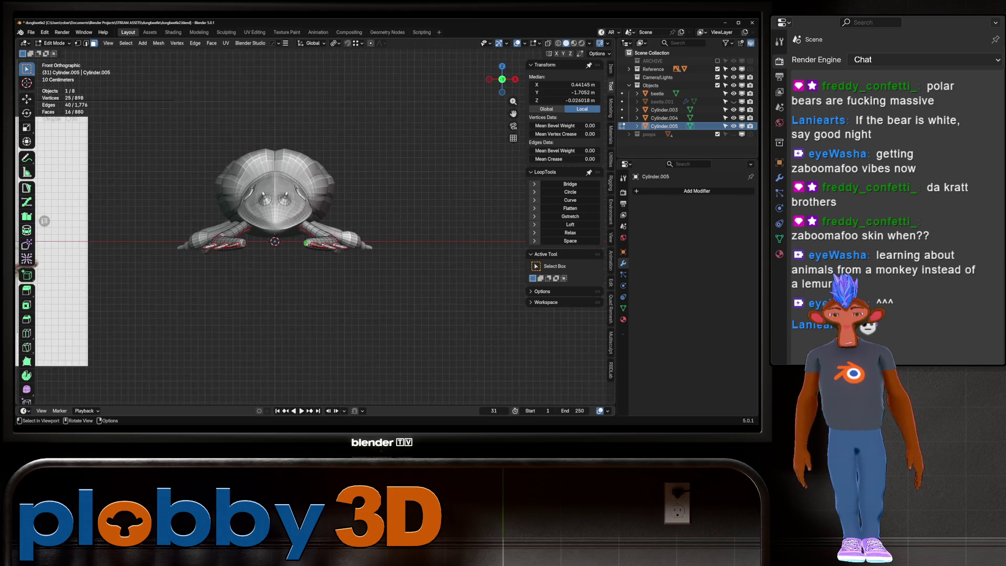
Inset the foot-tip patch, merge it into one face and run LoopTools Relax to round the cap.
key("KP_7")
scroll(291, 251, "up", 3)
scroll(291, 250, "up", 3)
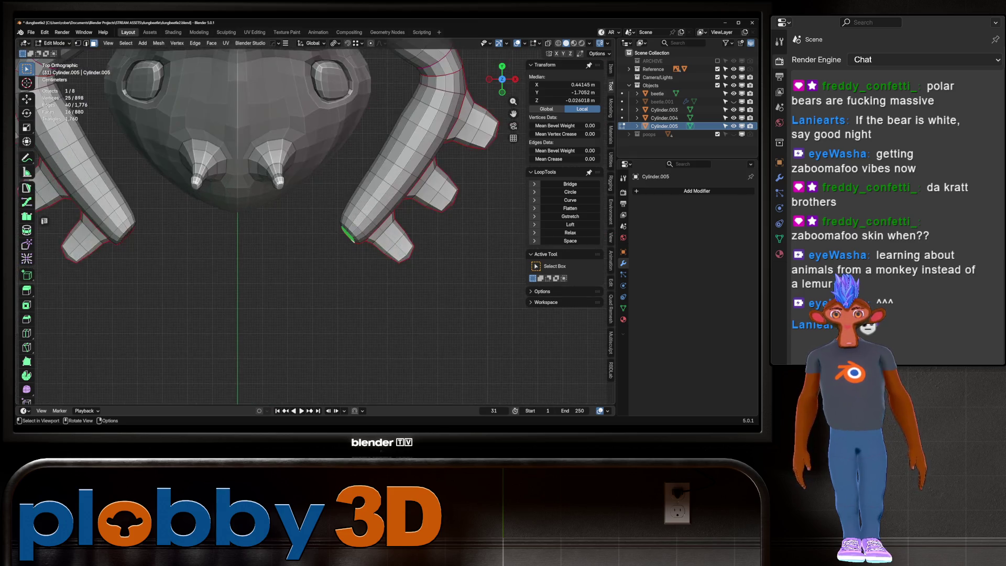
middle_click_drag(291, 250, 235, 204)
key("i")
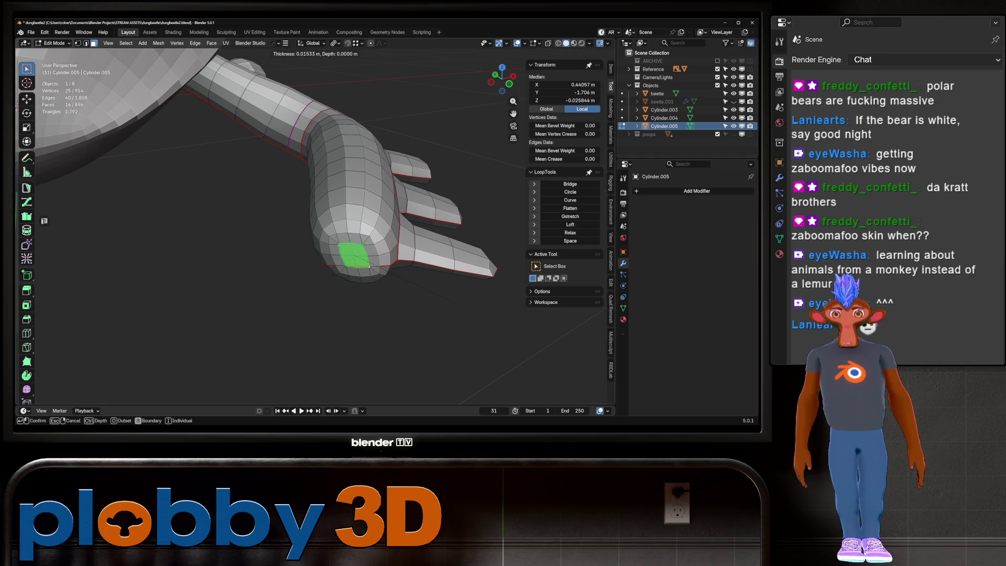
left_click(370, 268)
key("ctrl+z")
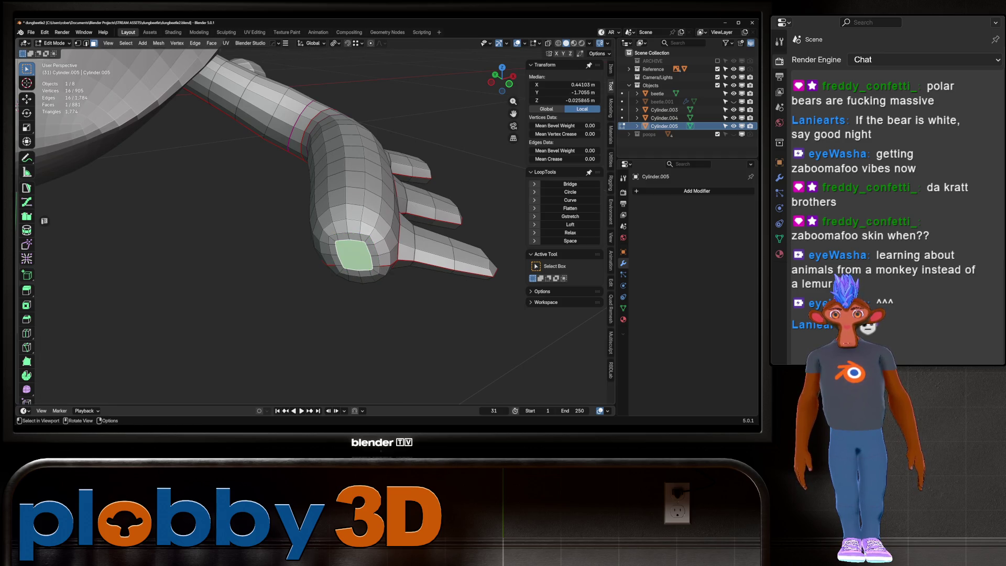
left_click(570, 233)
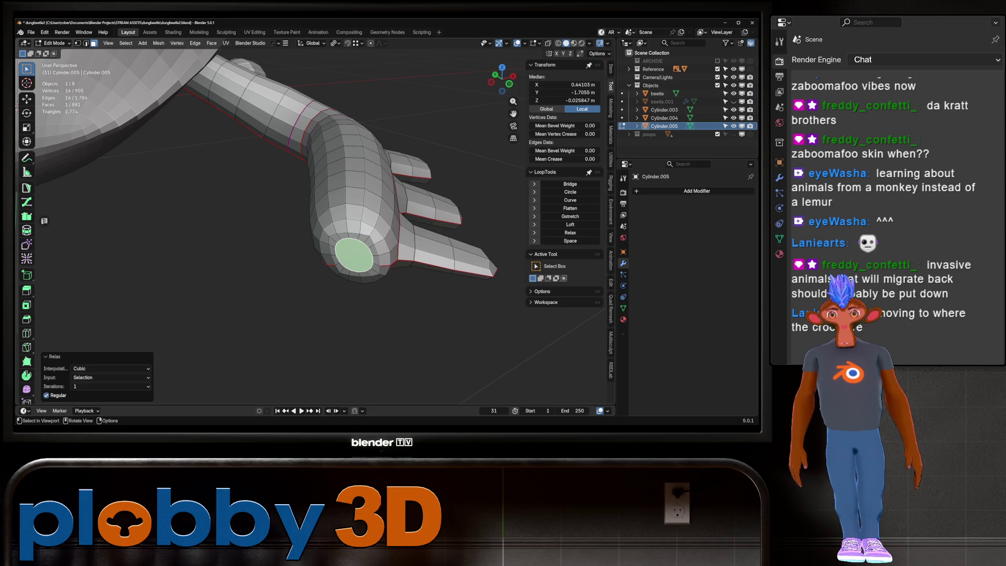
middle_click_drag(314, 220, 354, 204)
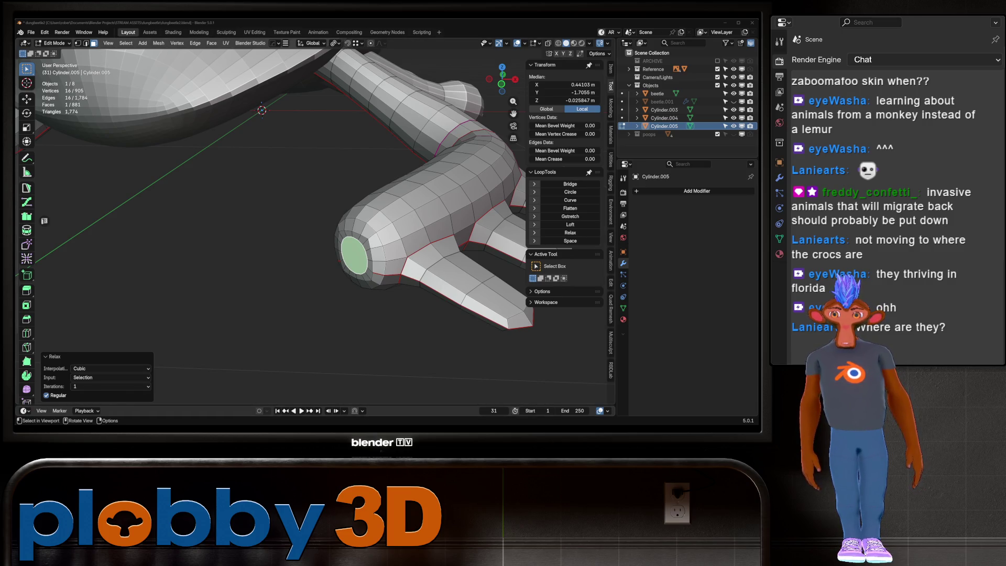
key("shift")
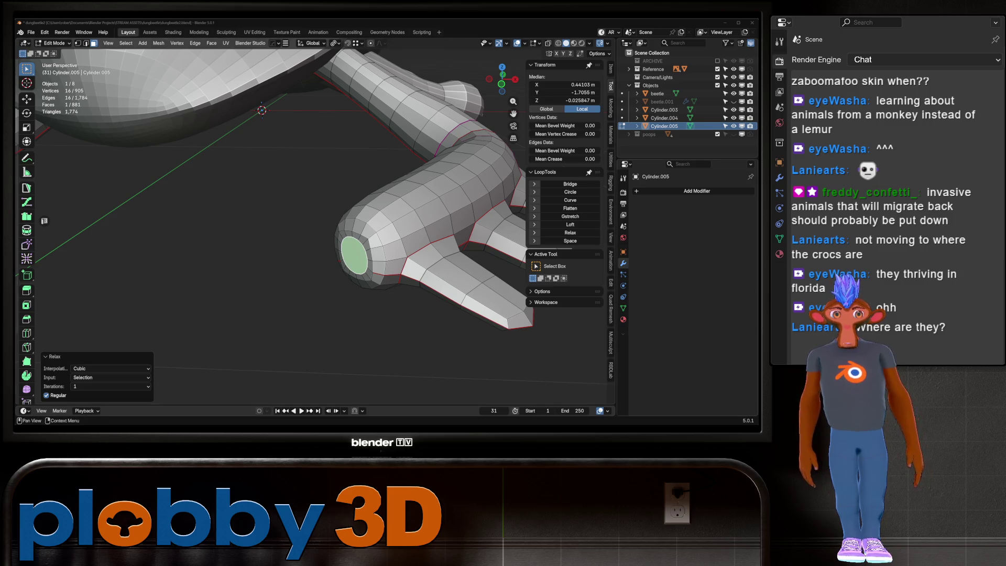